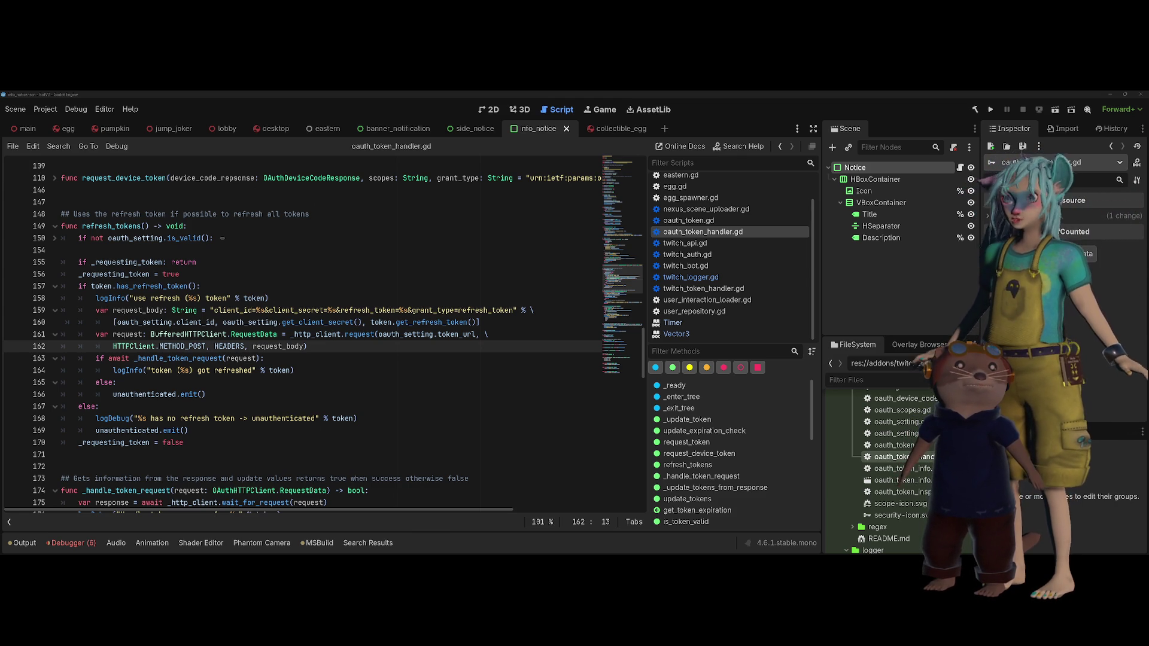
Check the validity test on line 150 and line 163, then view the output log's repeated TwitchAuth refreshes
click(420, 234)
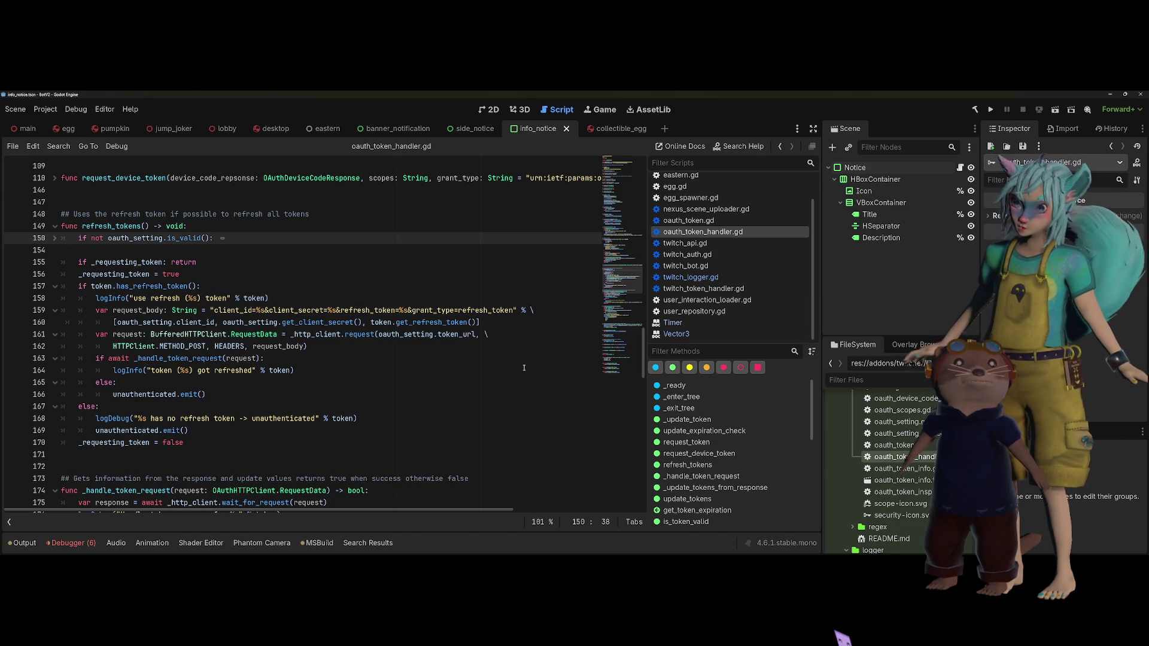
click(434, 356)
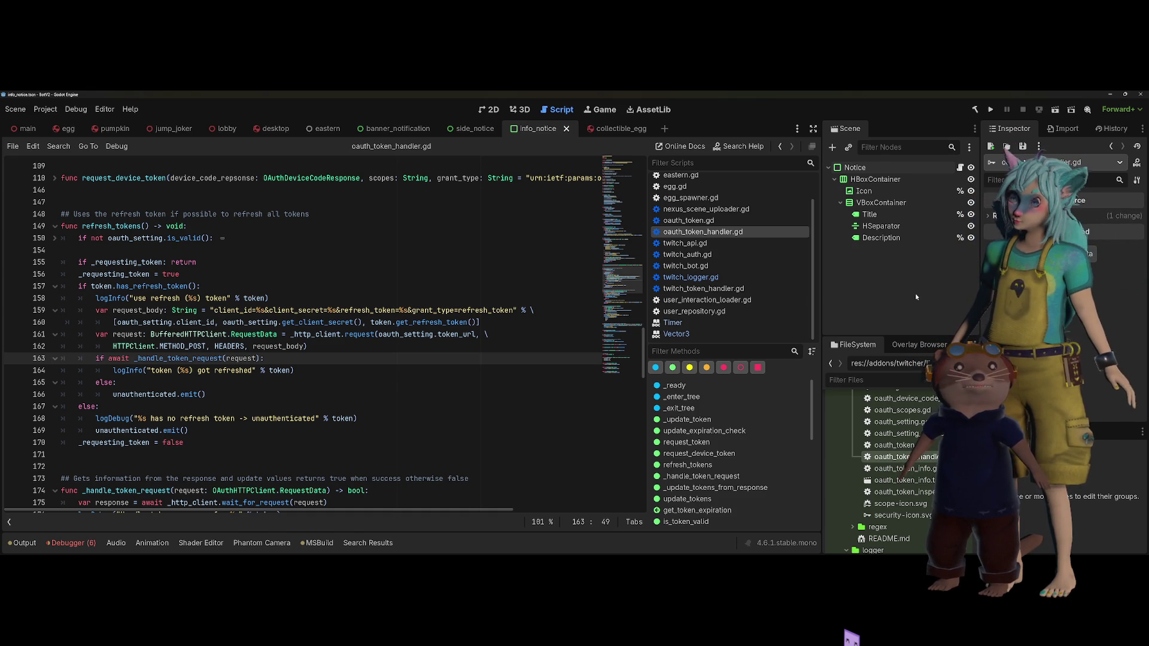
click(22, 543)
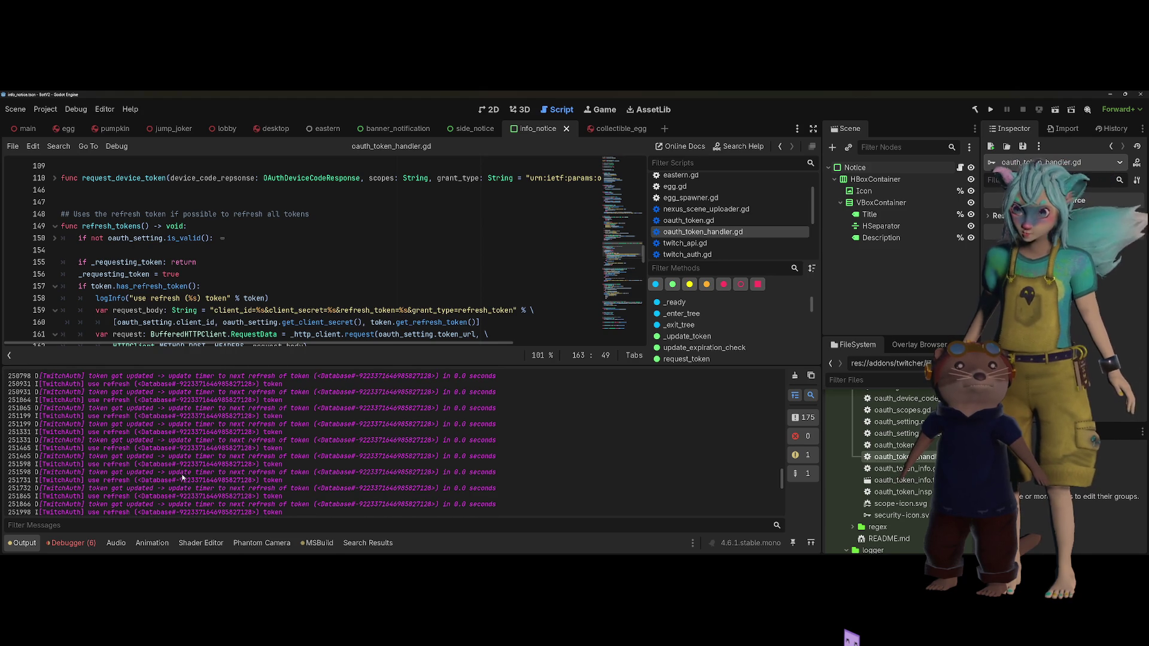
Stop the game and list the debugger's 'Invalid OAuth token' errors from twitch_api.gd
key(F8)
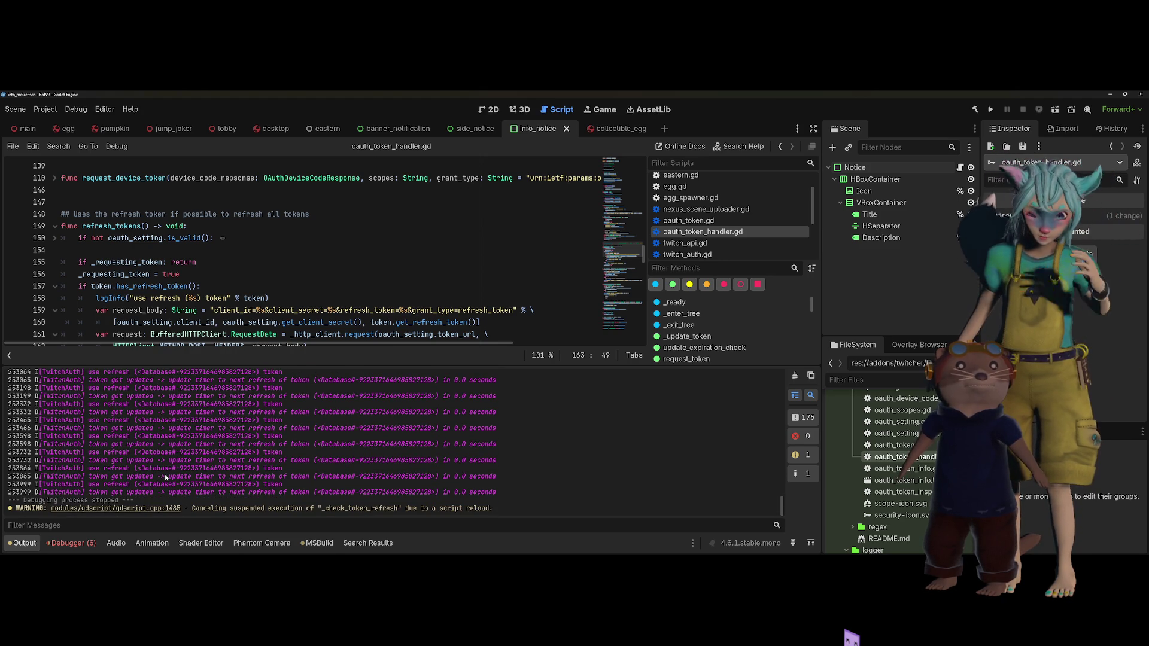
click(71, 543)
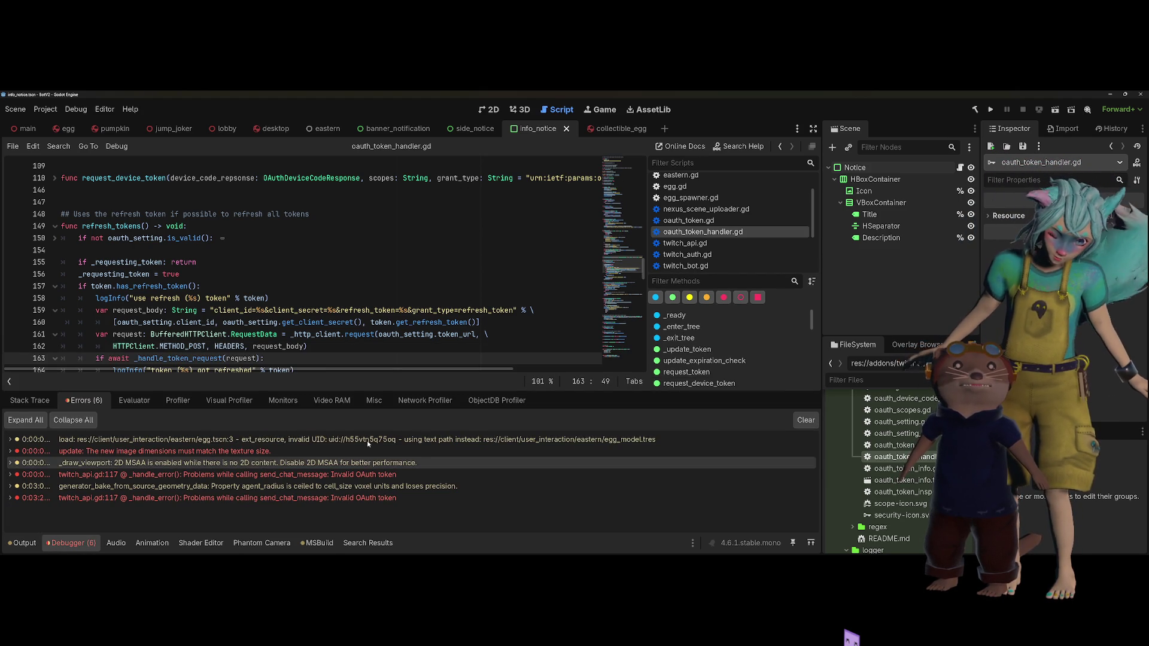
click(480, 278)
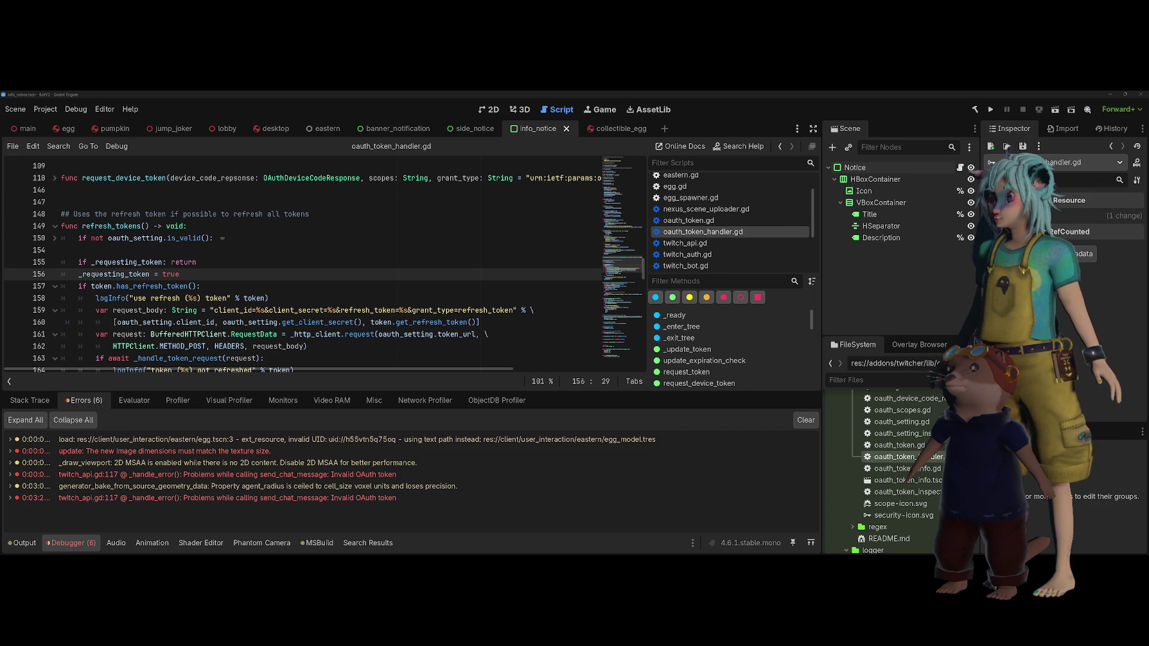
Select the logInfo line 158 and collapse the debugger so refresh_tokens shows in full
click(198, 263)
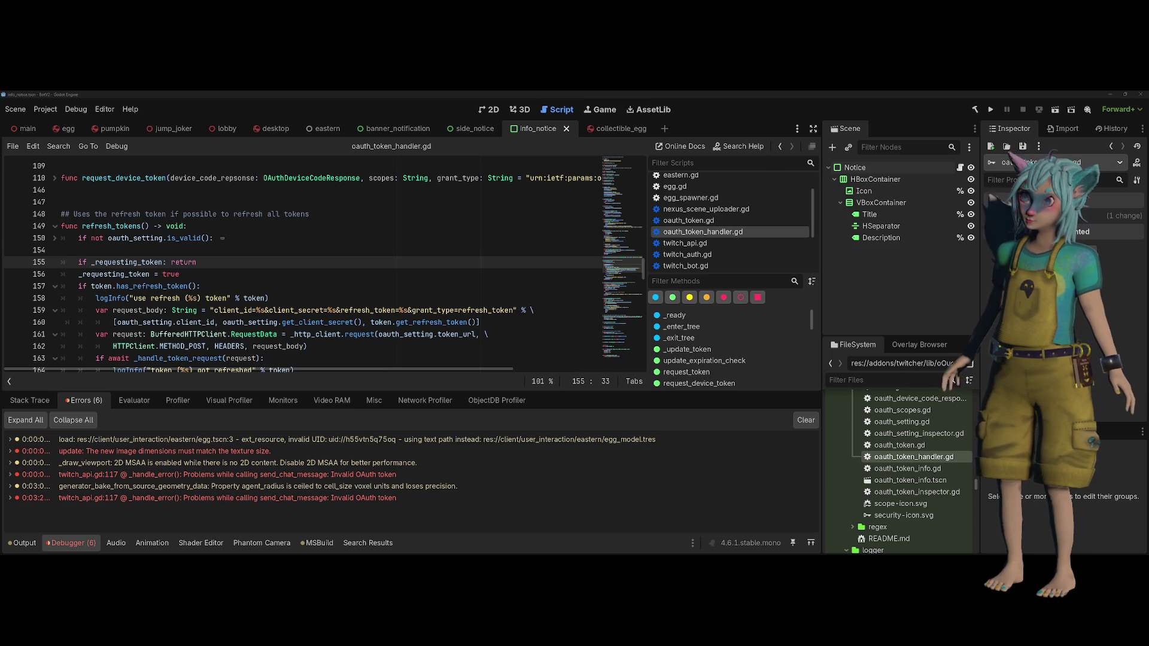
click(372, 265)
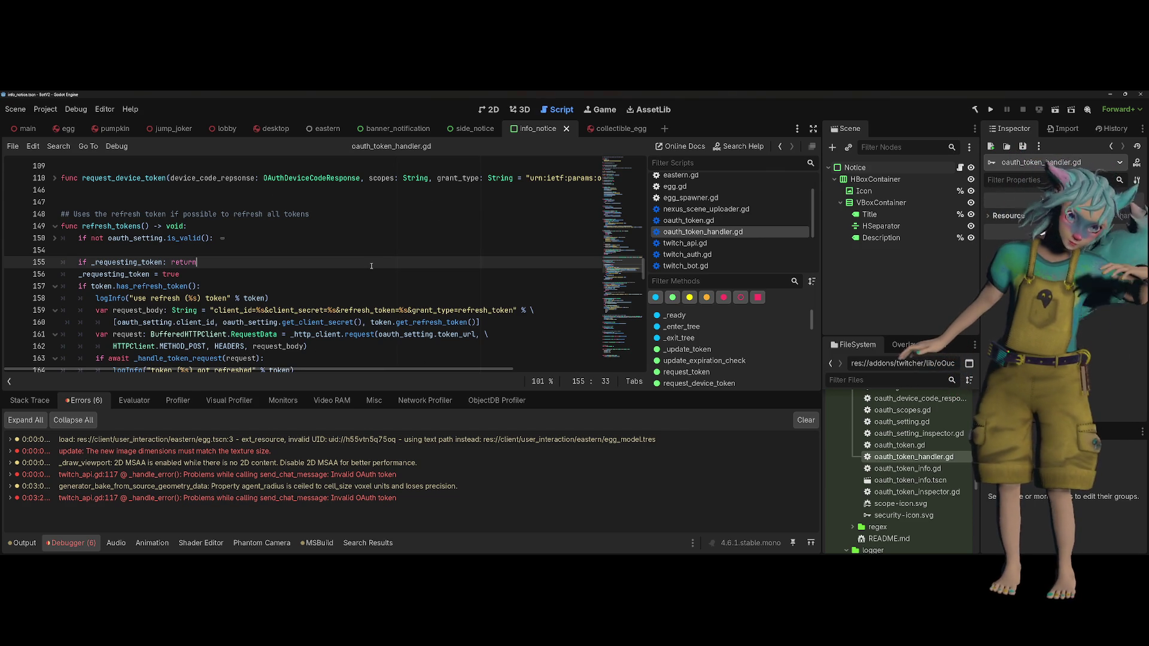
scroll(371, 264, down, 1)
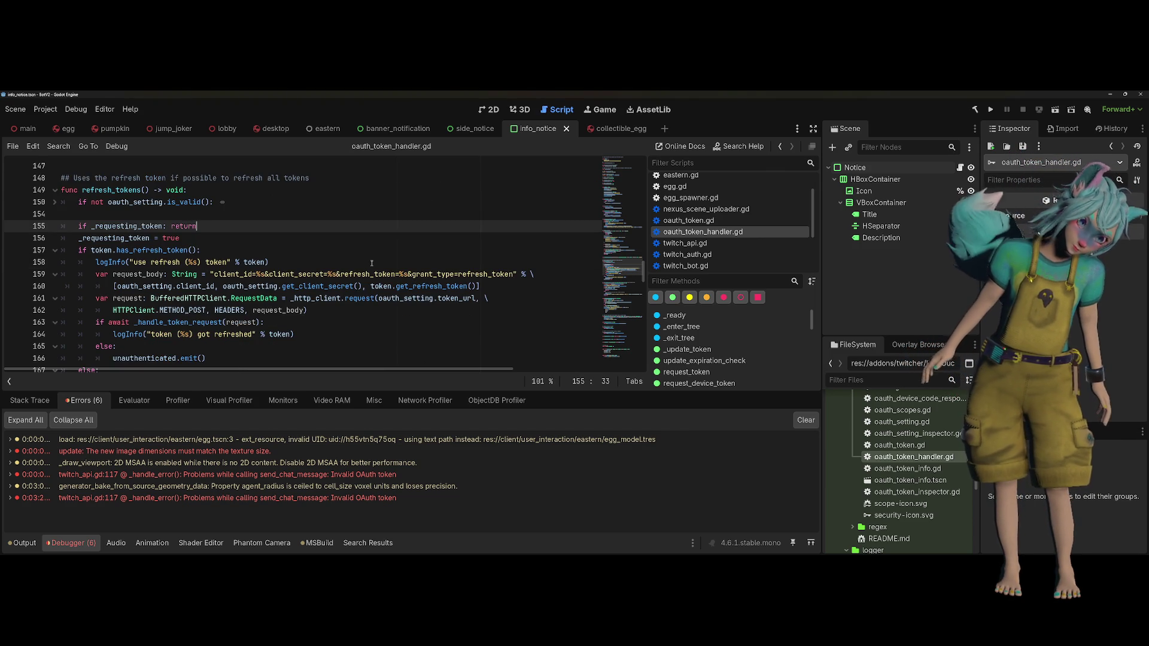
drag(371, 264, 60, 264)
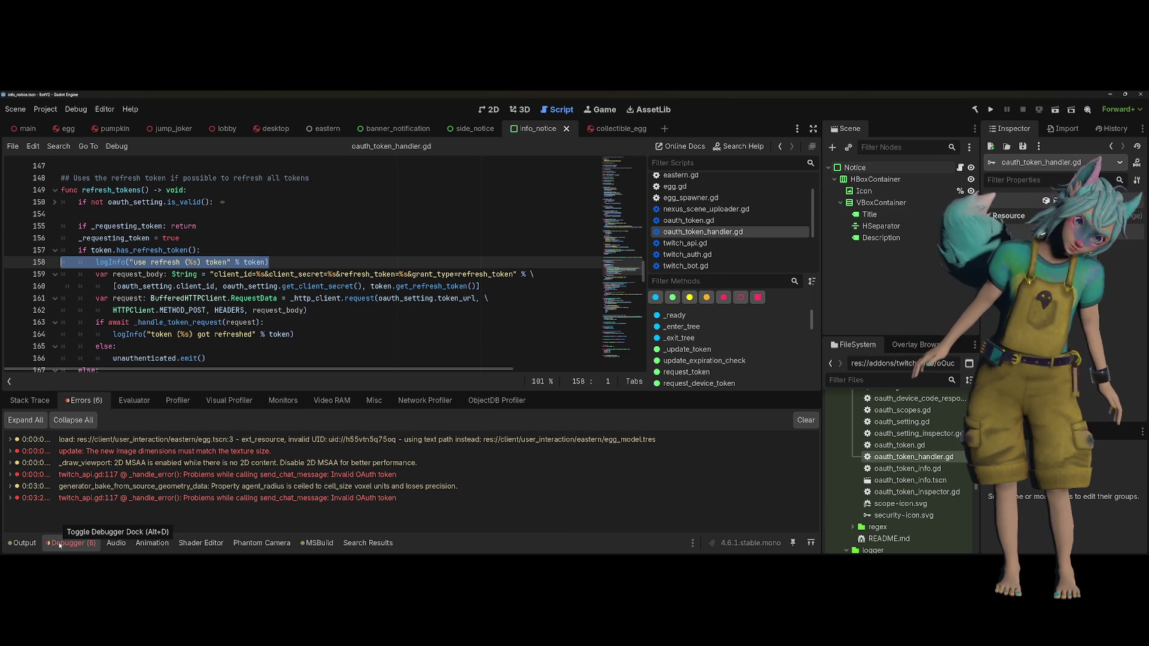
click(64, 543)
click(240, 351)
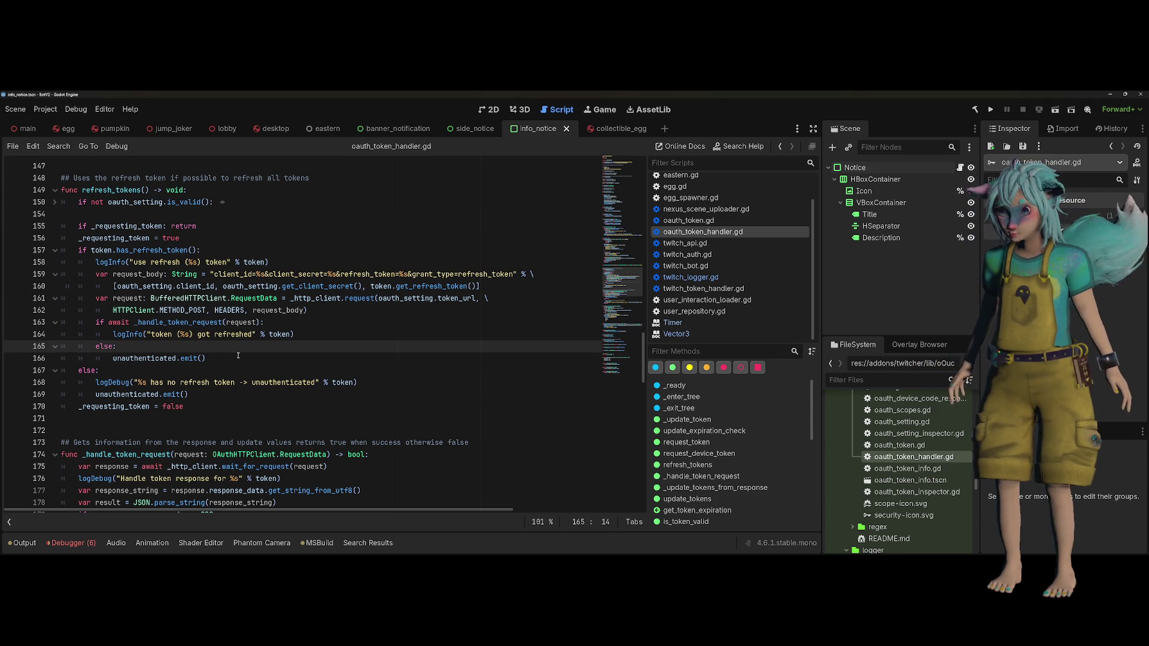
click(105, 109)
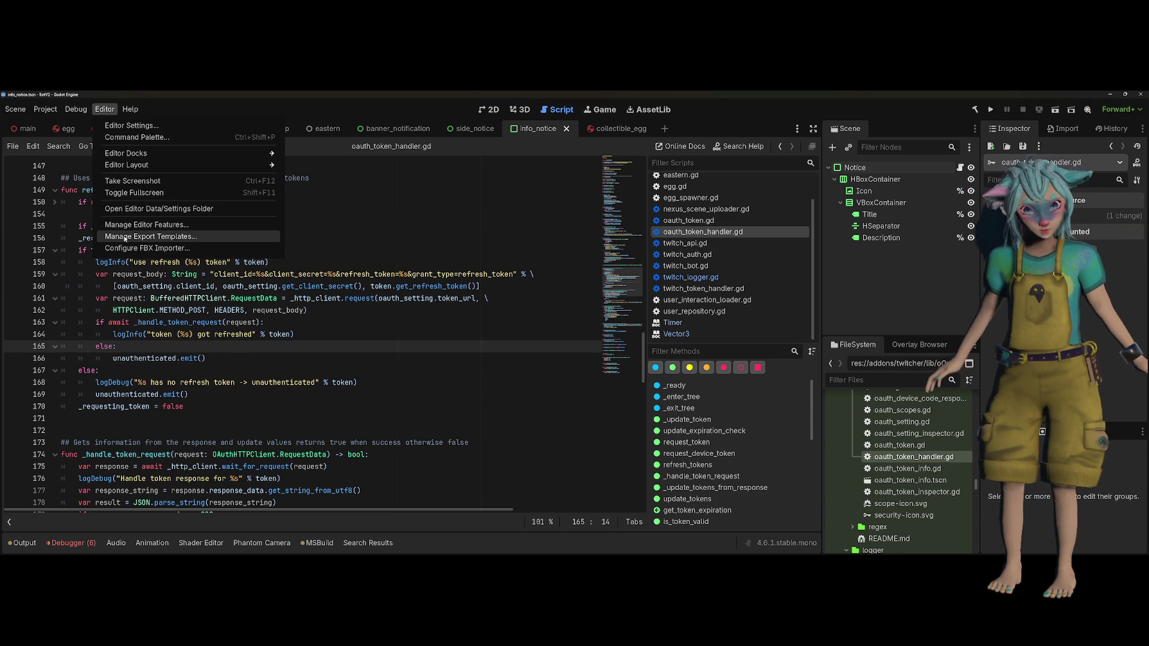
Dismiss the Editor menu, go to line 164 and reopen the TwitchAuth output log
click(144, 208)
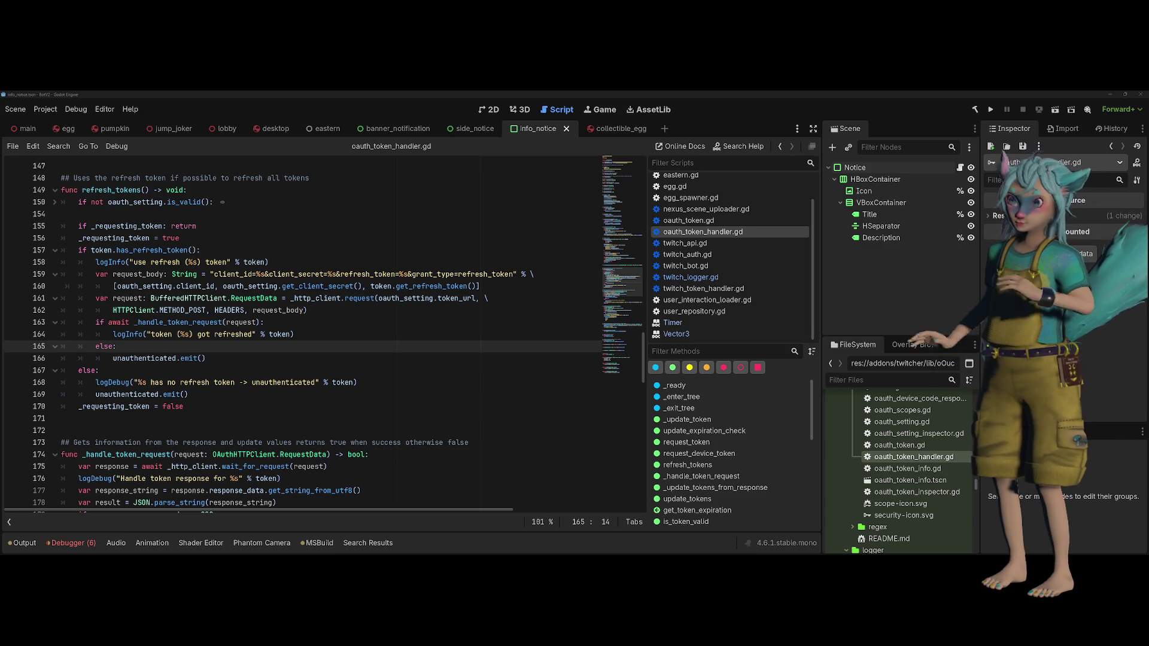
click(281, 331)
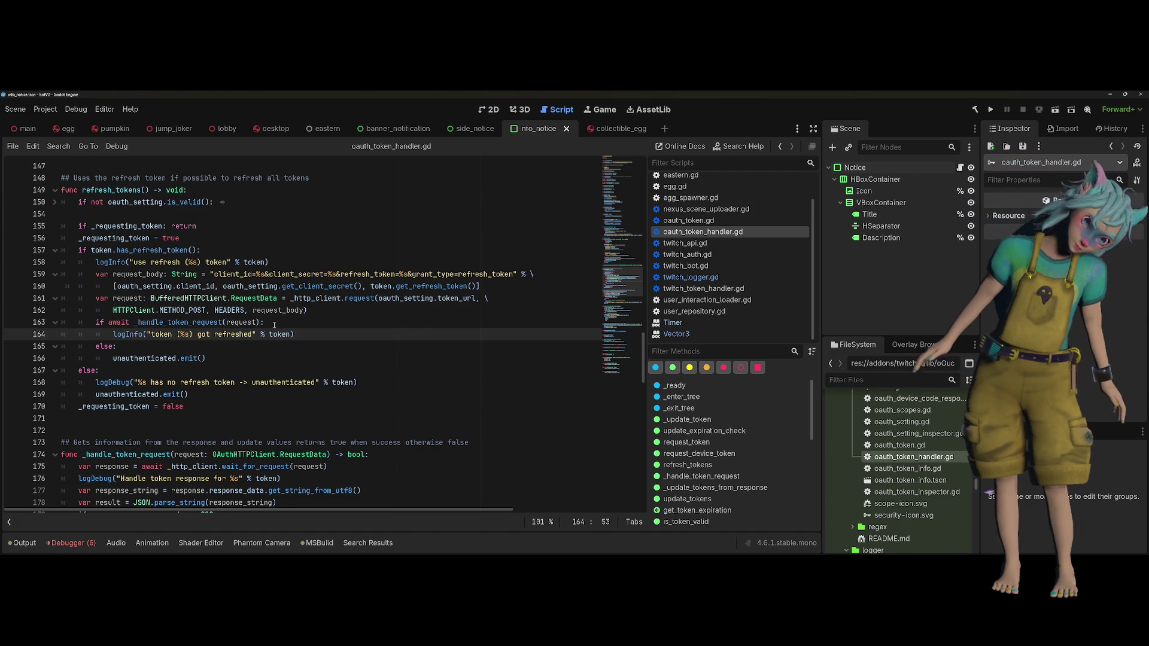
click(23, 543)
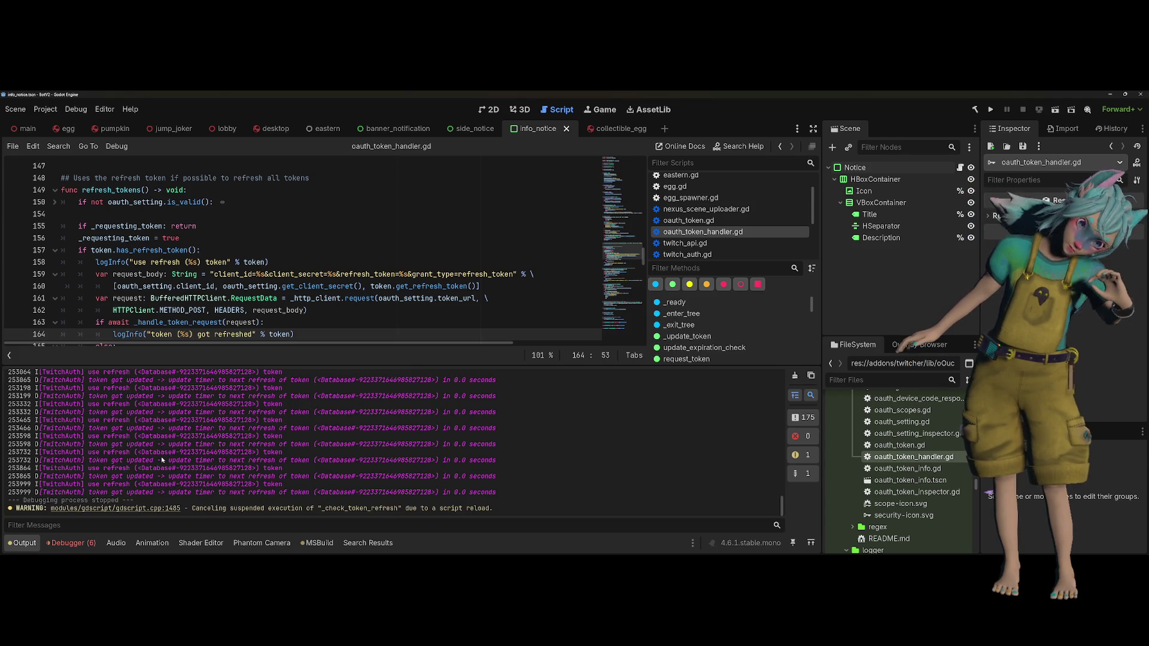
Close the output log, return to line 169, and switch to the Keycloak browser window
scroll(148, 456, up, 3)
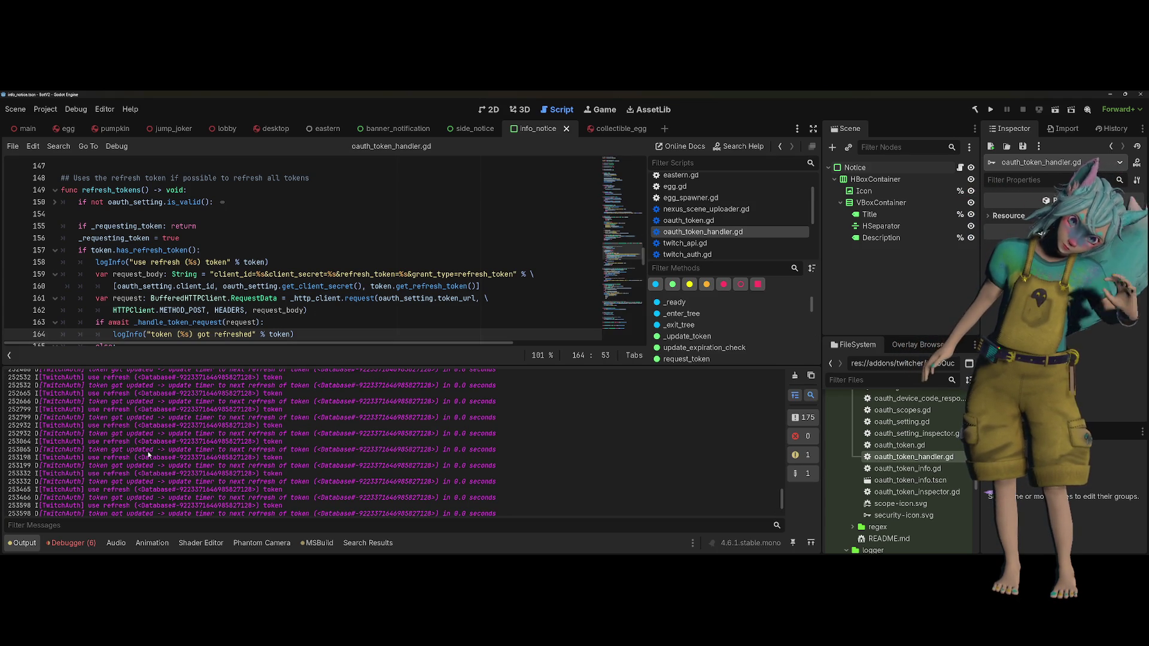
click(22, 543)
click(206, 400)
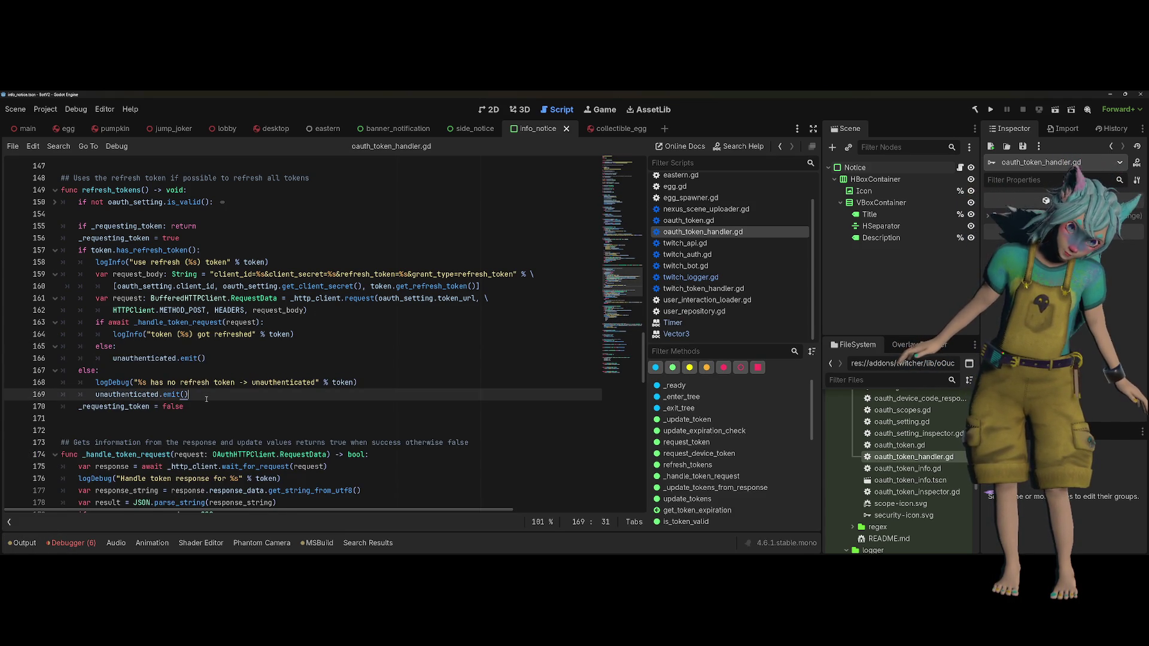
scroll(206, 400, up, 1)
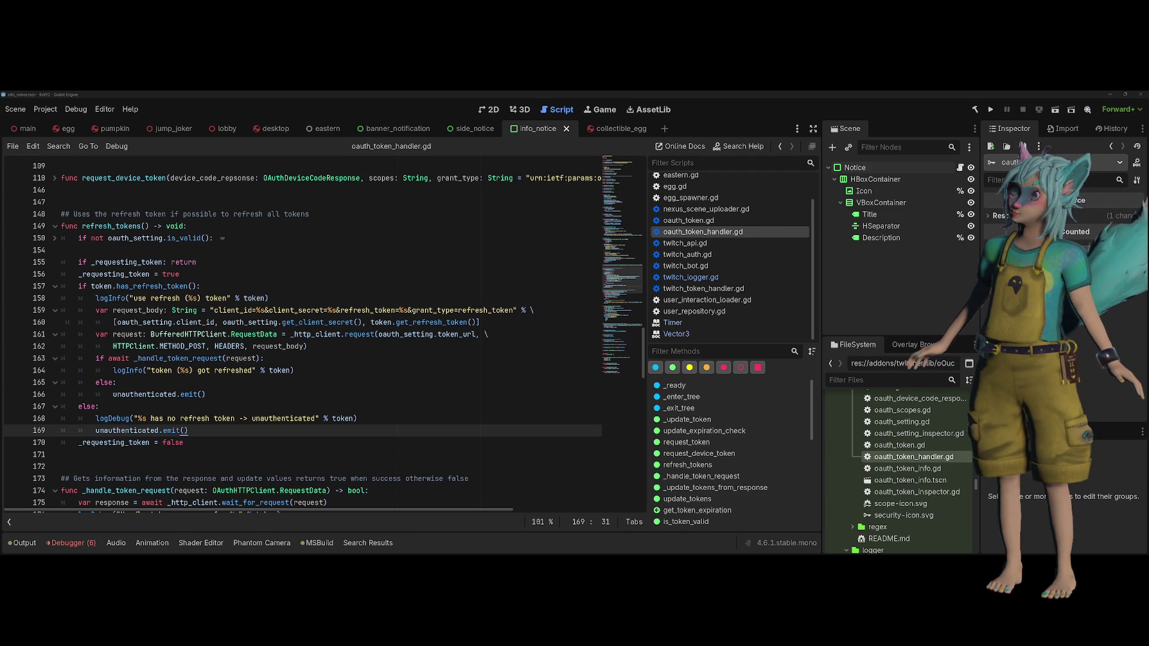
key(alt+Tab)
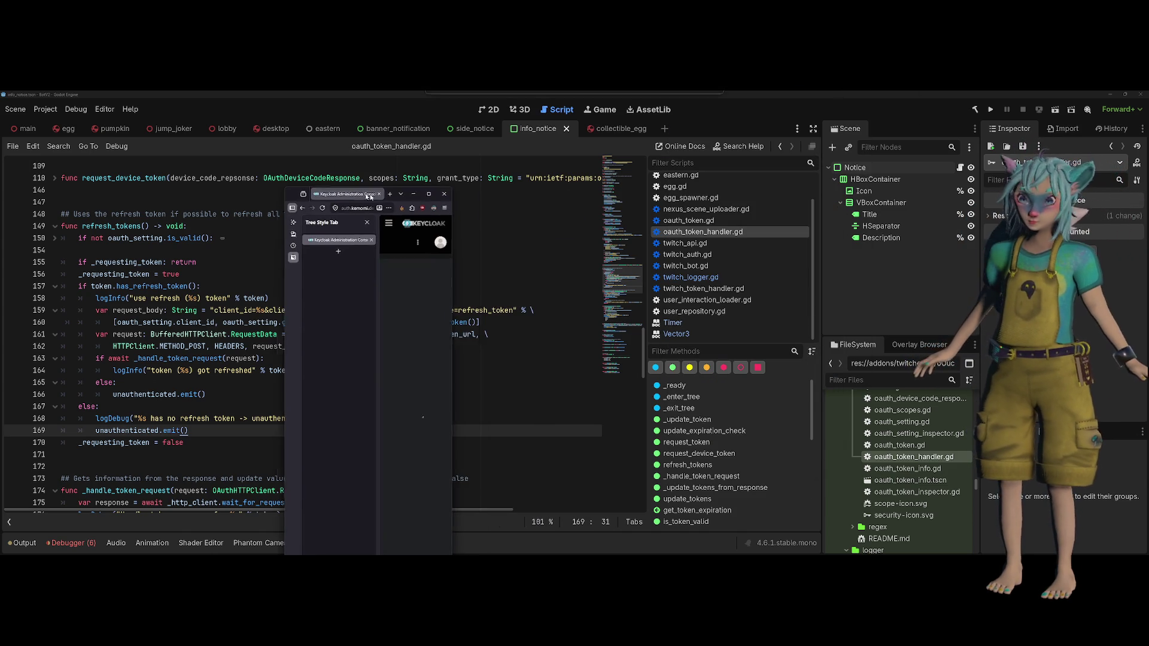
In Keycloak's Databases realm, open the kani-overlay client and copy its Client ID
click(420, 192)
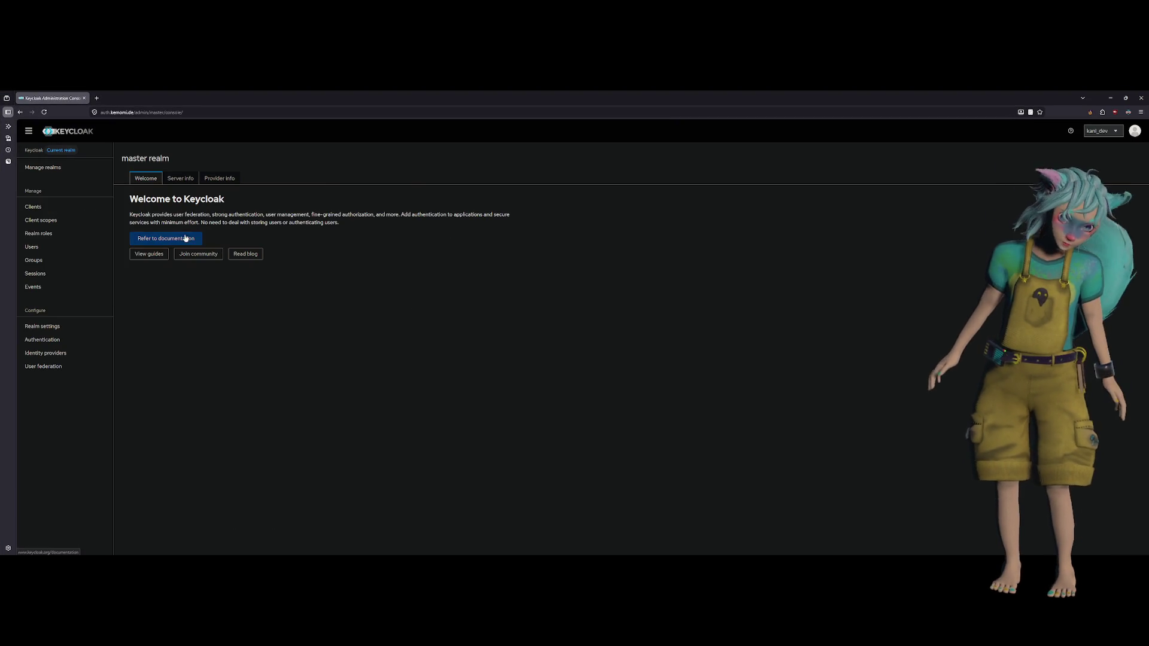
click(61, 205)
key(ctrl+plus)
key(ctrl+plus)
key(ctrl+plus)
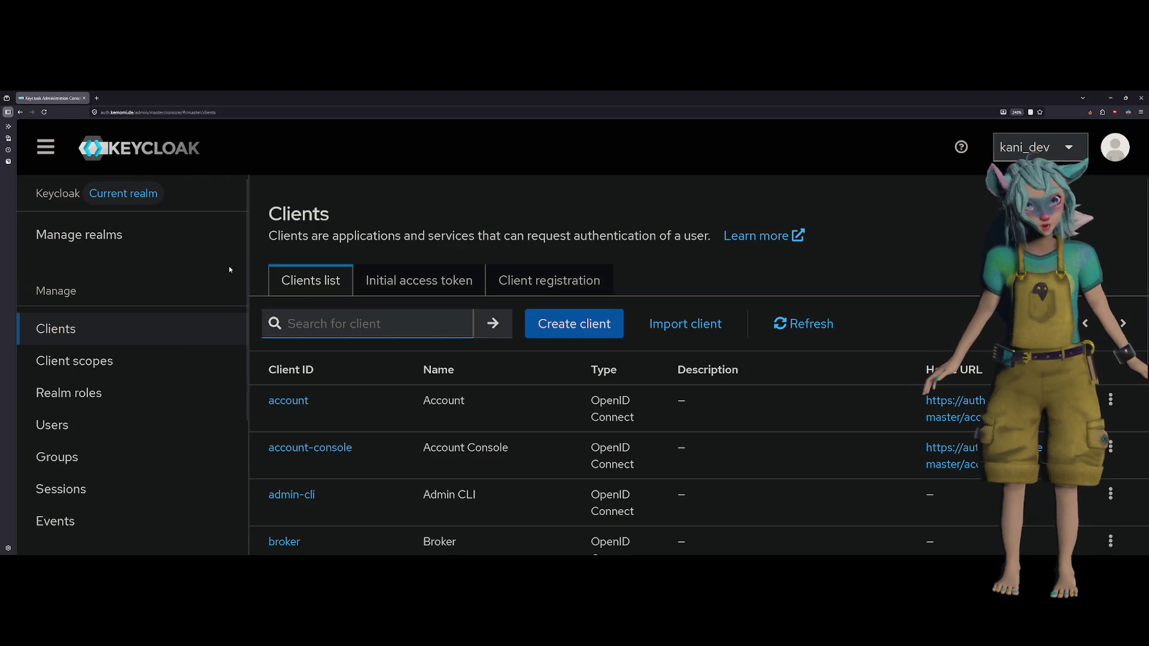
click(113, 247)
click(320, 394)
click(223, 326)
scroll(370, 344, down, 2)
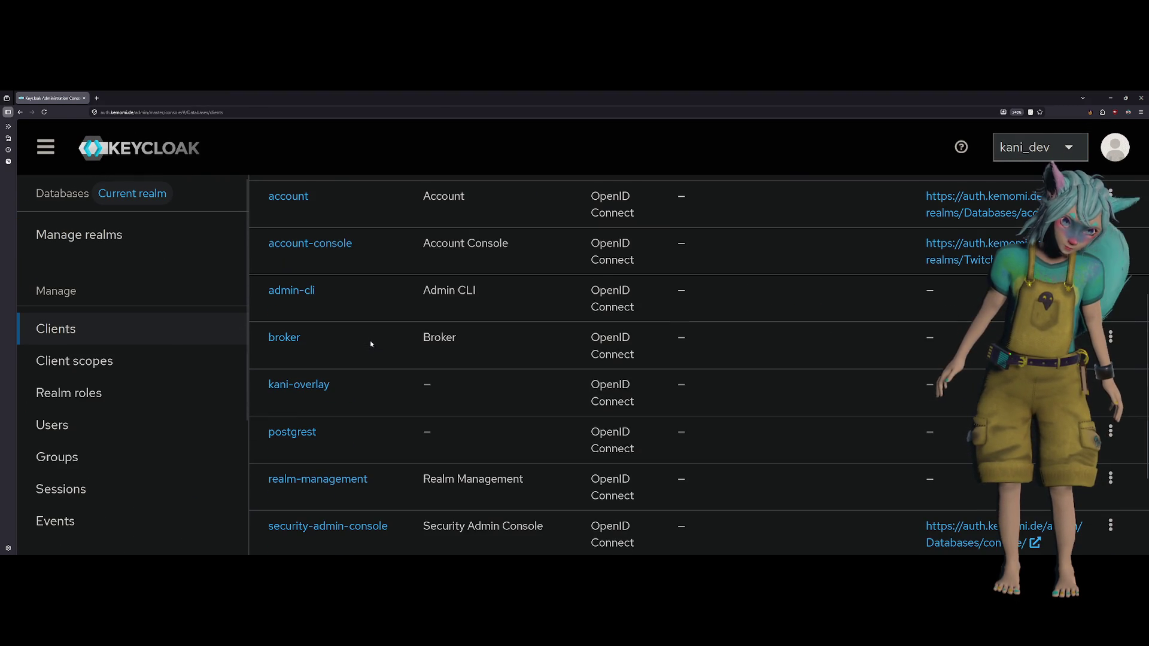
click(316, 386)
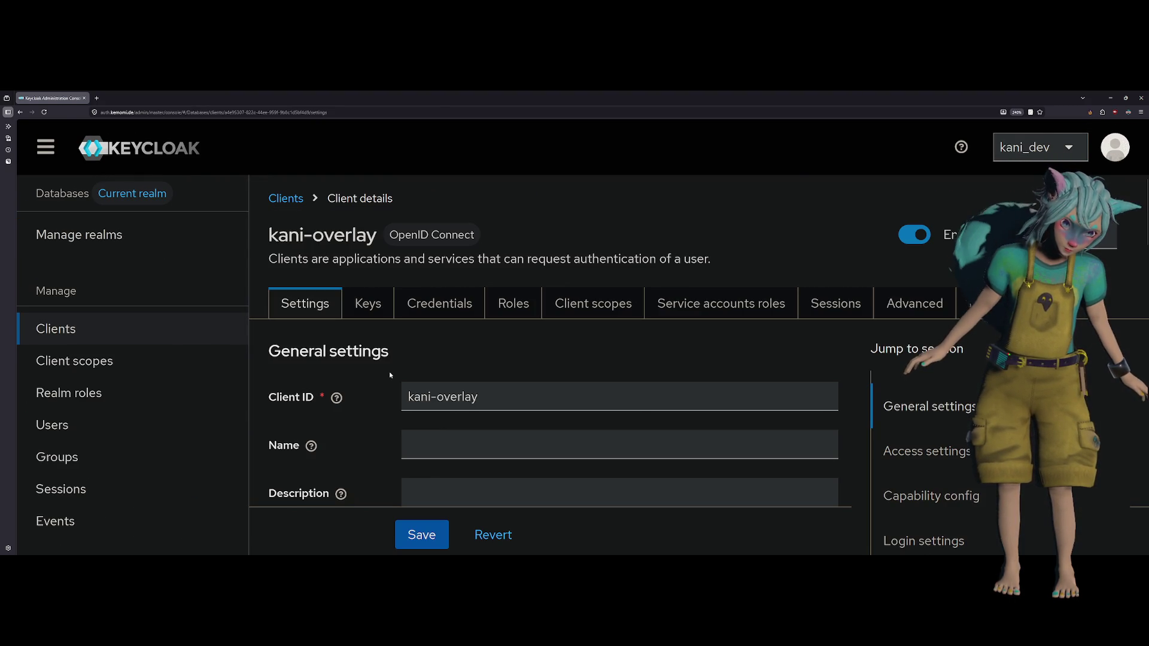
triple_click(486, 396)
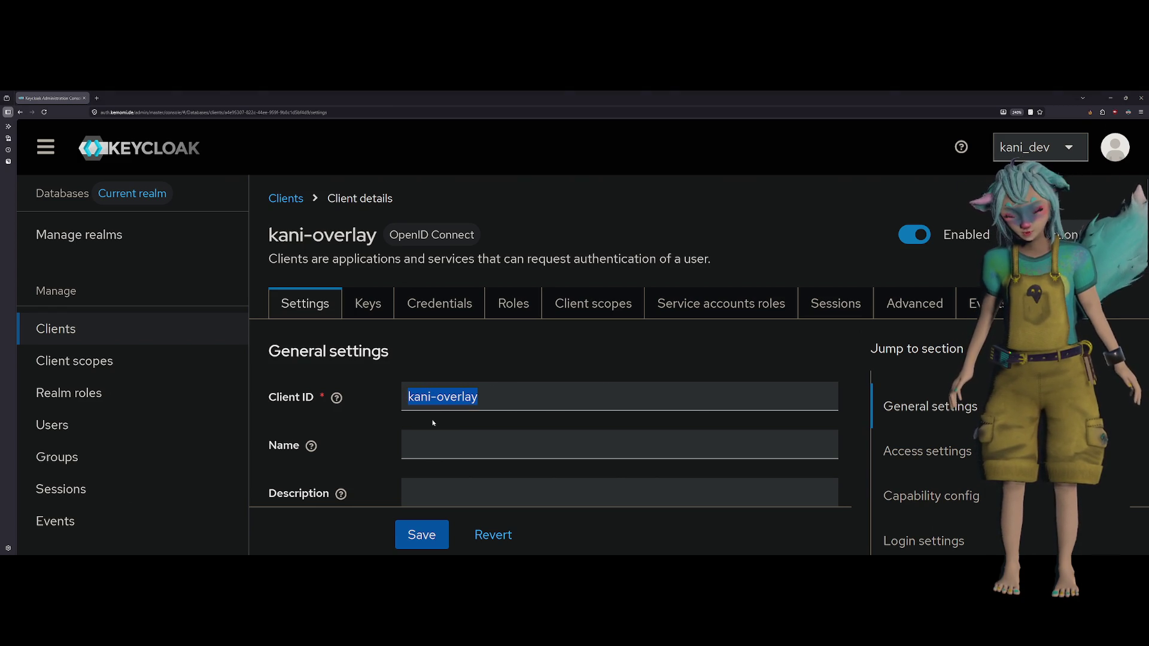
triple_click(440, 405)
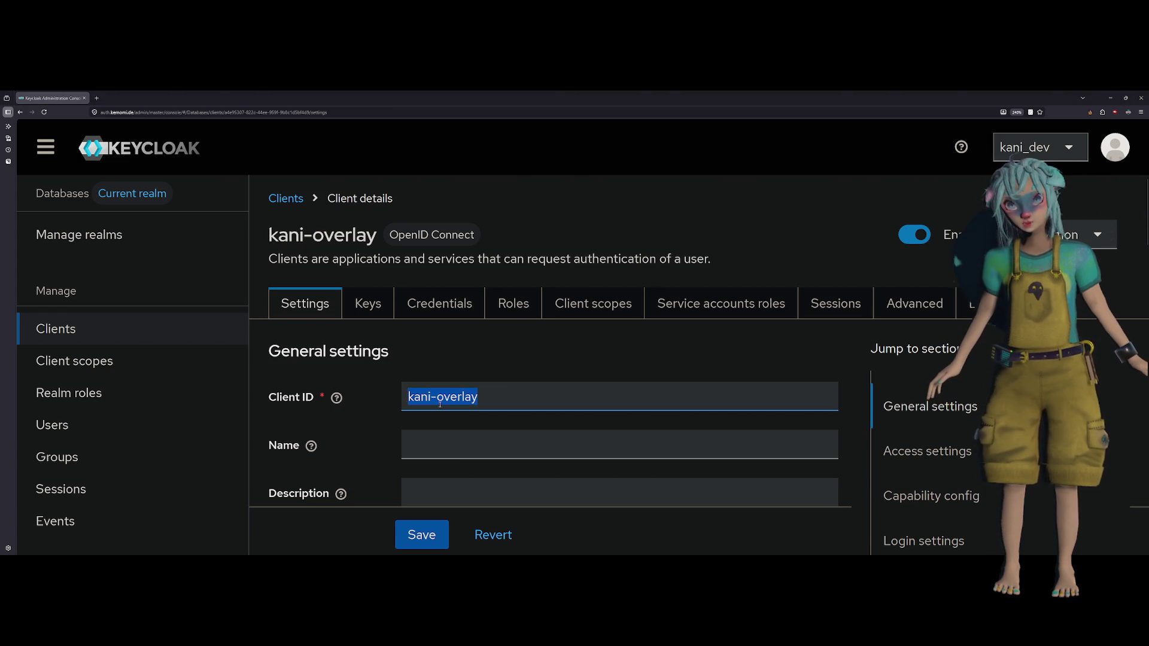
Back in Godot, filter the FileSystem dock by 'datab'
key(alt+Tab)
click(933, 381)
text(database)
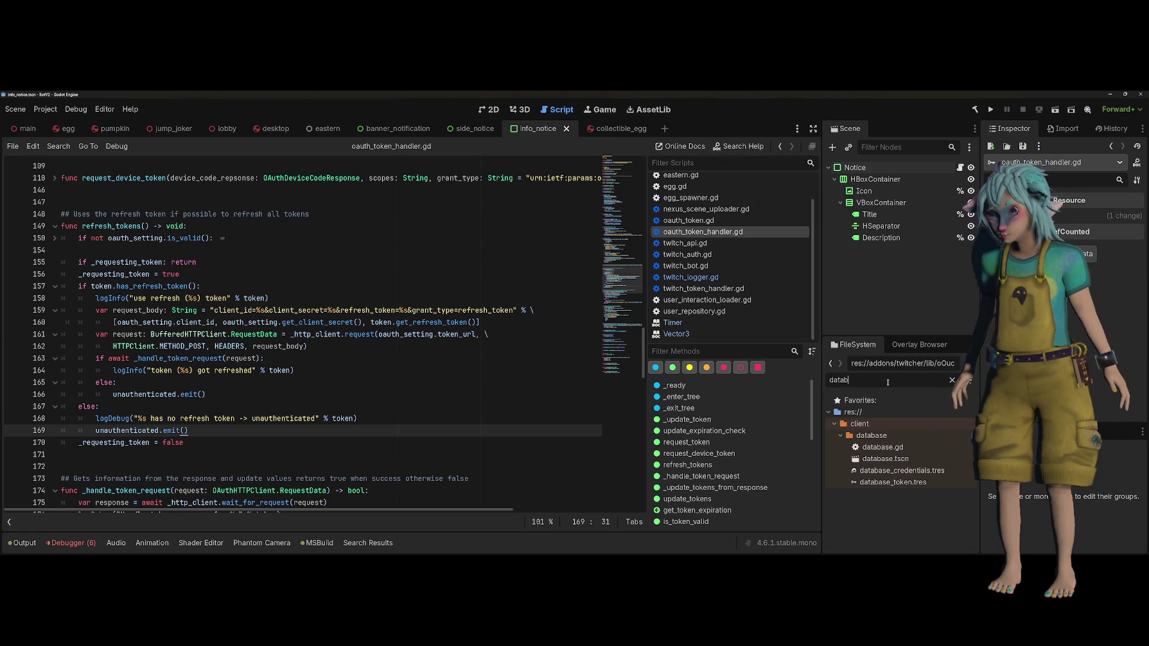
Open database_credentials.tres, compare its client ID with line 159's request, and edit the auth.key cache file
click(919, 471)
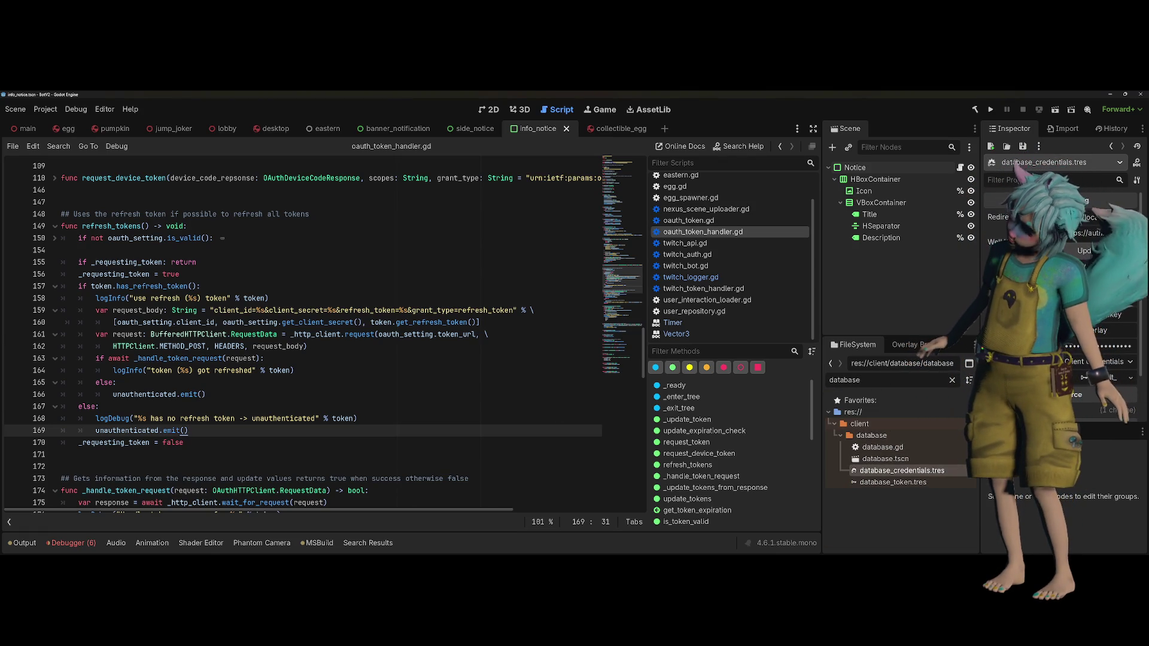
double_click(1104, 330)
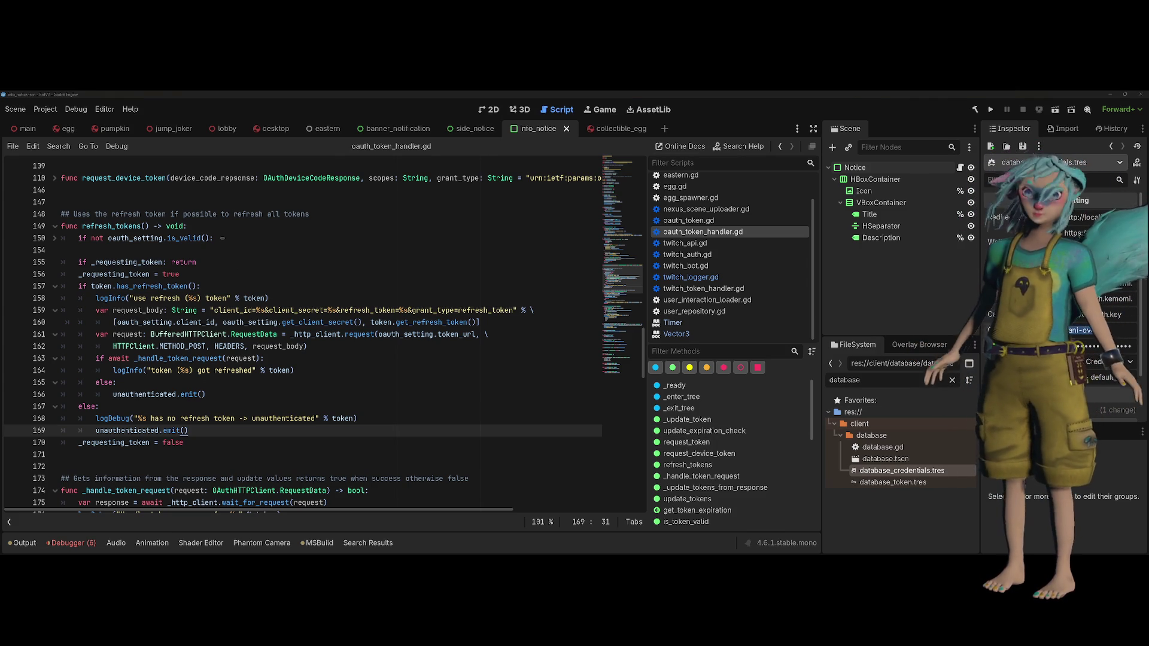
click(396, 311)
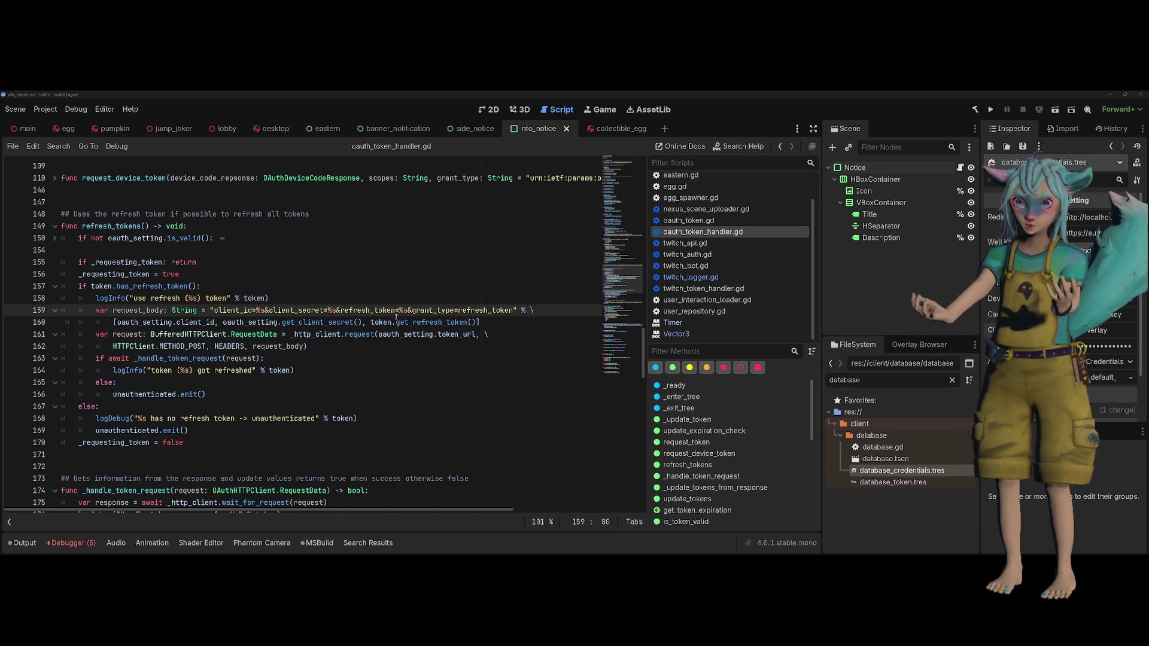
click(273, 311)
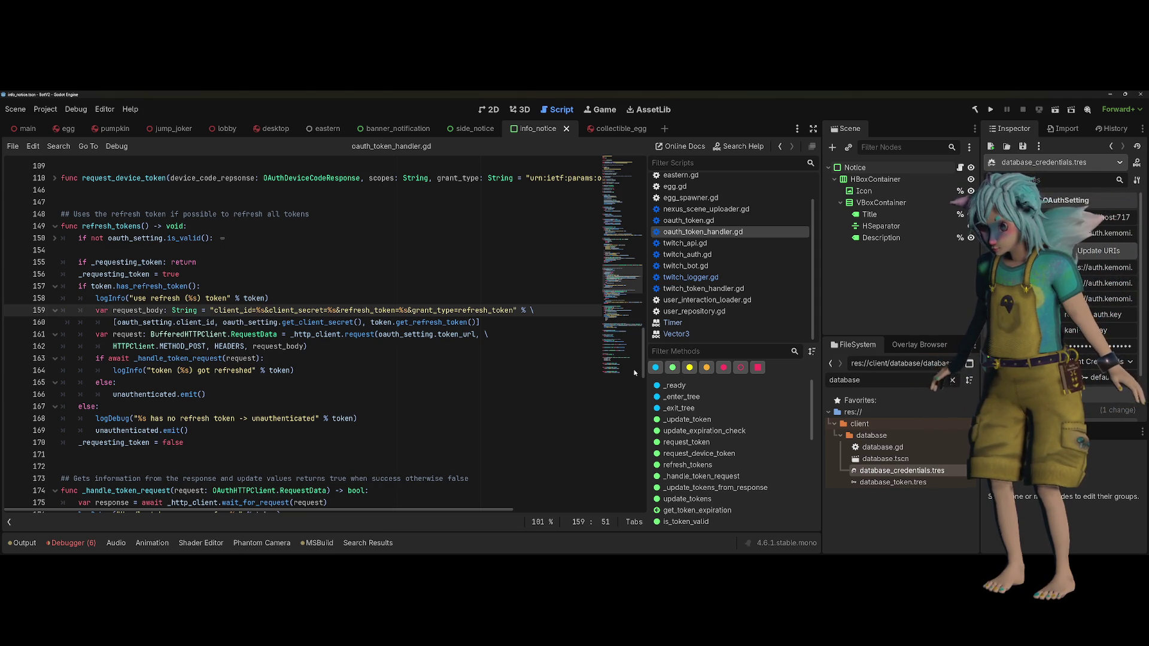
click(1107, 314)
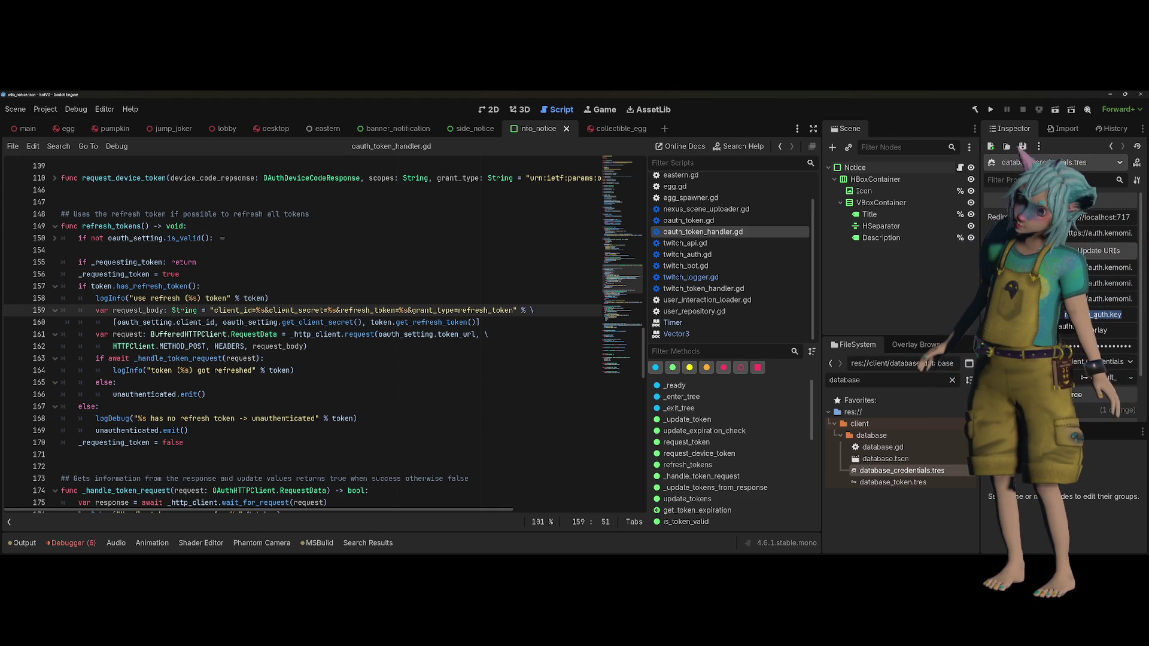
key(Return)
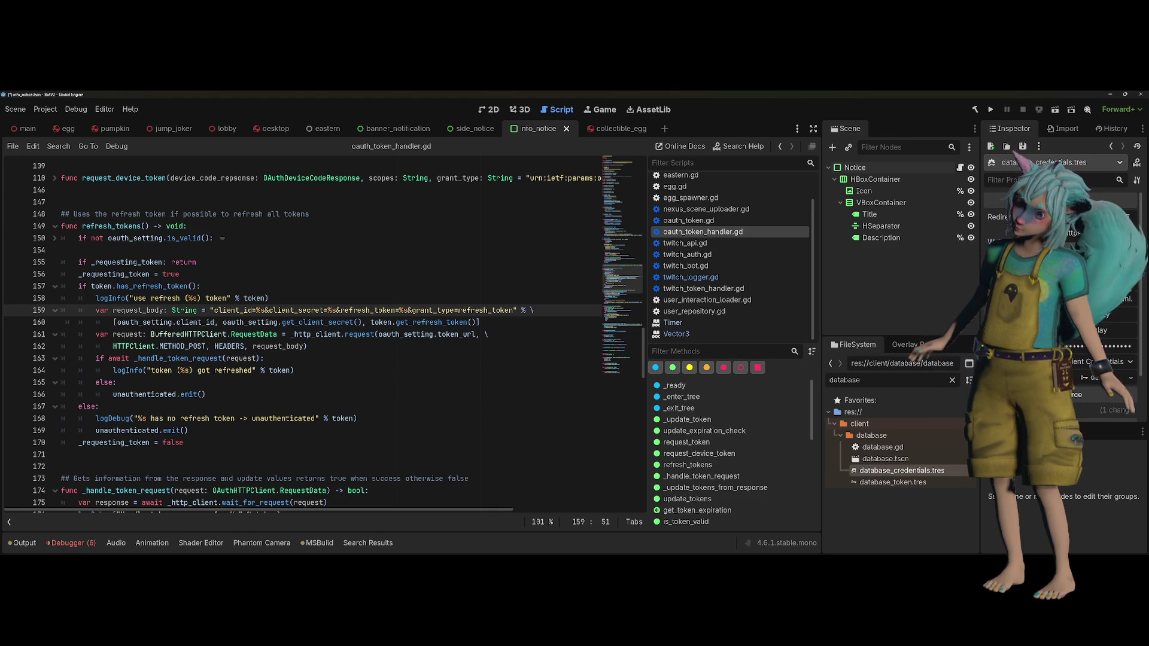
Clear the file filter and open the res:// project root in the system file manager
click(952, 380)
scroll(892, 487, down, 15)
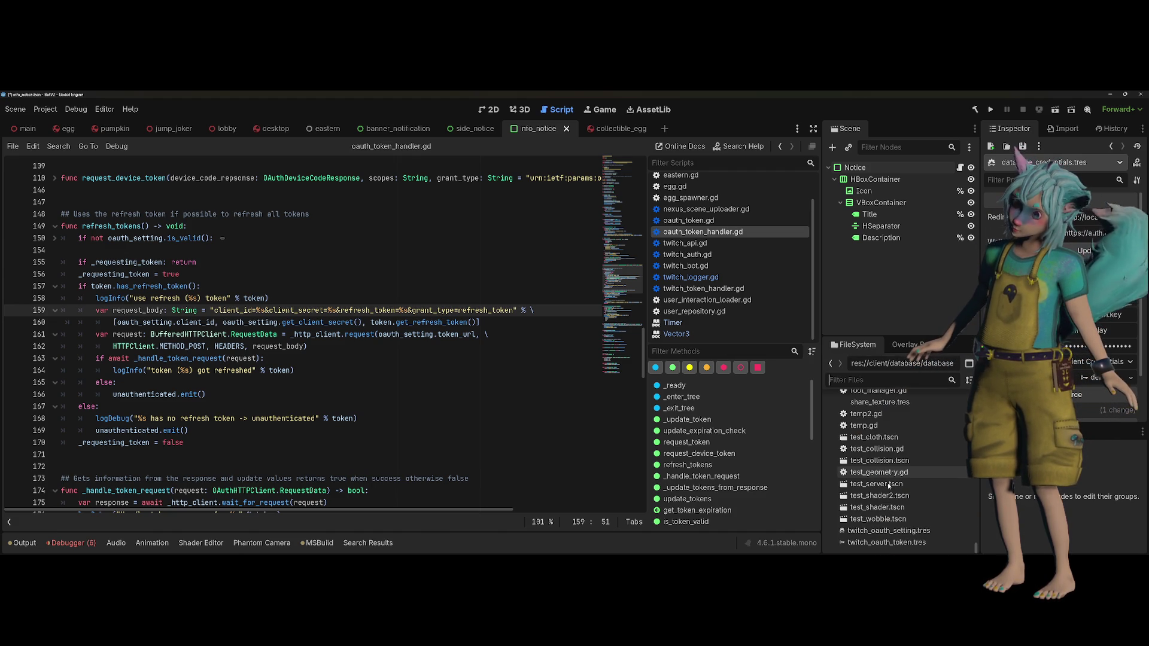
scroll(889, 485, up, 5)
scroll(888, 482, up, 4)
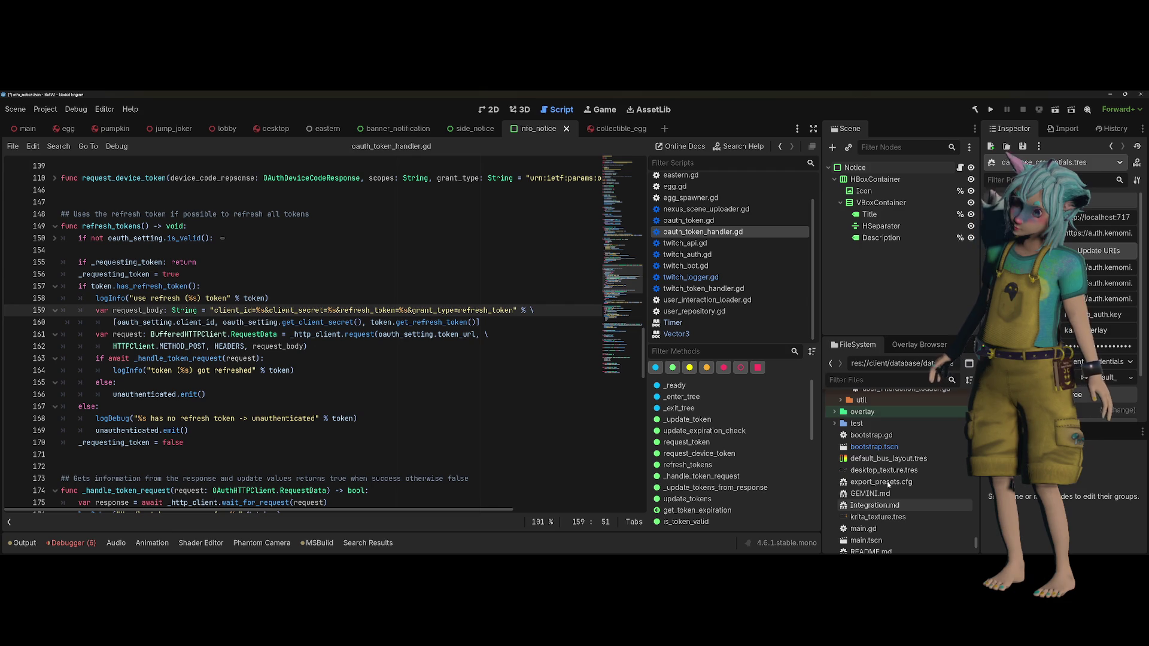
scroll(889, 485, down, 10)
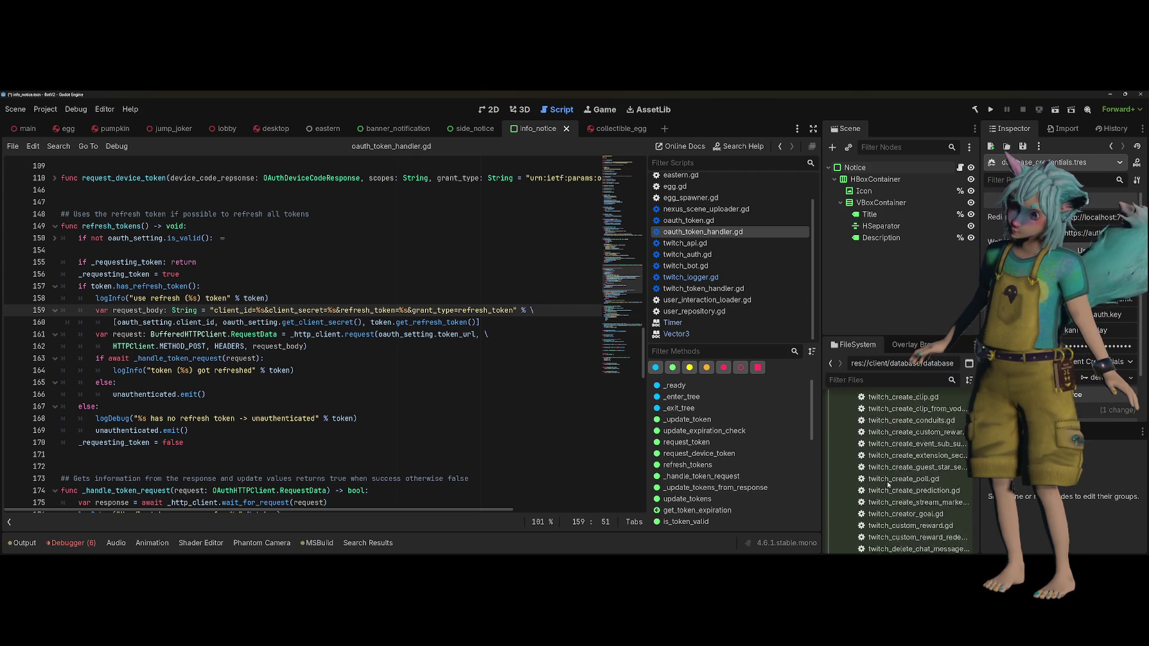
scroll(888, 484, up, 15)
right_click(873, 412)
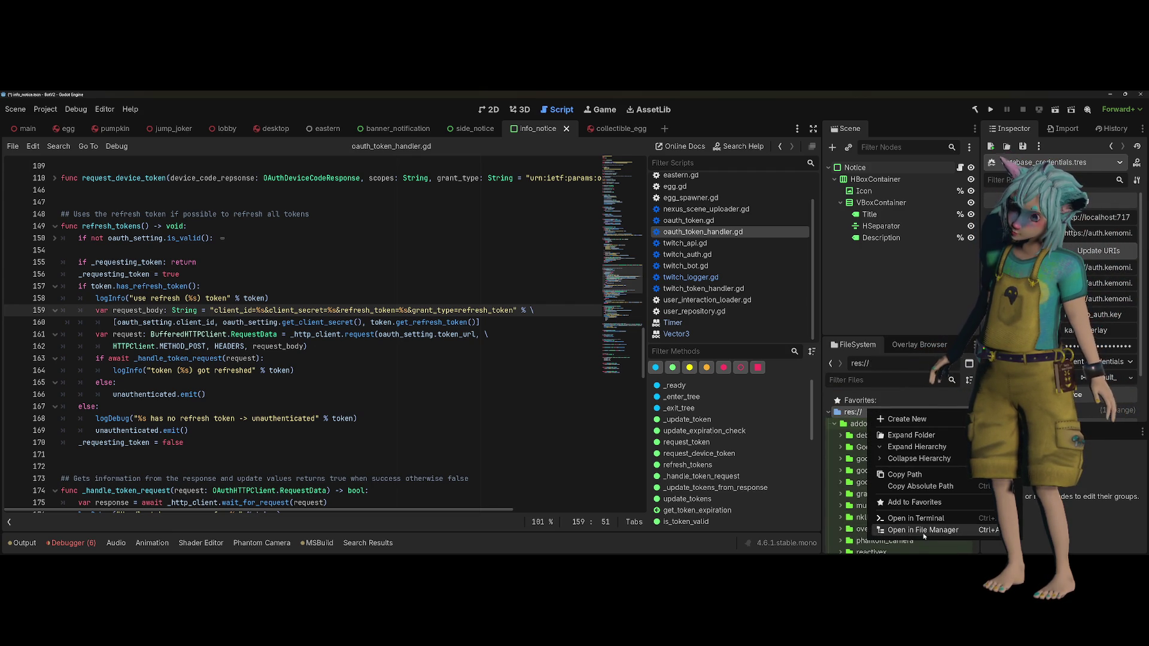
click(924, 533)
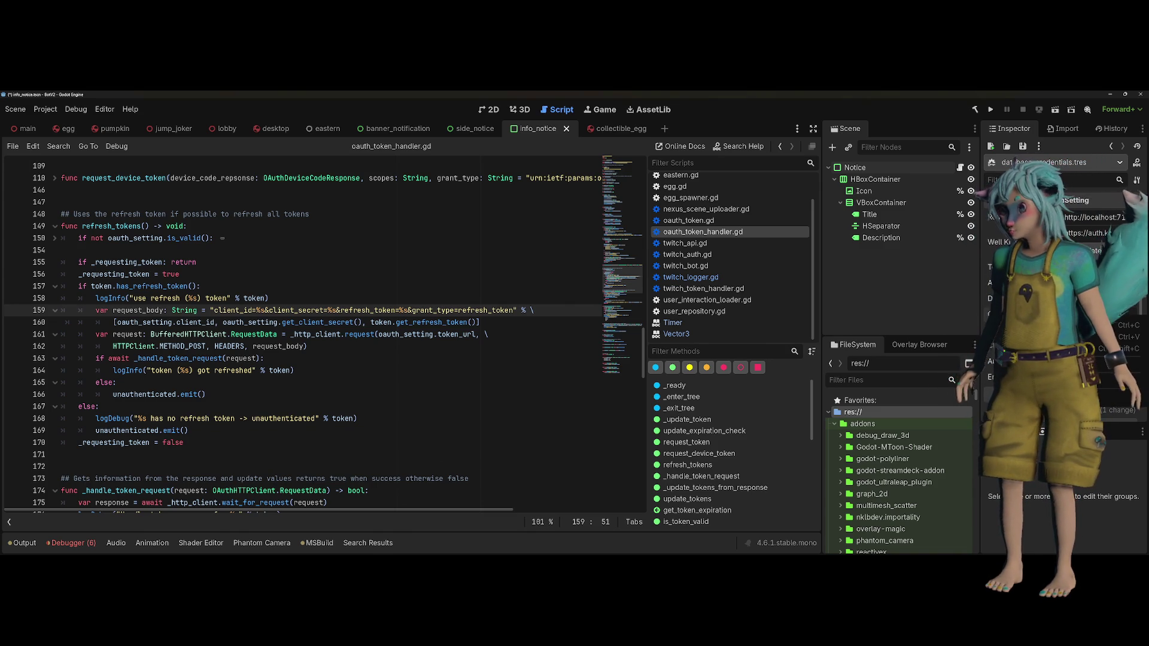
click(400, 274)
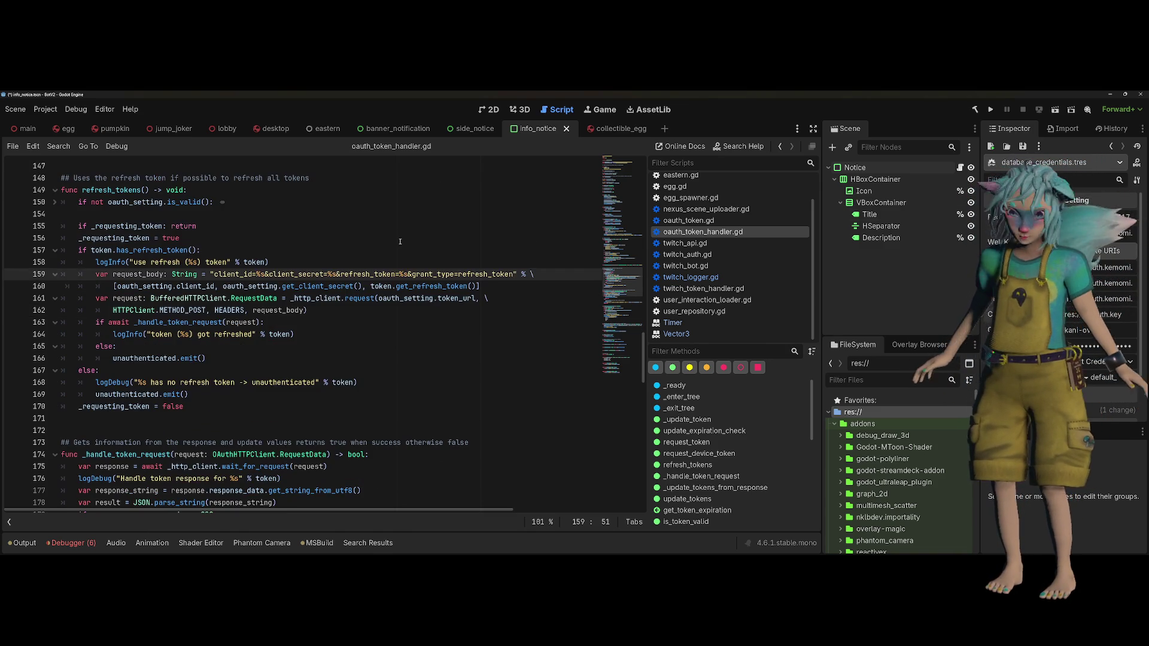
Open twitch_oauth_setting.tres through Quick Open by searching 'OauthSet'
scroll(400, 258, down, 1)
key(F1)
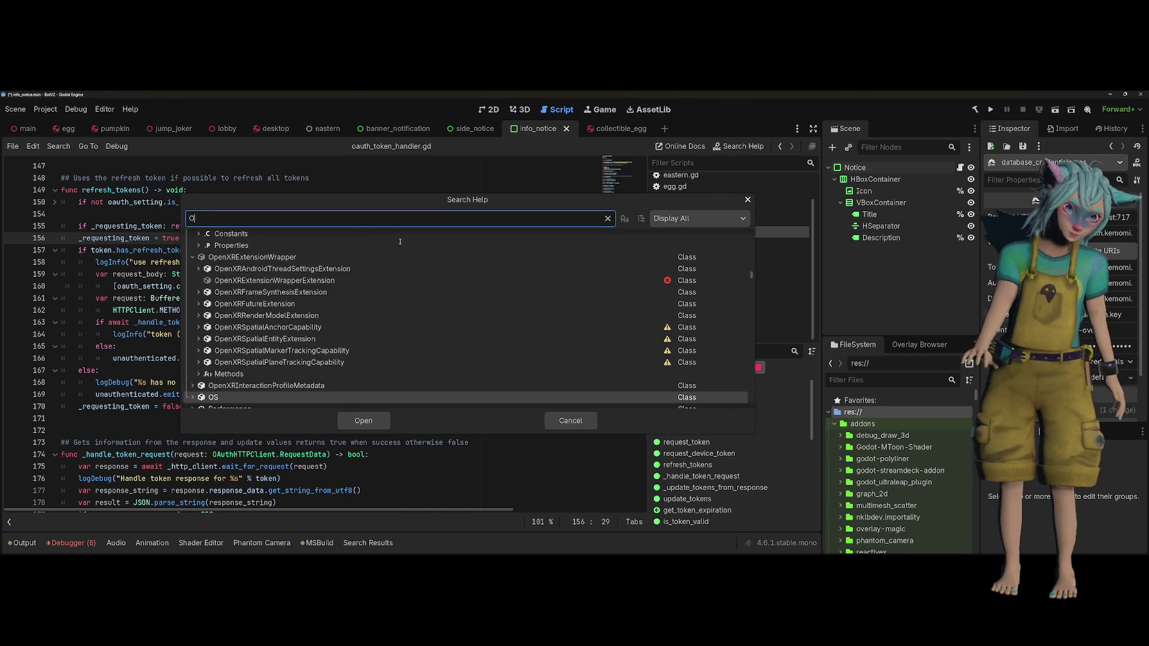
key(Escape)
key(shift+alt+o)
text(OauthSet)
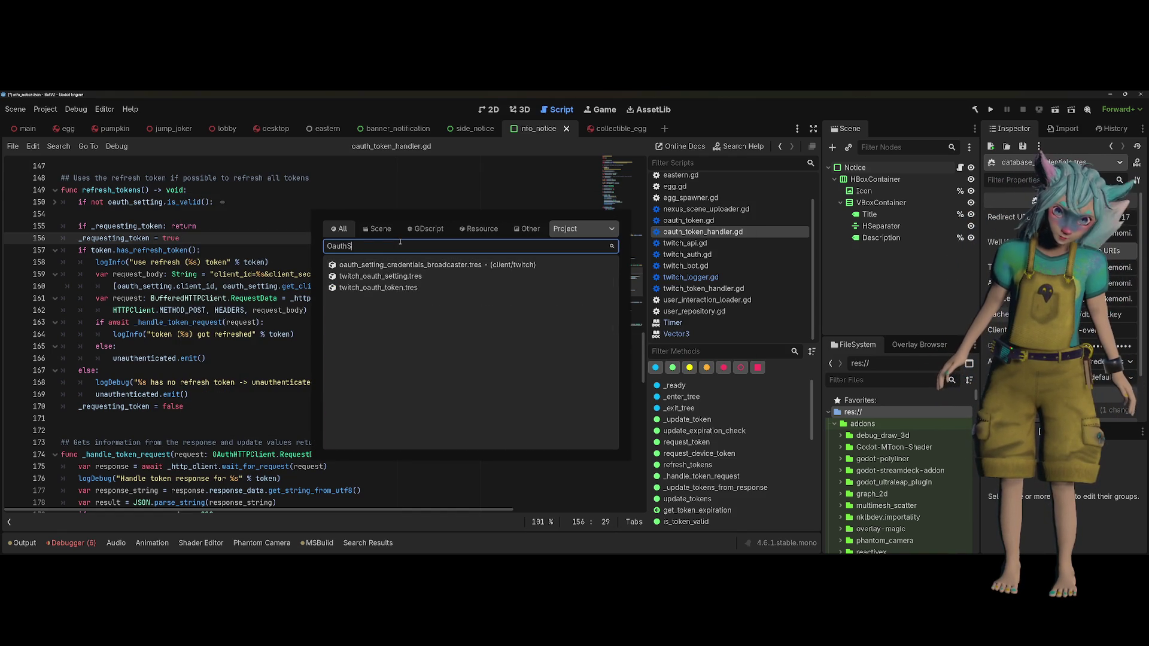
key(Return)
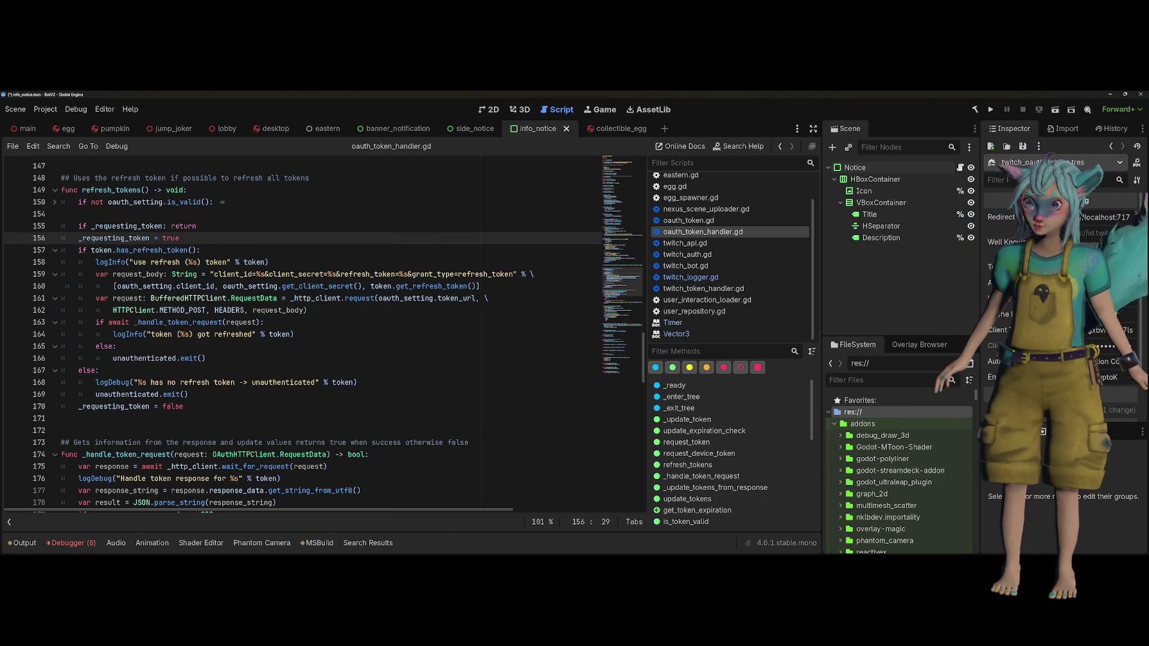
click(180, 213)
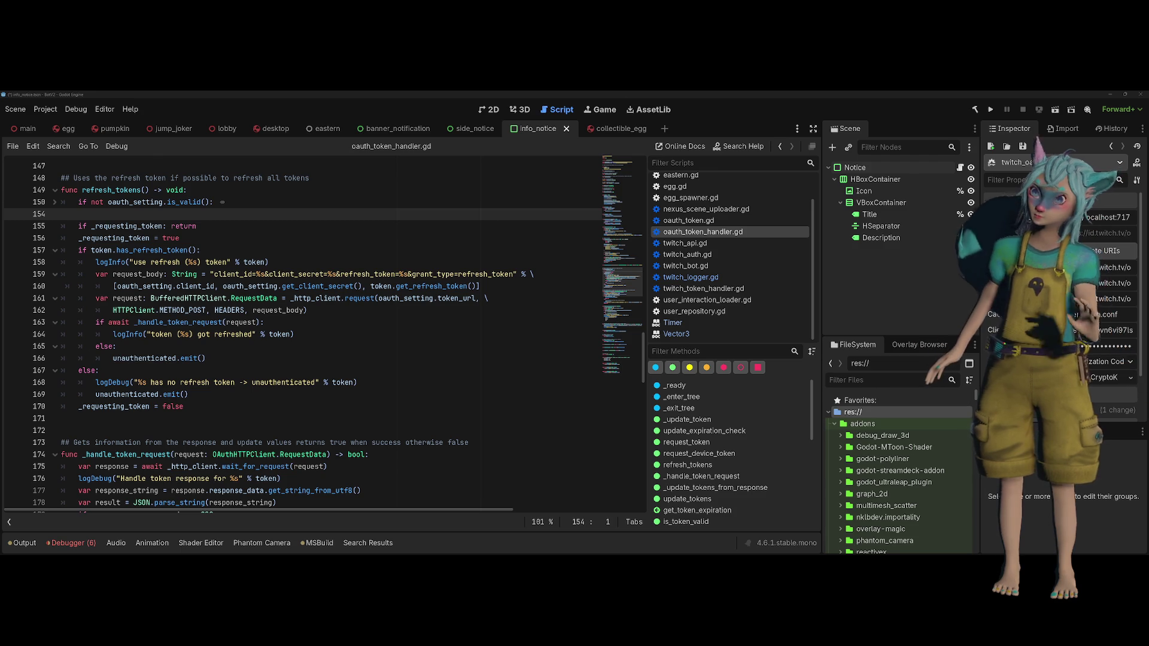
click(399, 246)
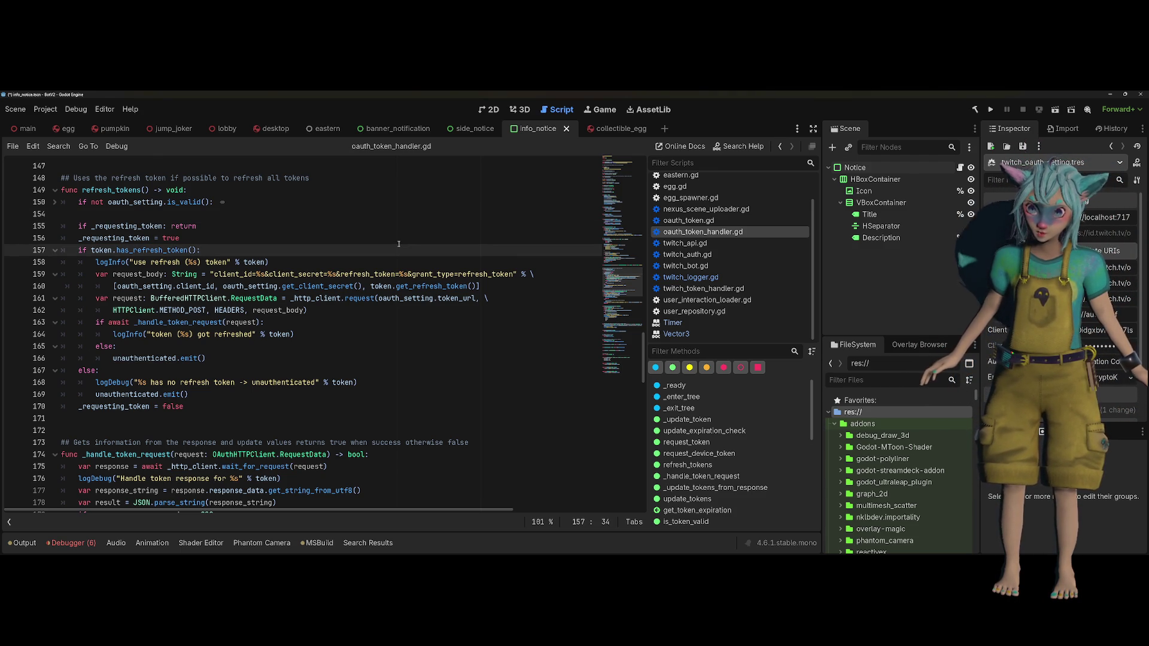
click(399, 242)
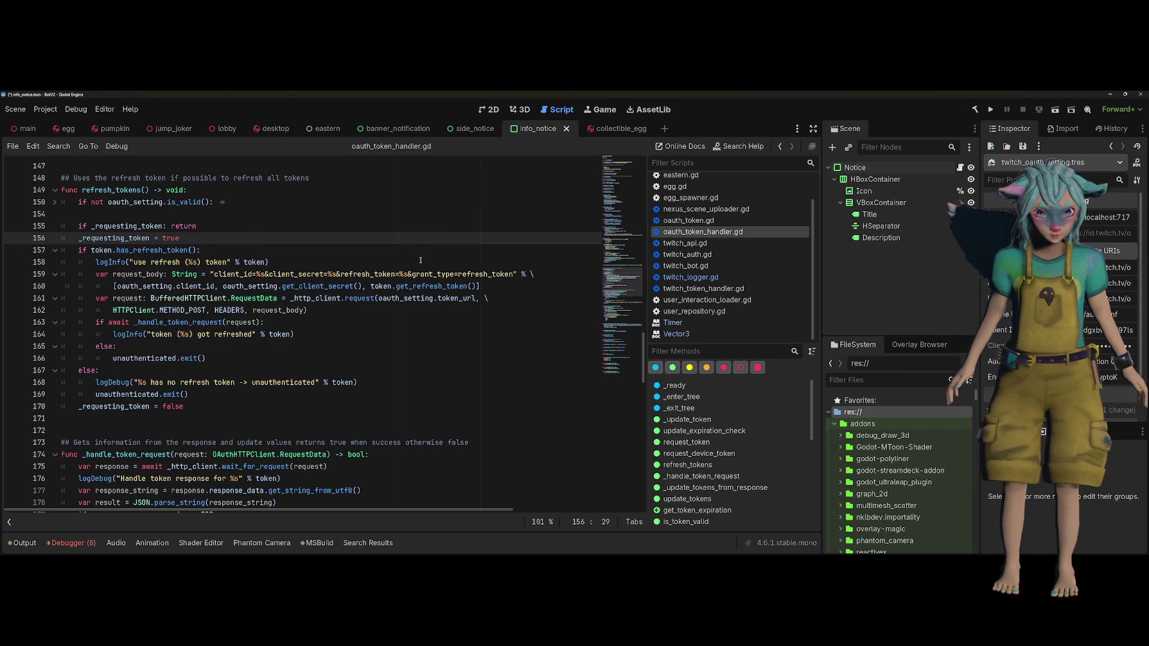
scroll(420, 260, down, 2)
scroll(420, 260, up, 1)
scroll(419, 259, up, 1)
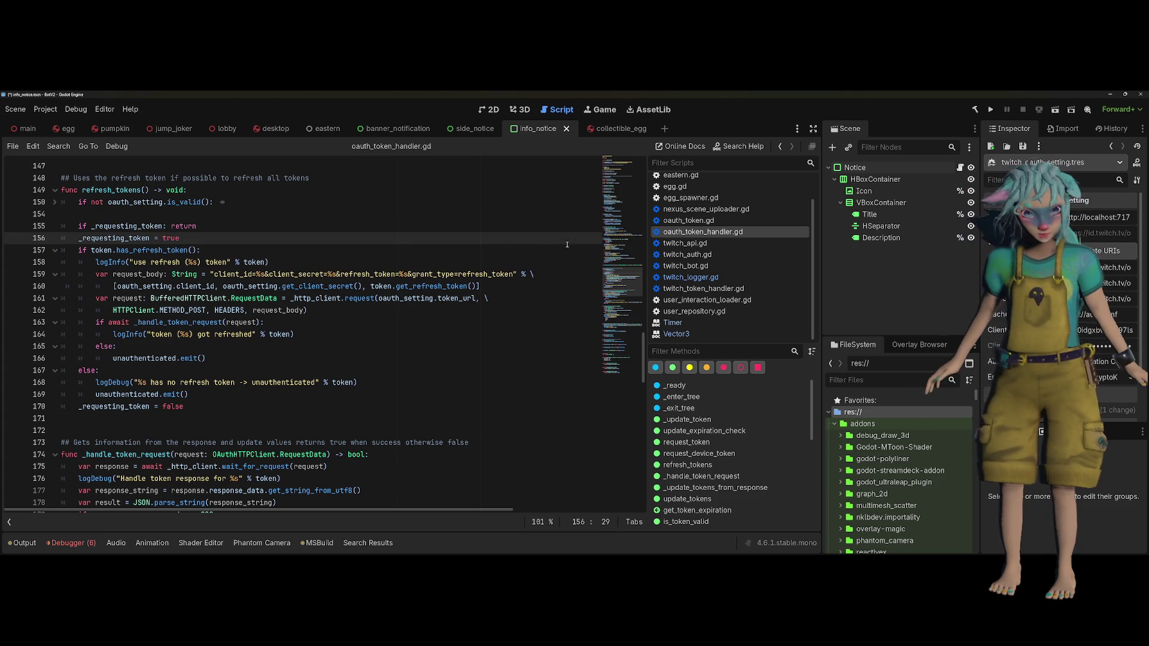
key(Down)
key(End)
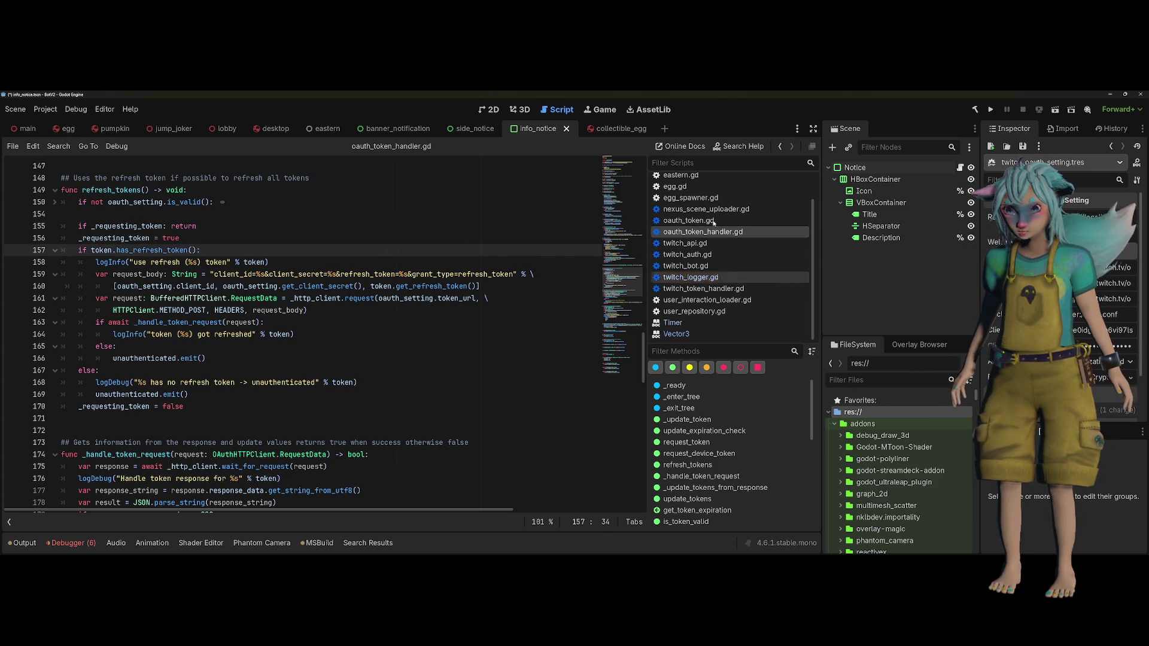
scroll(719, 312, up, 2)
click(504, 262)
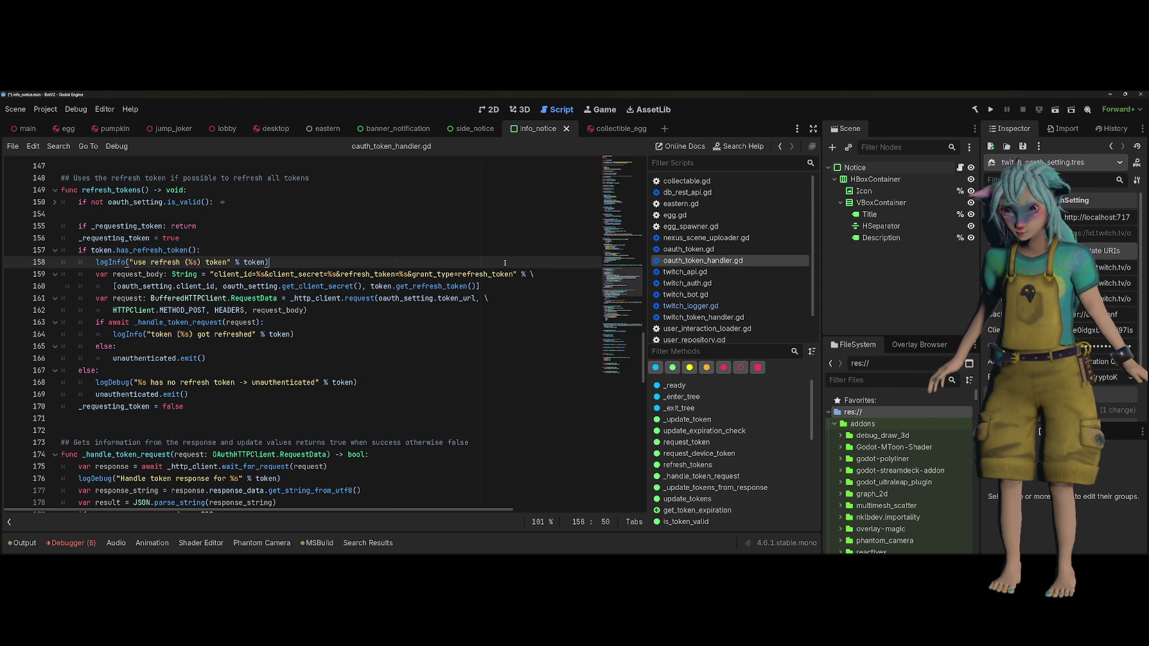
Open oauth_setting.gd with addons included, search the project for cache_file, and jump to oauth_token.gd
key(shift+alt+o)
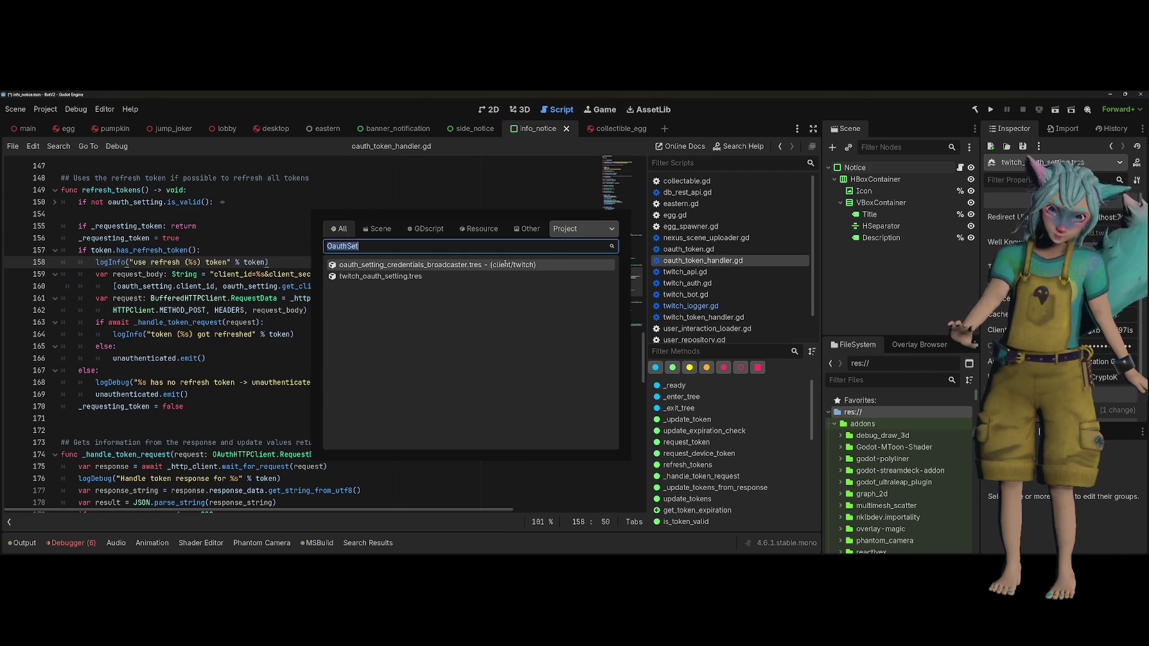
click(584, 229)
click(593, 259)
click(382, 265)
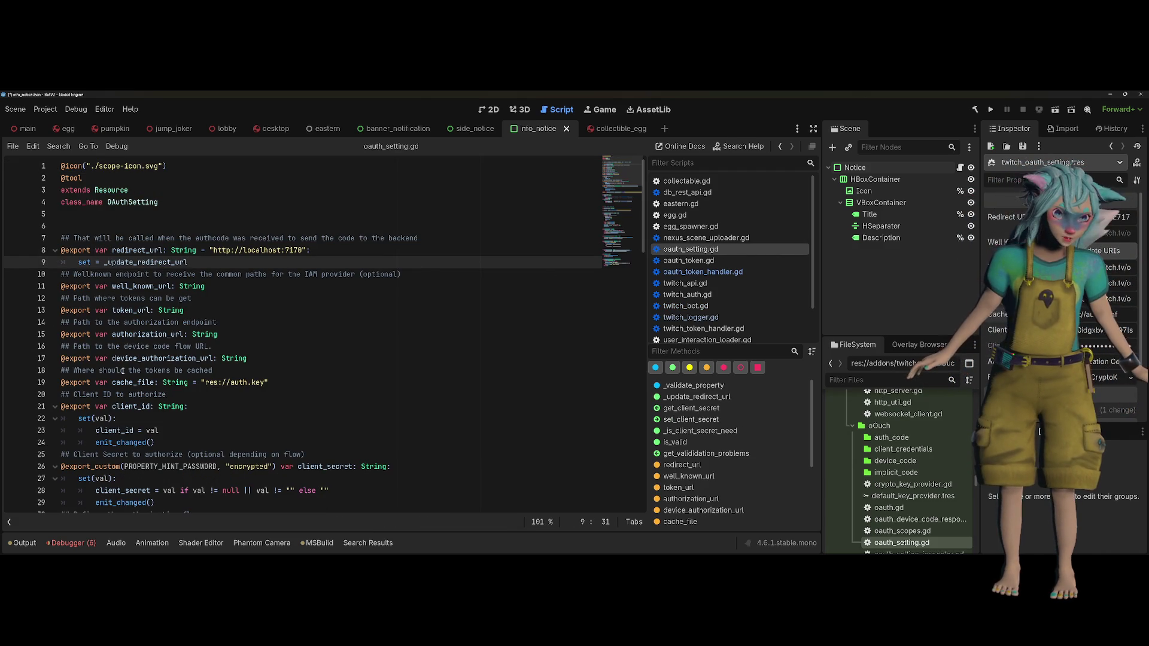
double_click(125, 382)
key(ctrl+shift+f)
key(Return)
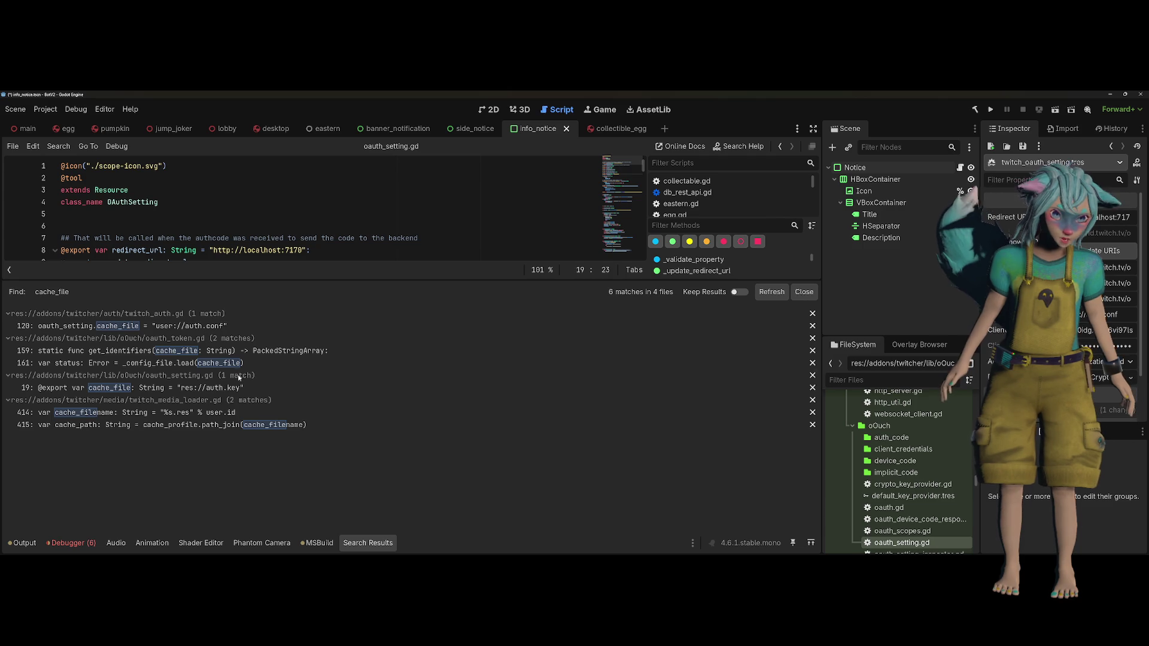
click(358, 363)
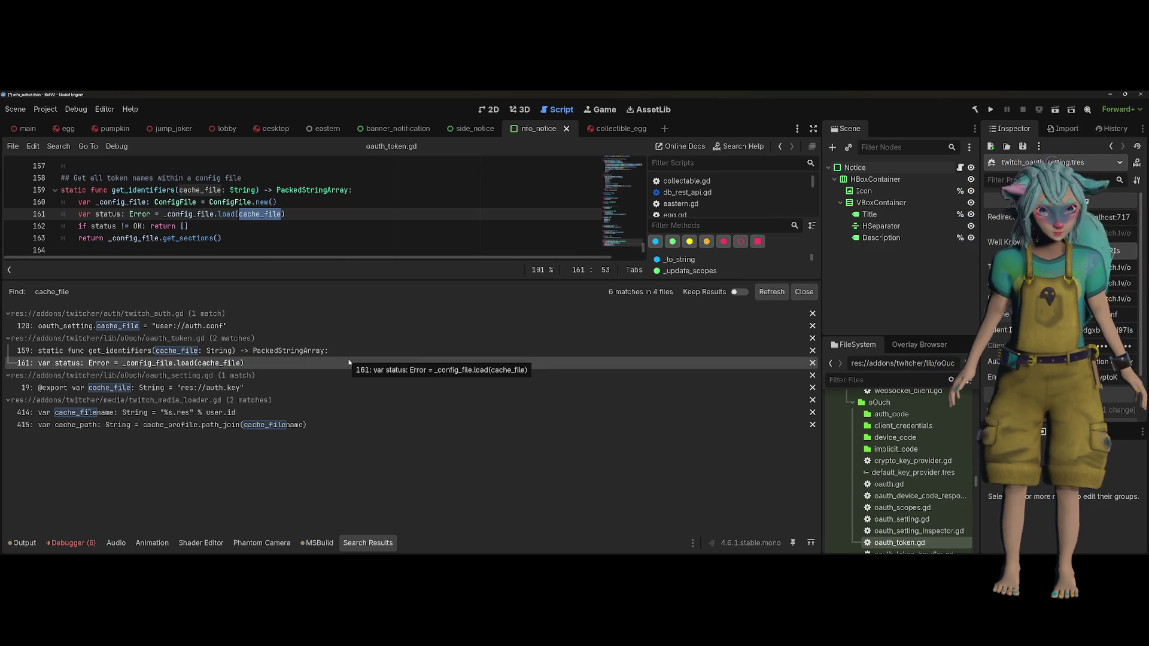
Select the get_identifiers function name in oauth_token.gd
double_click(149, 190)
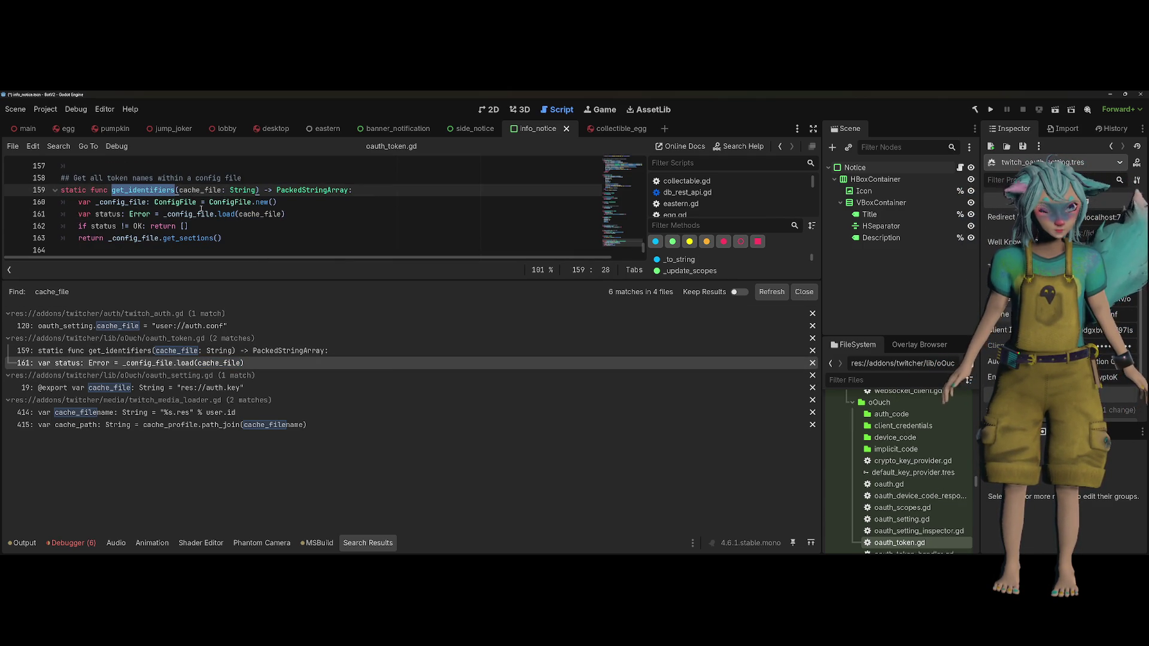
mouse_move(254, 216)
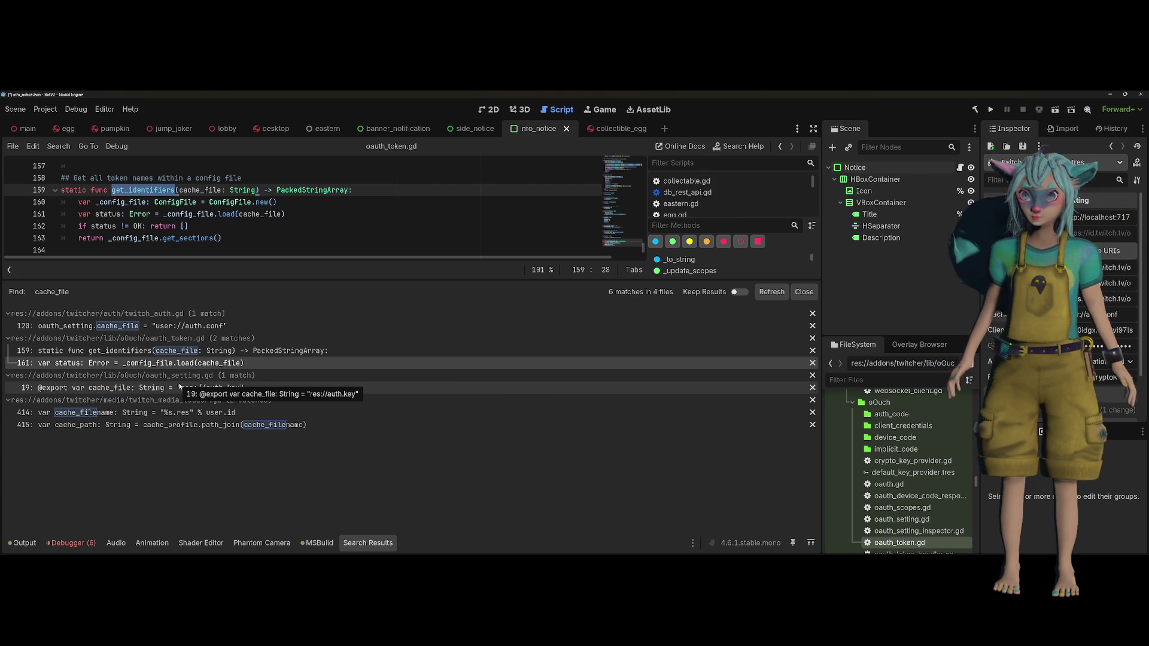
scroll(162, 225, up, 1)
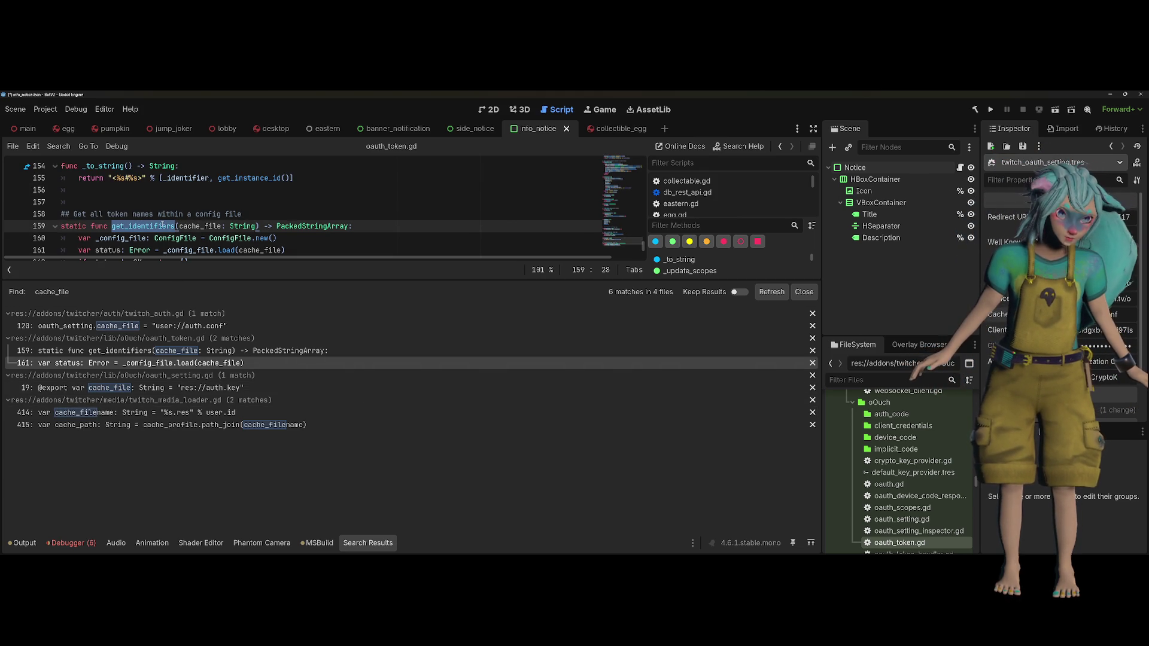
scroll(163, 226, down, 1)
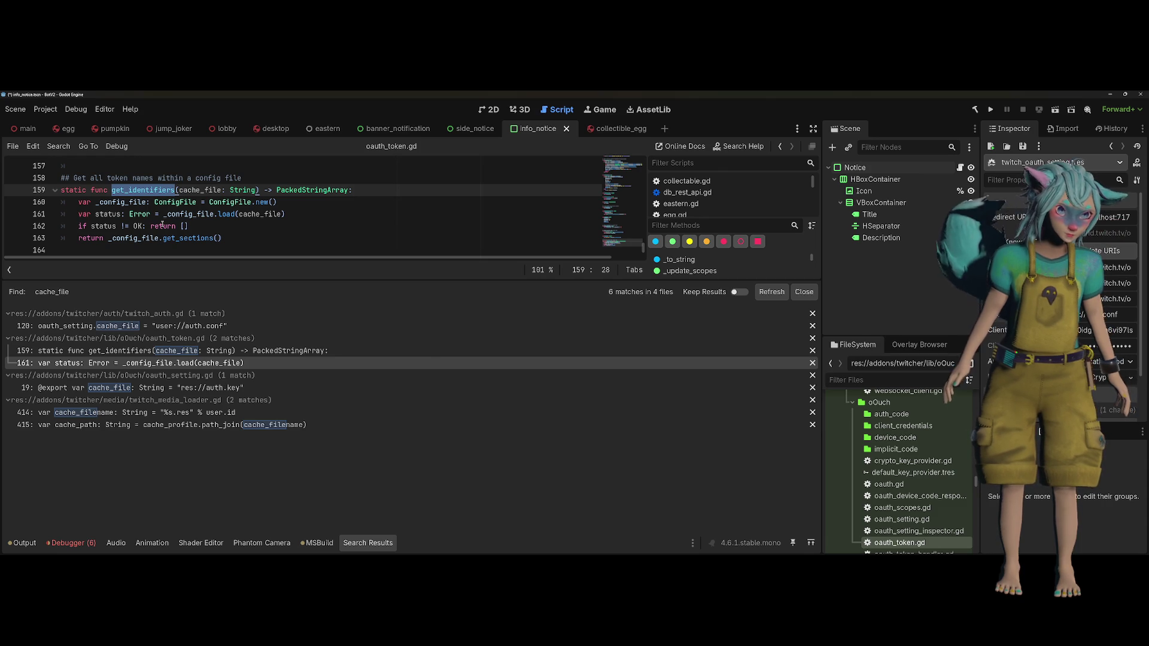
click(180, 189)
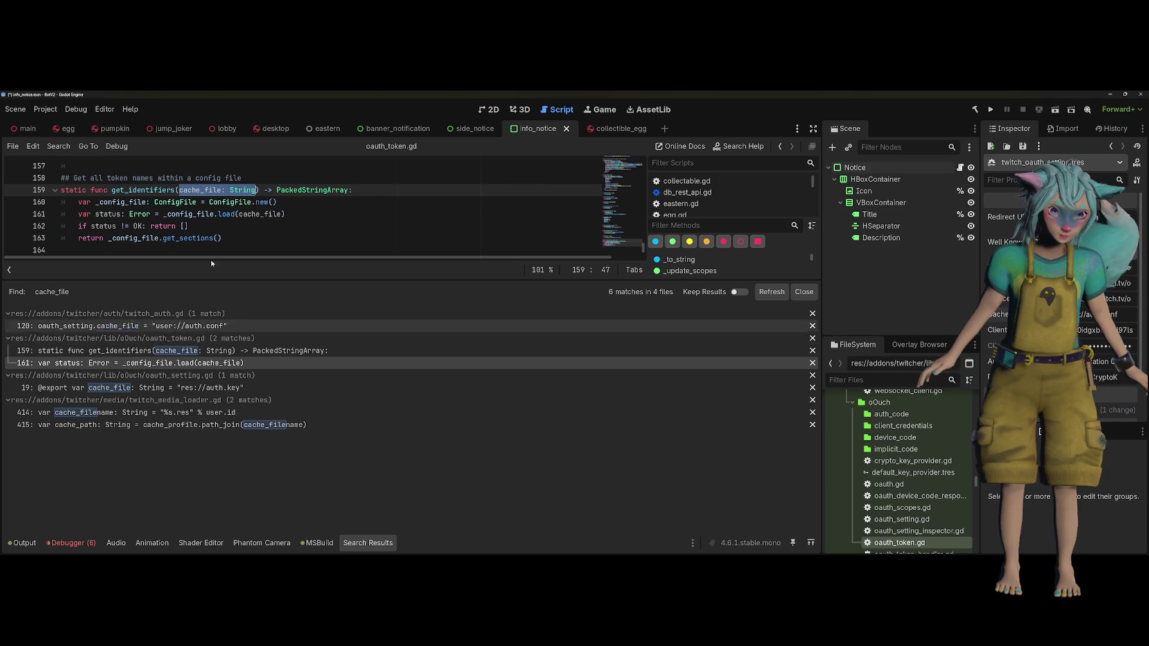
double_click(144, 189)
Search the whole project for calls to get_identifiers
key(ctrl+shift+f)
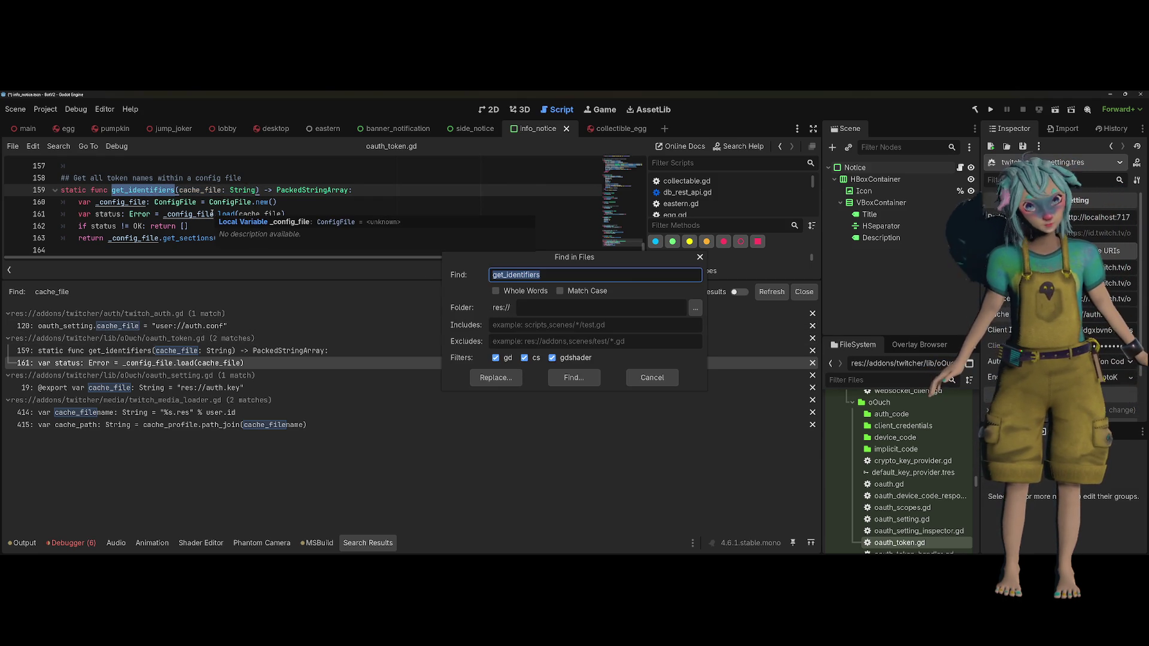
key(End)
key(Return)
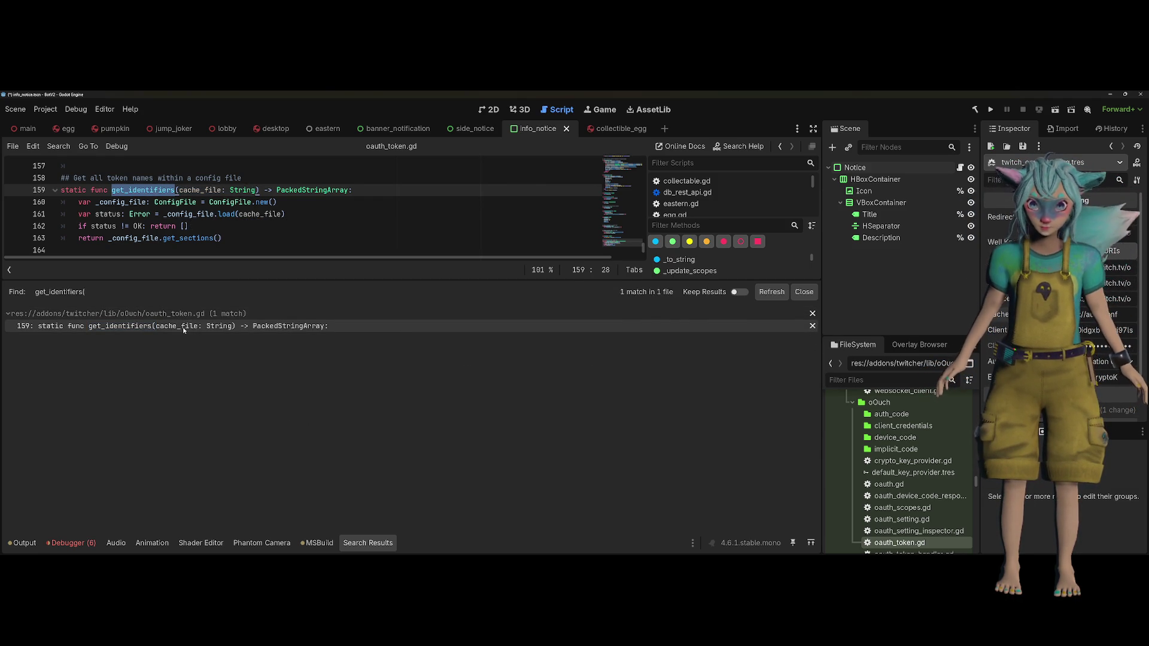
Drag the bottom-panel divider down to show more lines of oauth_token.gd
scroll(225, 250, up, 1)
click(225, 243)
scroll(225, 242, up, 1)
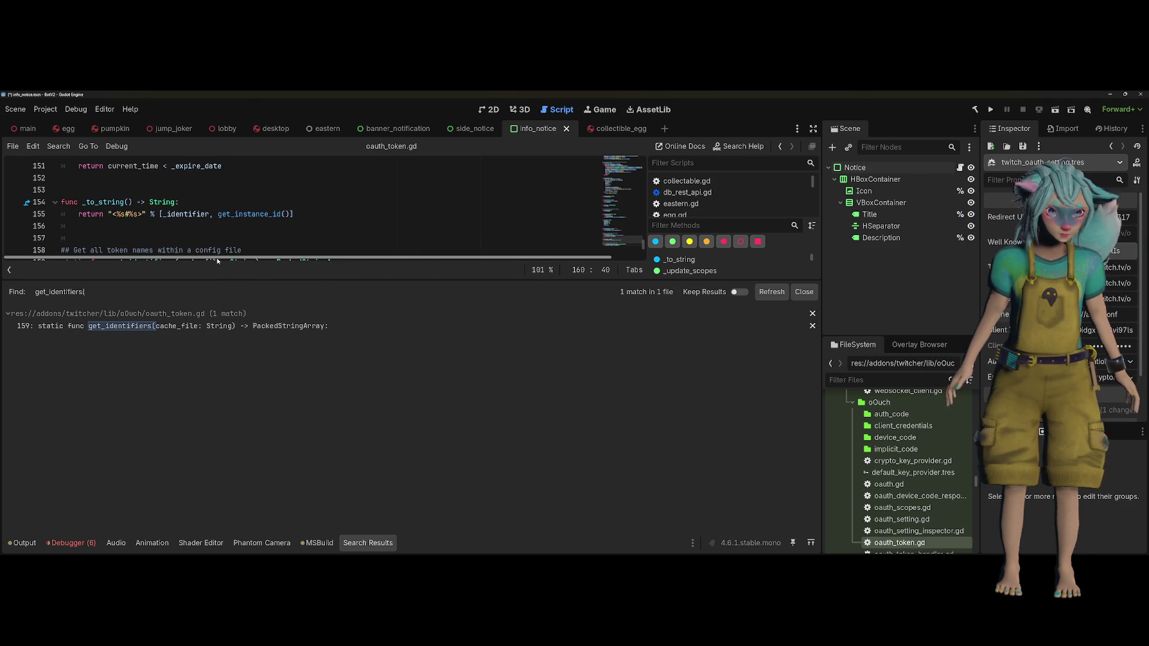
drag(219, 275, 219, 437)
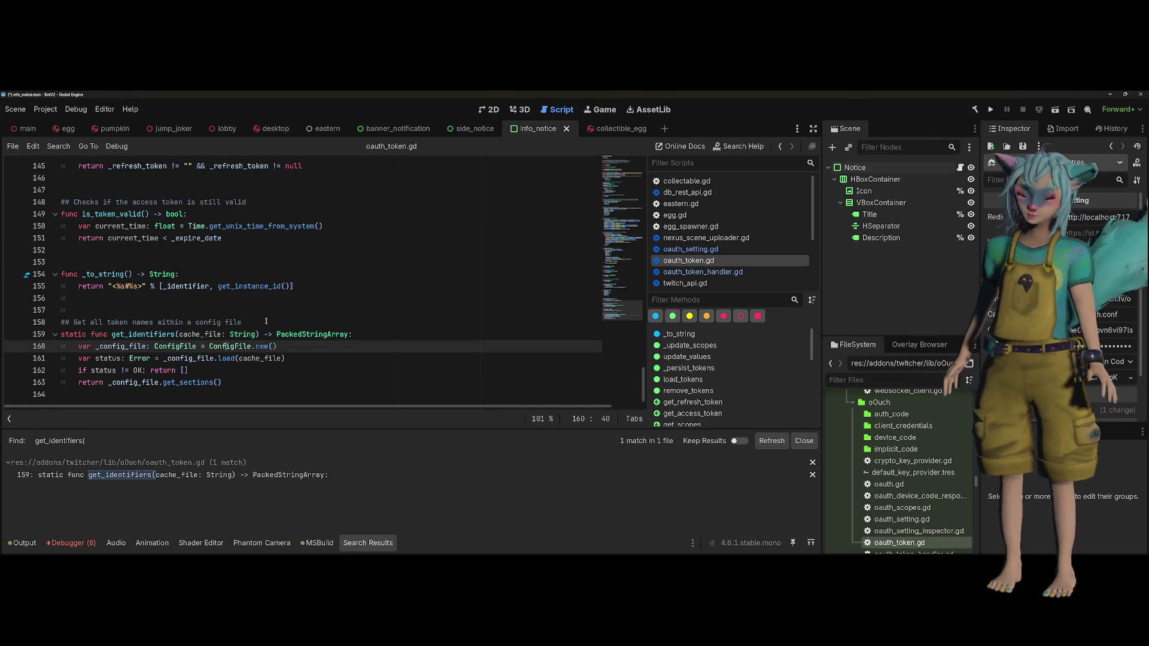
Review the top of oauth_token.gd, including the user access token constant and Crypto variable
click(267, 322)
click(228, 358)
scroll(228, 350, up, 15)
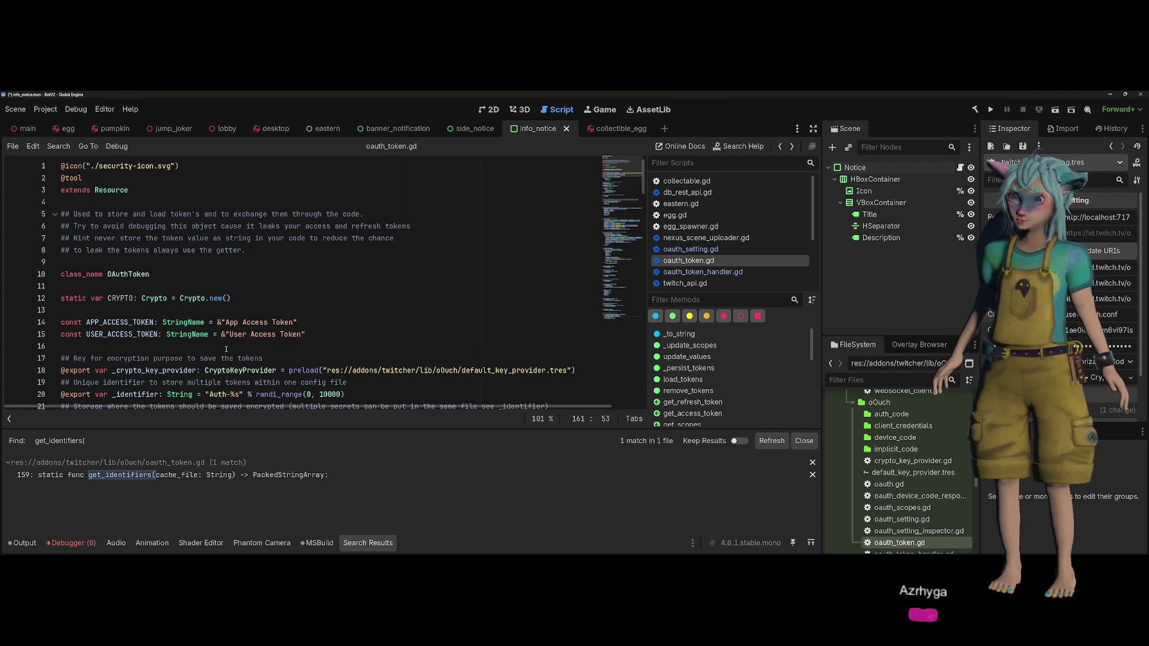
click(231, 335)
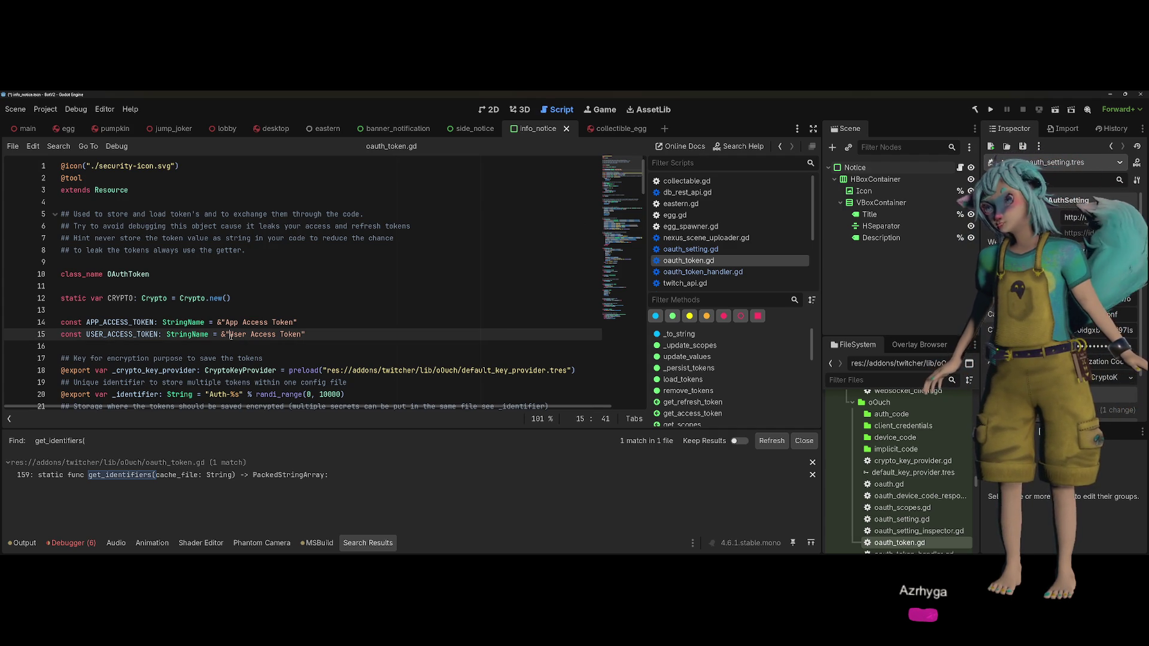
click(248, 299)
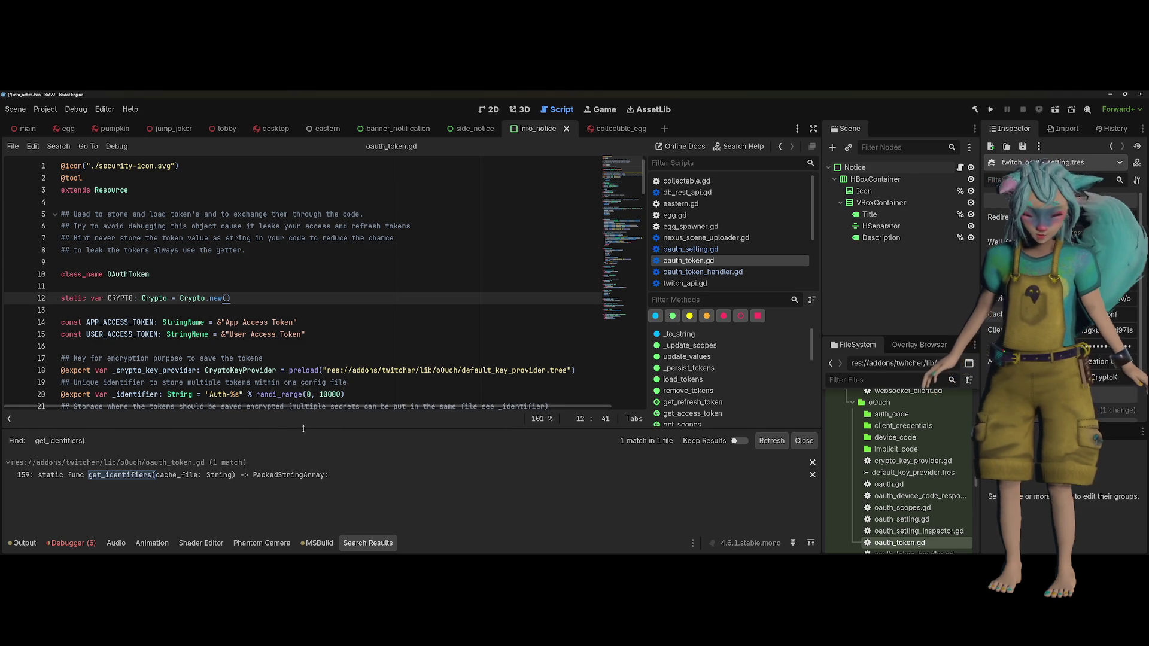
Enlarge the search results, jump to the get_identifiers definition, then switch to oauth_setting.gd
drag(355, 427, 356, 386)
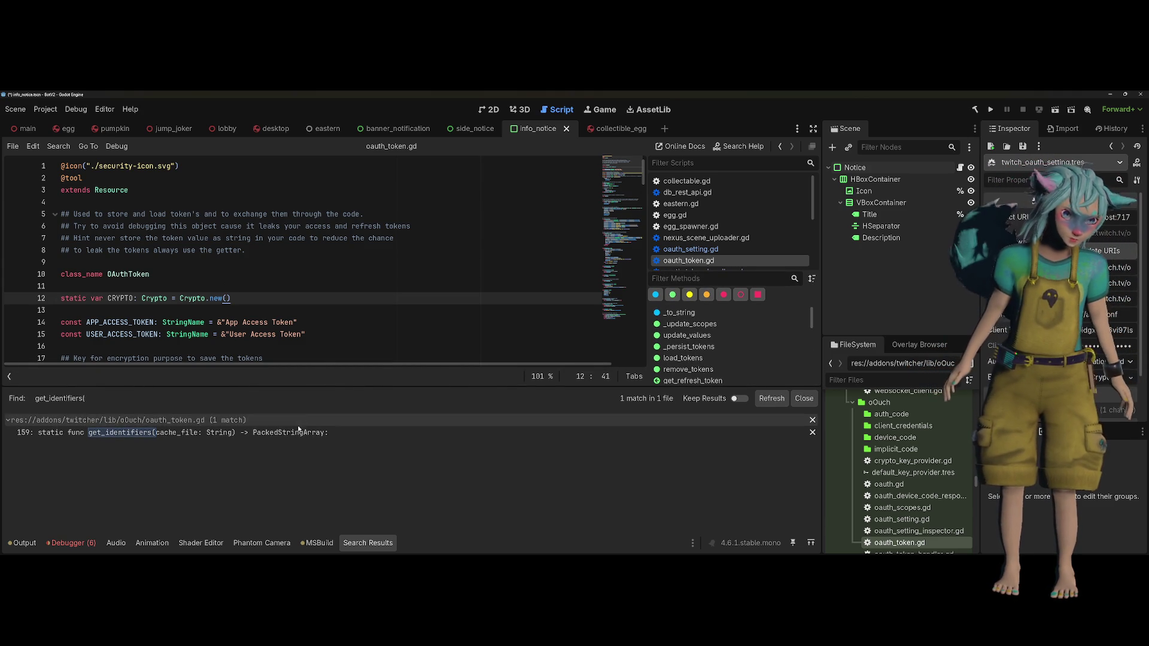
click(355, 432)
scroll(358, 336, down, 1)
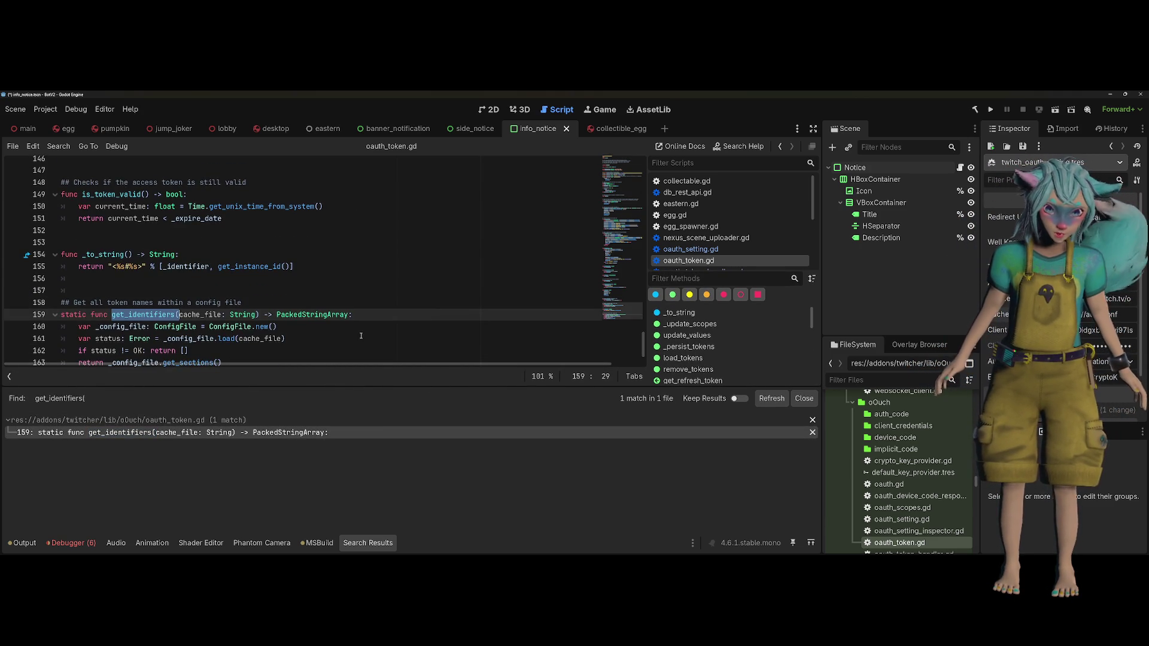
scroll(360, 337, down, 1)
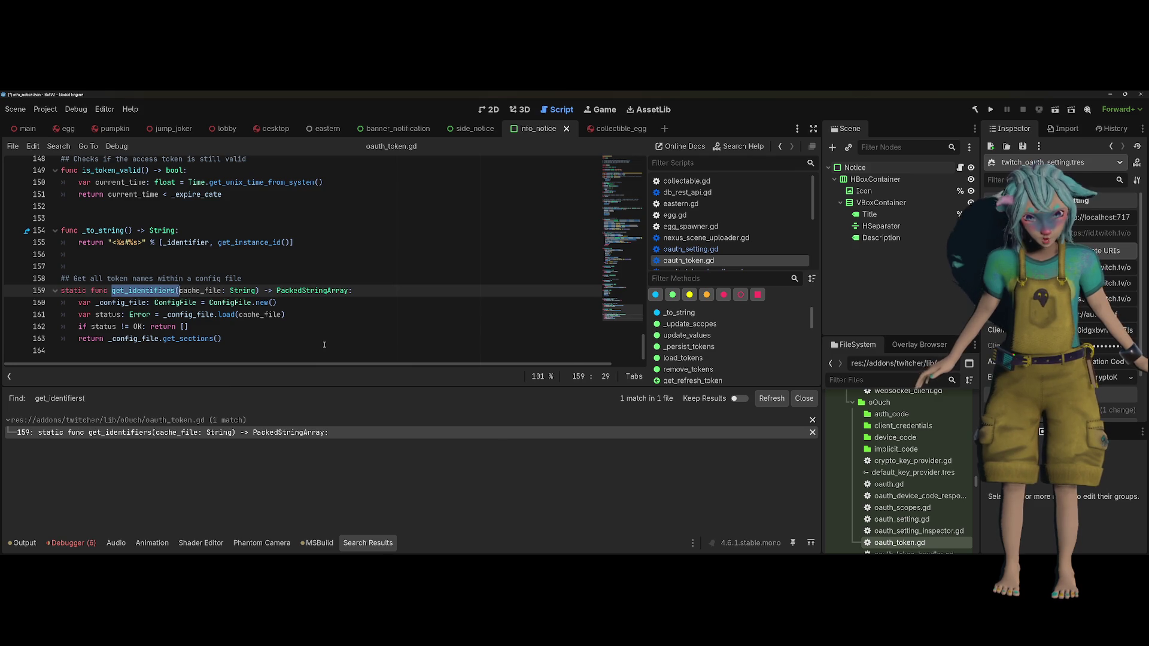
click(325, 344)
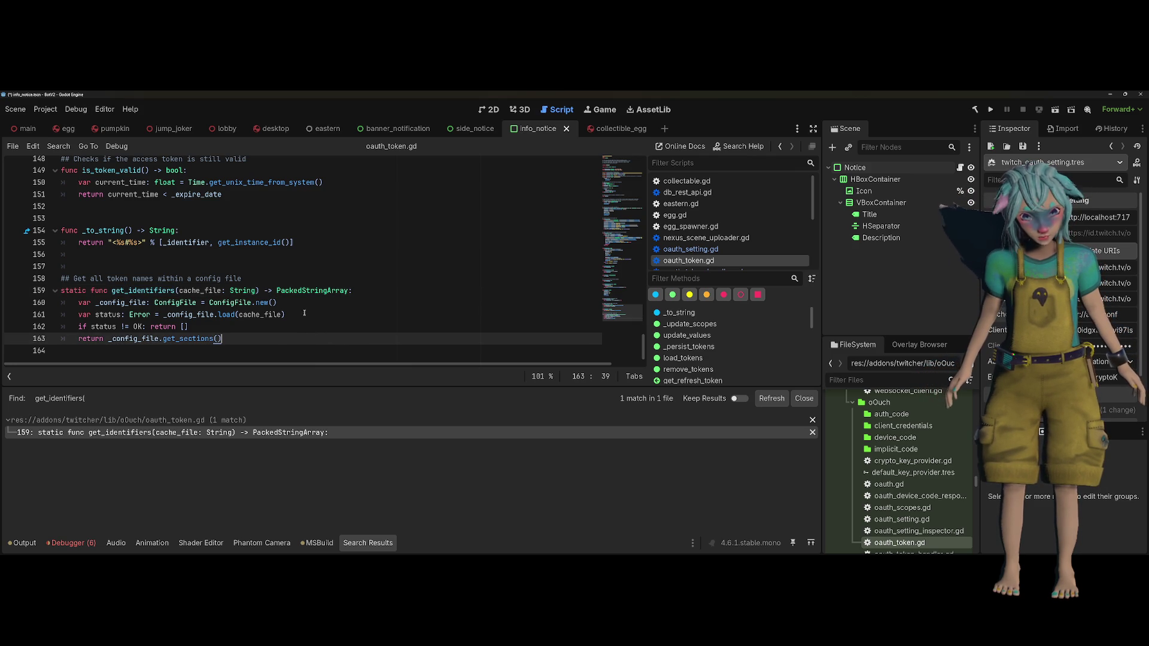
click(680, 250)
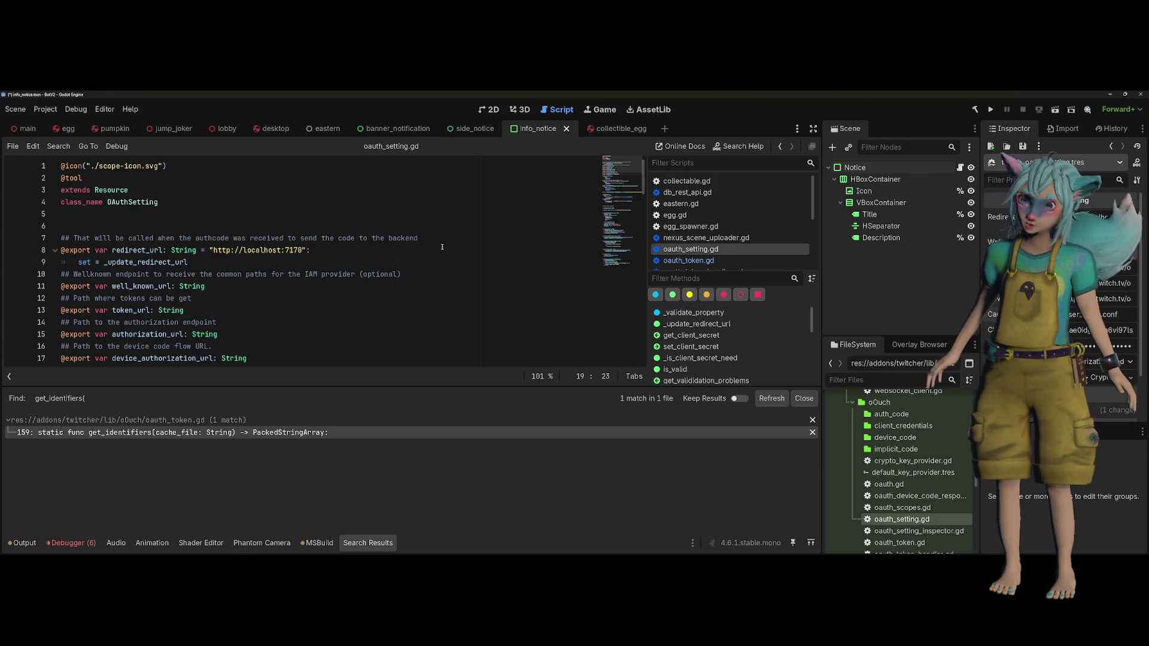
Search the whole project for every use of cache_file
scroll(316, 222, down, 1)
click(316, 221)
double_click(141, 347)
key(ctrl+shift+f)
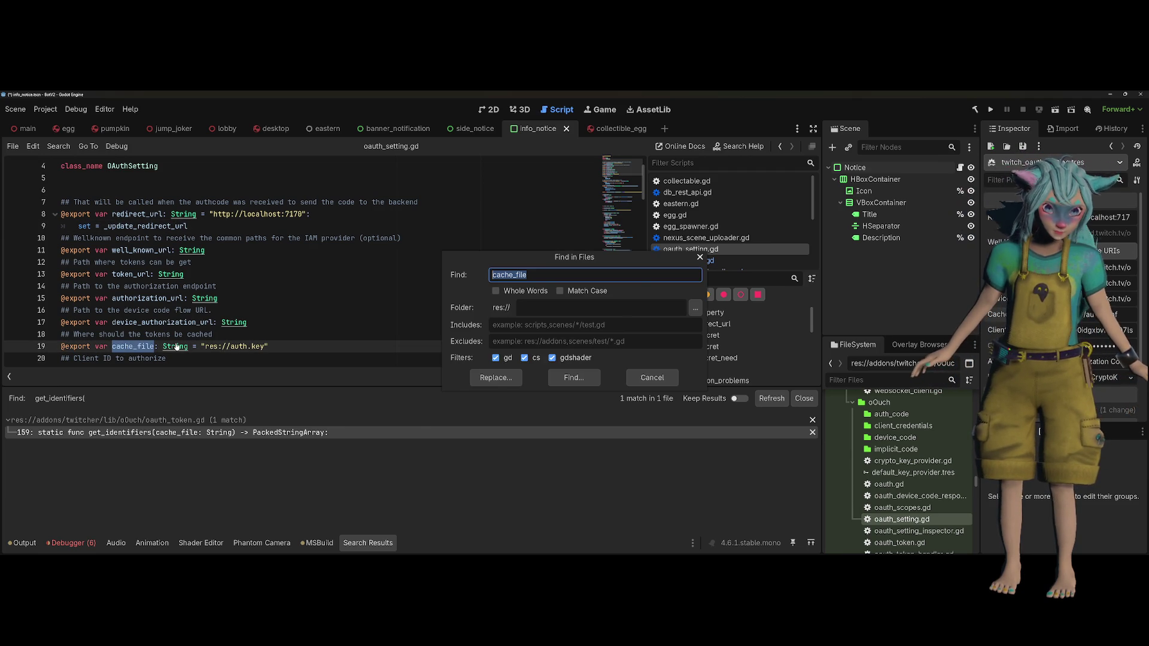
key(Return)
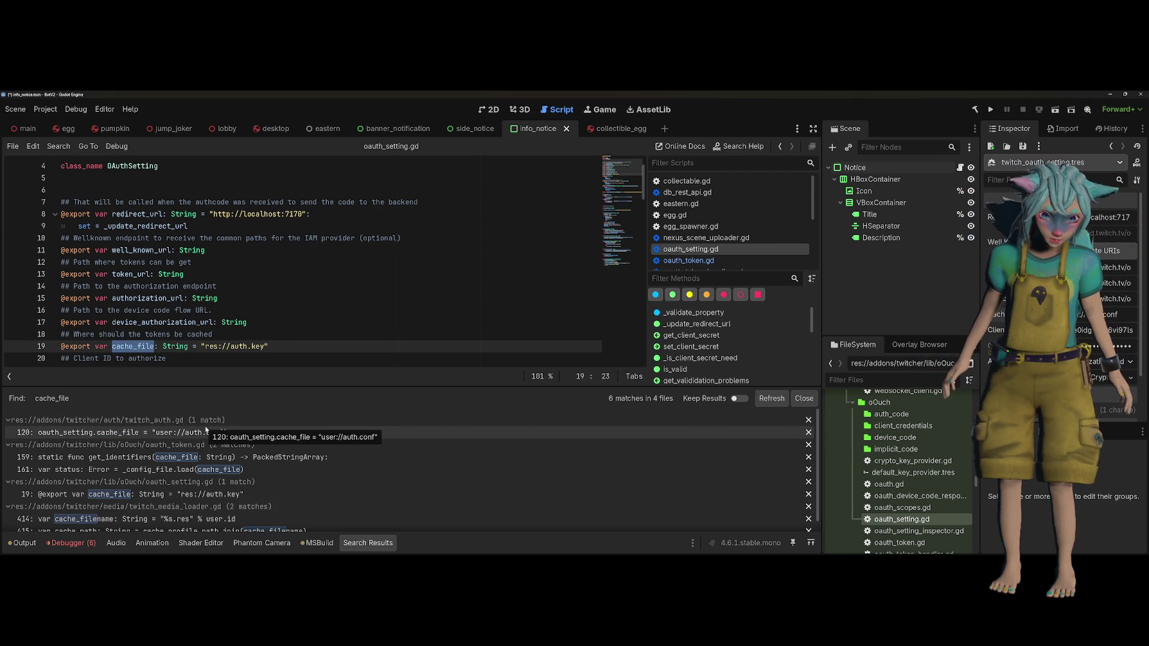
scroll(206, 429, down, 1)
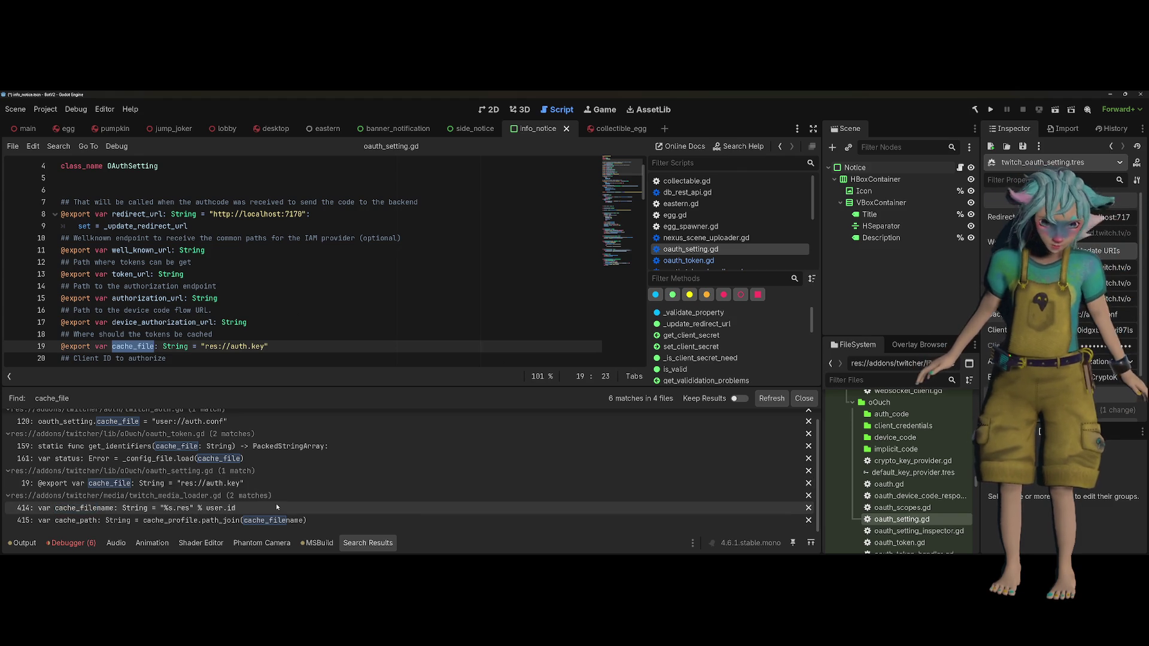
Delete the cache_file comment and export lines from oauth_setting.gd and save it
drag(269, 347, 35, 316)
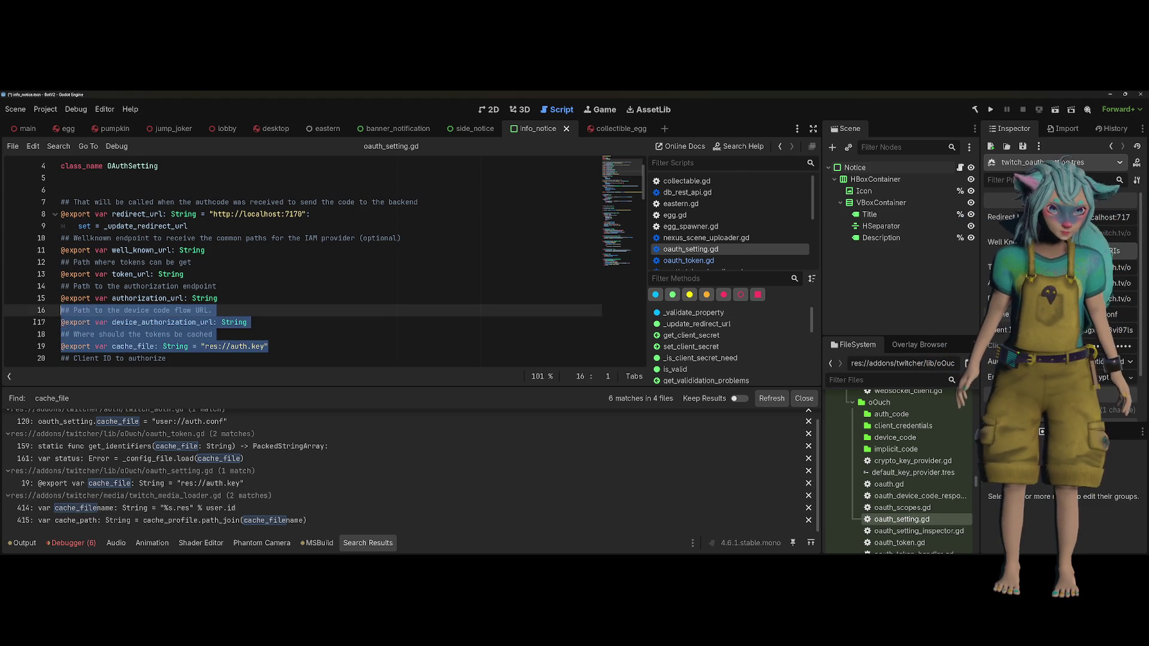
key(shift+Down)
key(shift+Down)
key(Delete)
key(Delete)
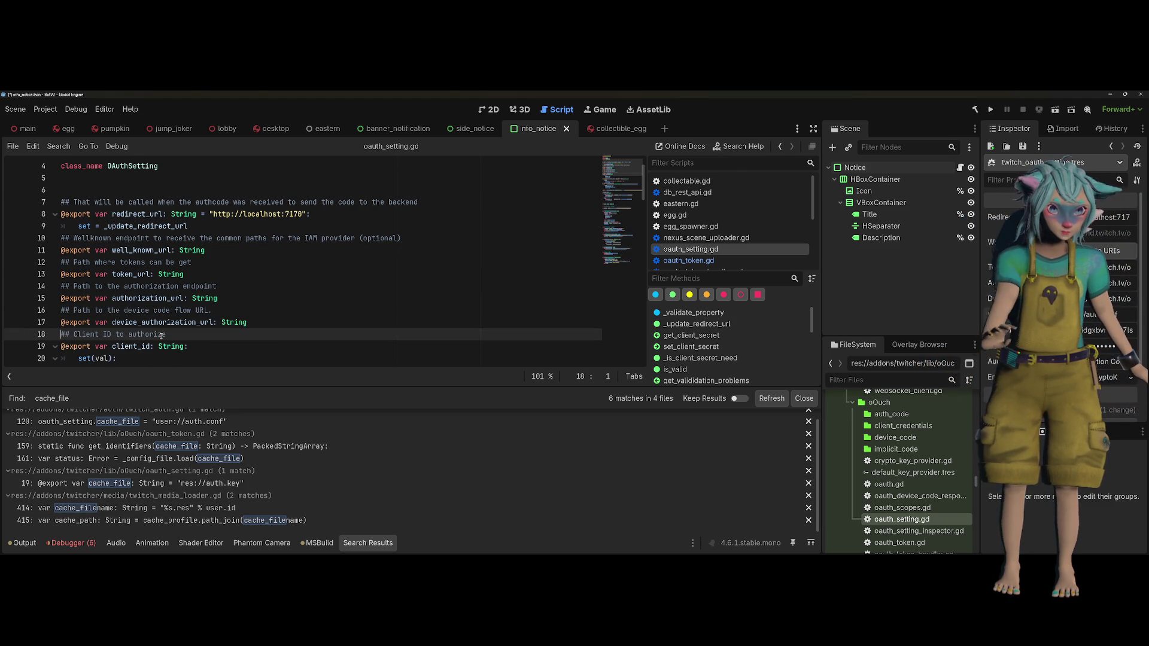
click(347, 290)
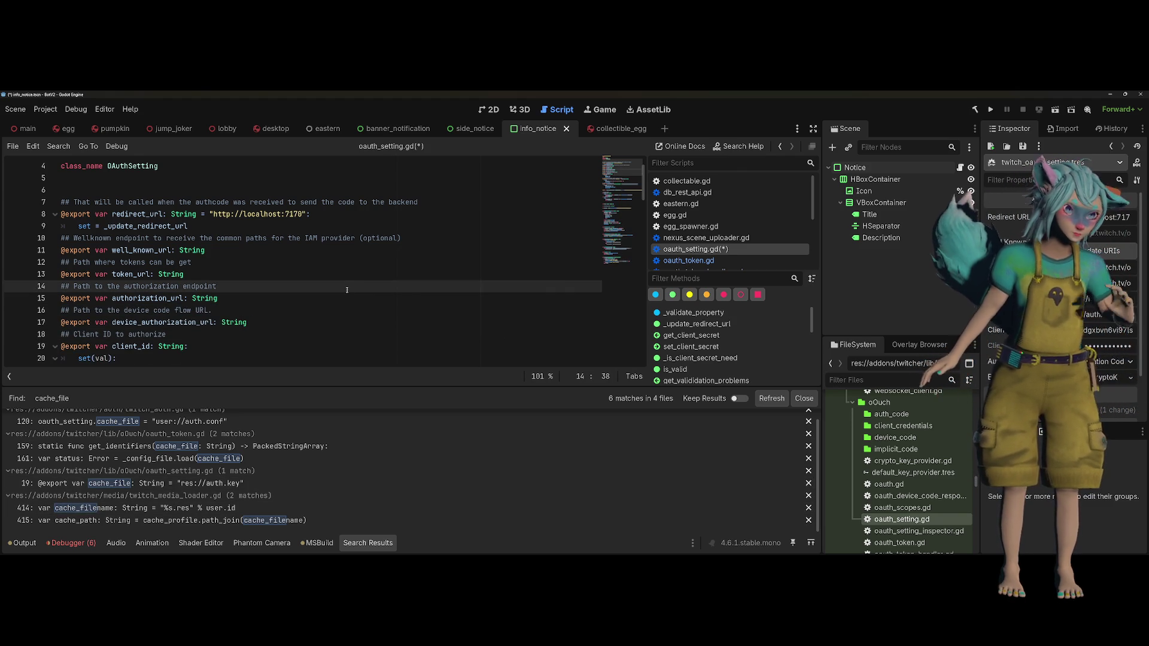
key(ctrl+s)
scroll(349, 288, down, 3)
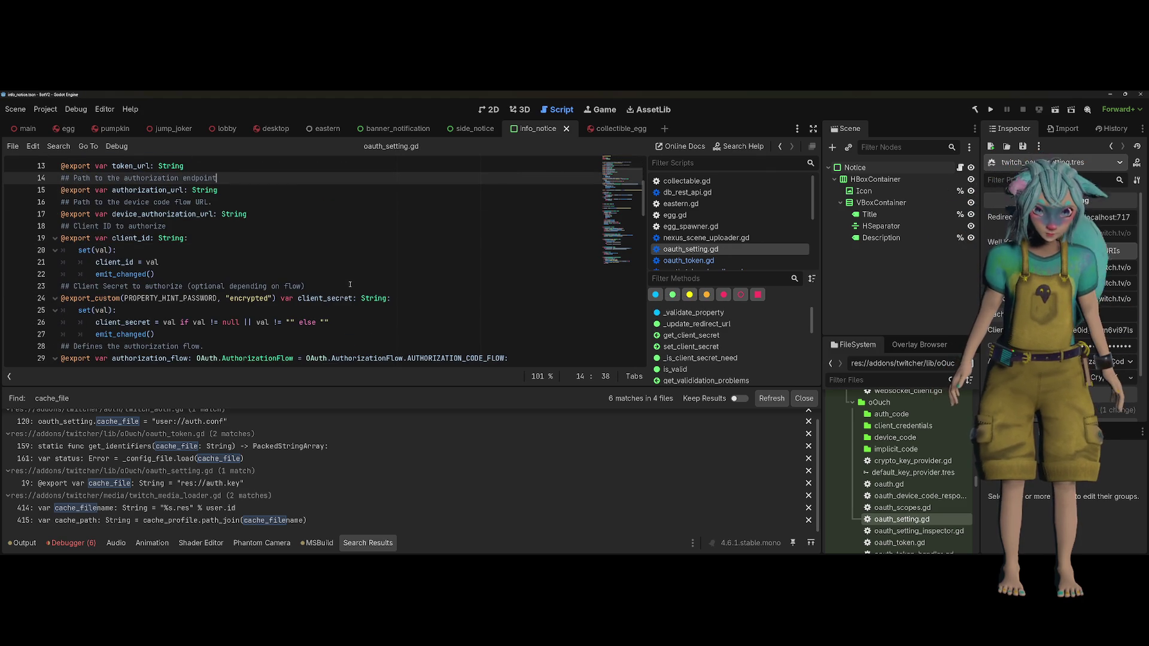
scroll(350, 284, down, 6)
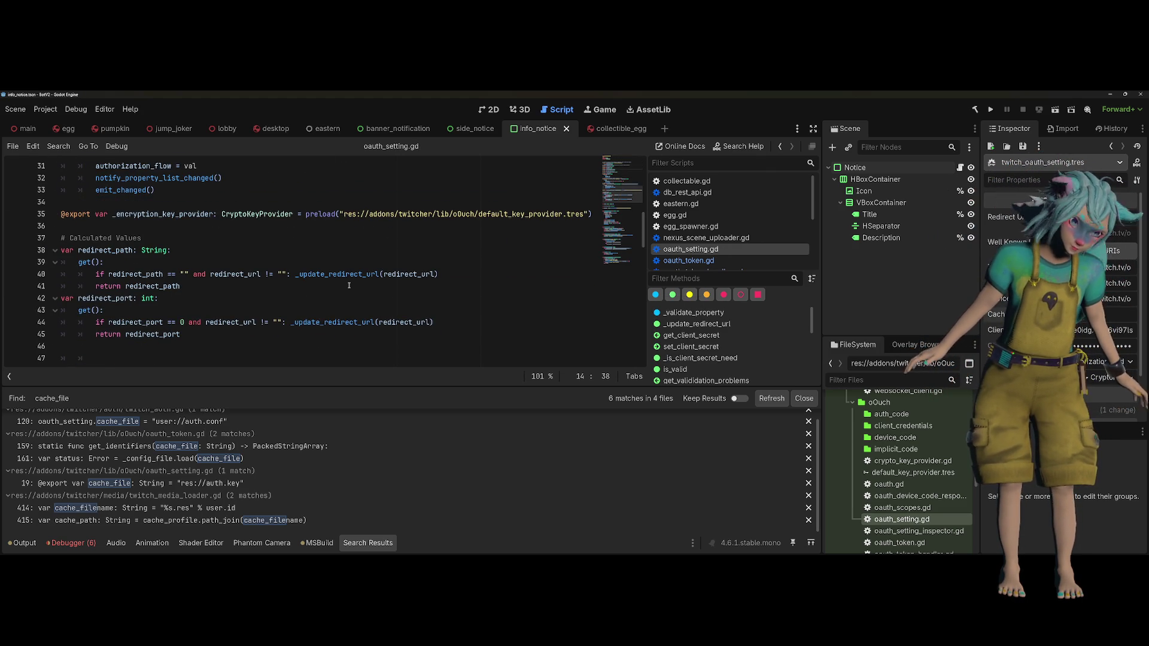
scroll(349, 286, up, 1)
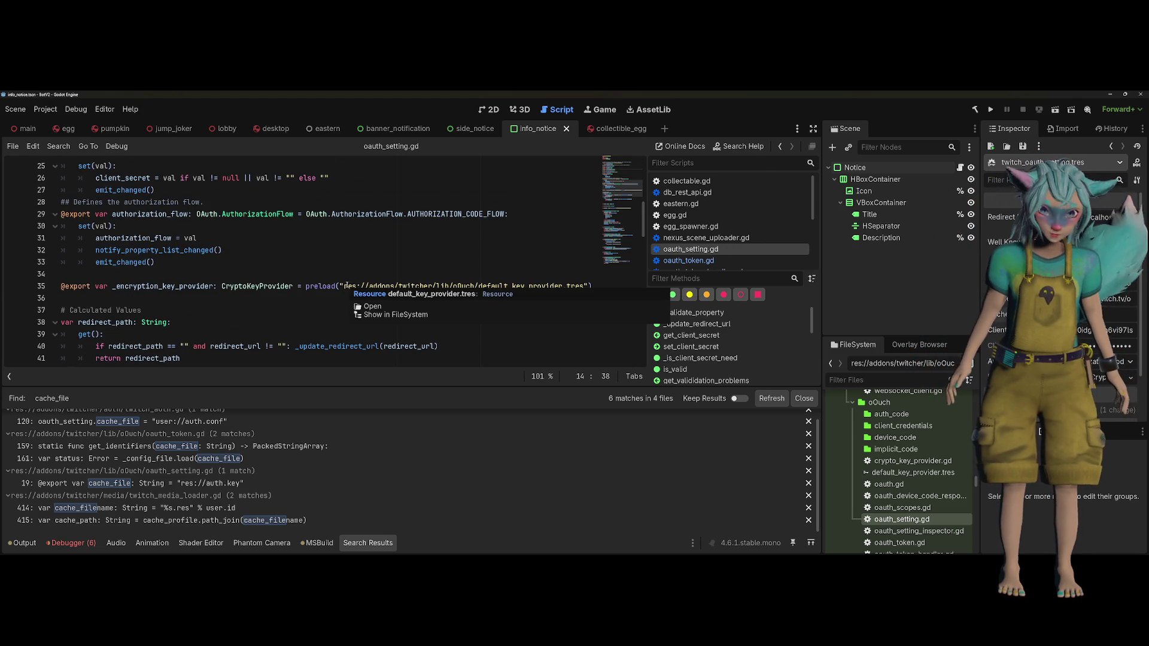
scroll(392, 252, down, 4)
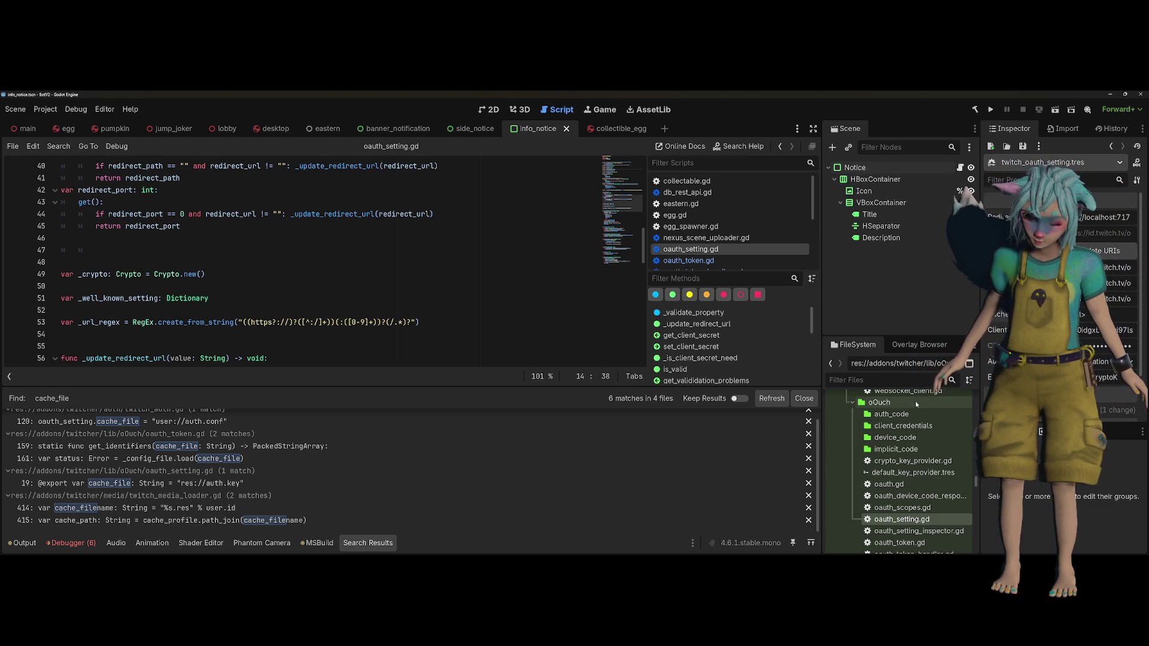
scroll(921, 444, down, 2)
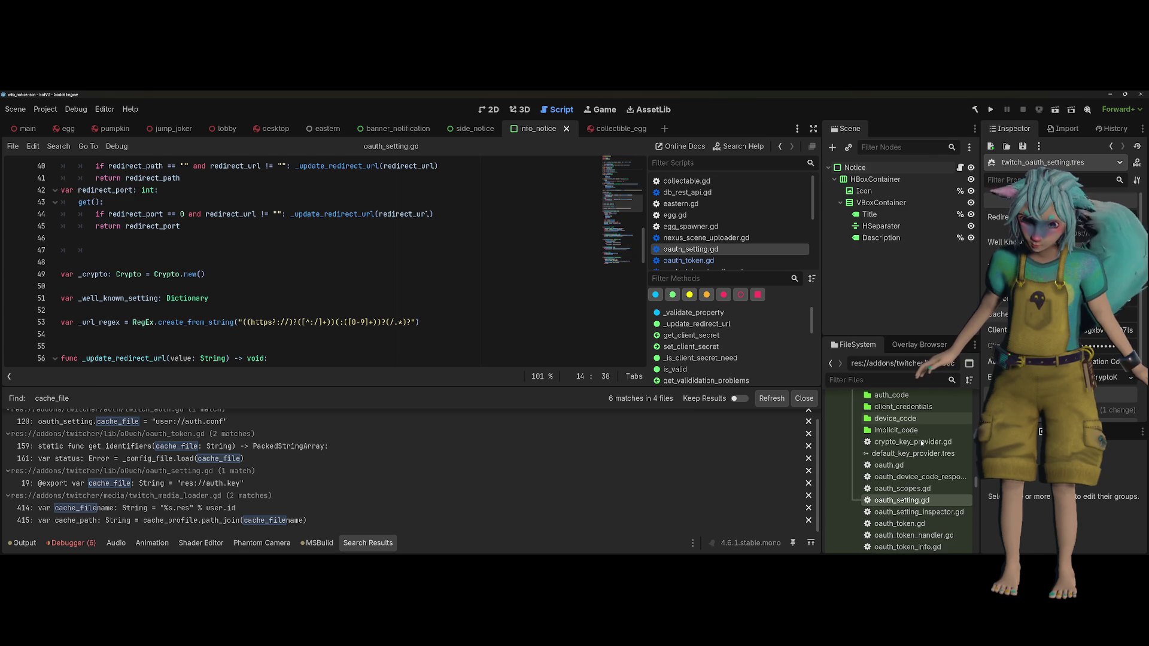
Filter FileSystem by 'database', inspect database_token.tres, and hide the Search Results panel
text(data)
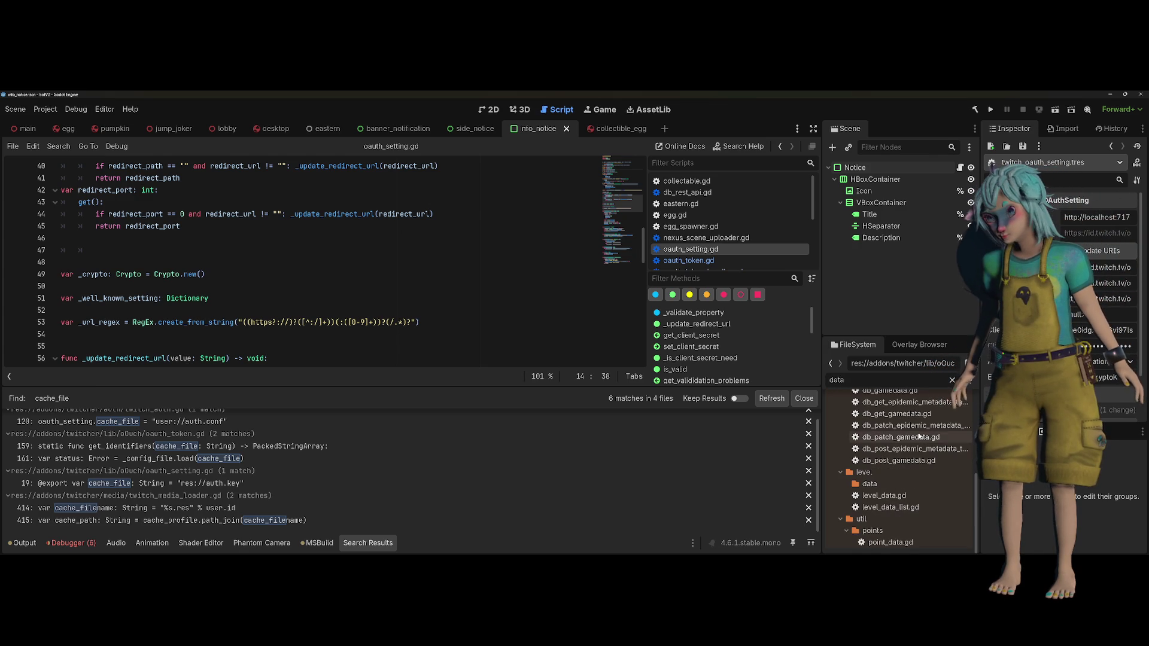
text(base)
click(924, 483)
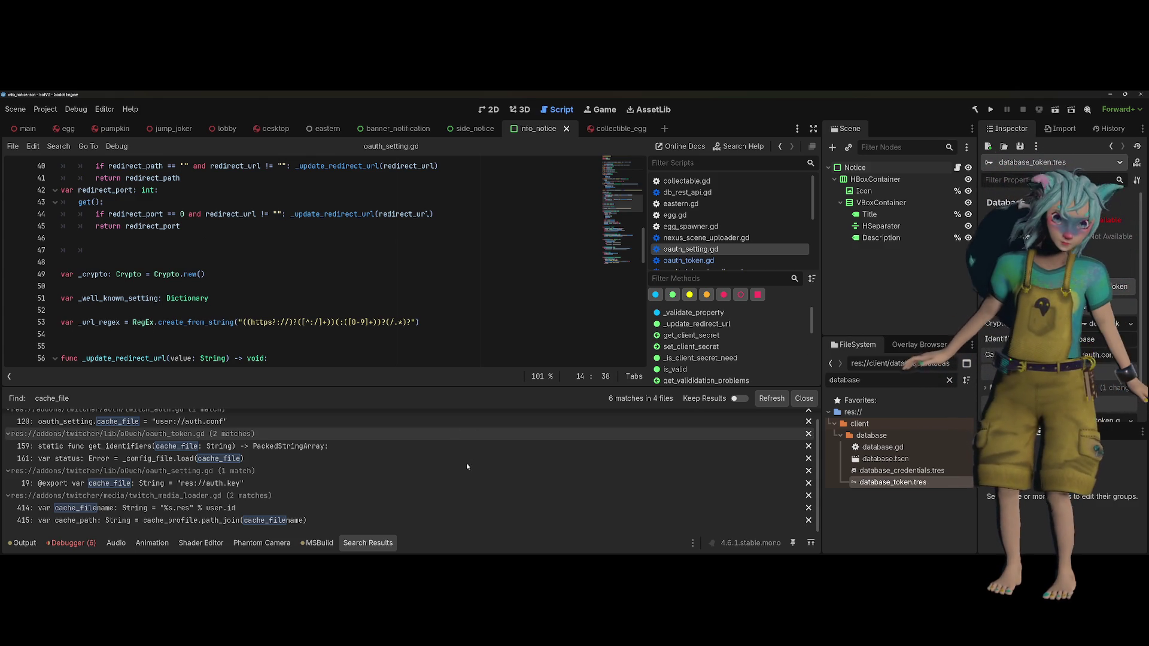
click(372, 544)
click(328, 346)
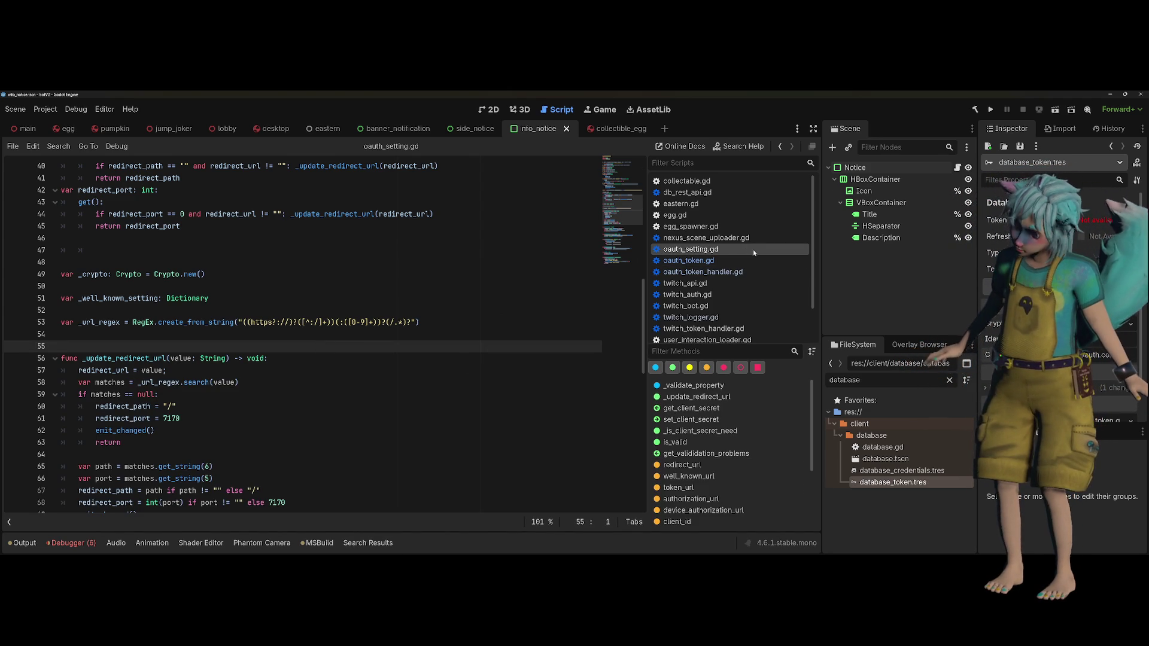
Inspect database_credentials.tres in the Inspector, then clear the FileSystem filter
click(916, 470)
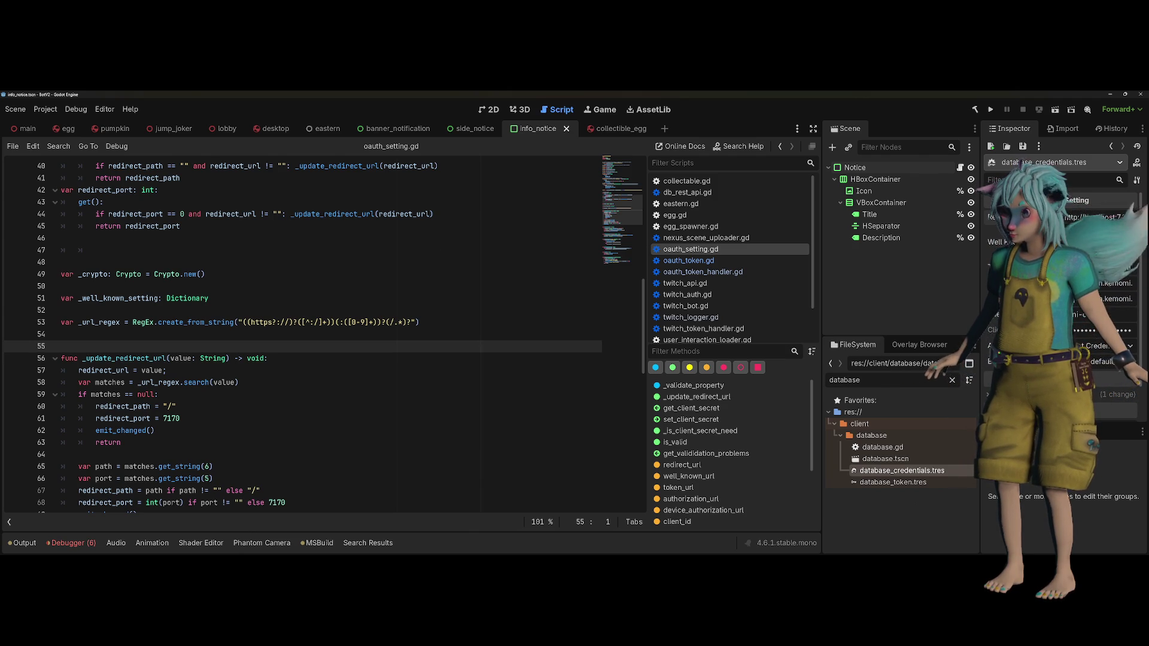
click(952, 380)
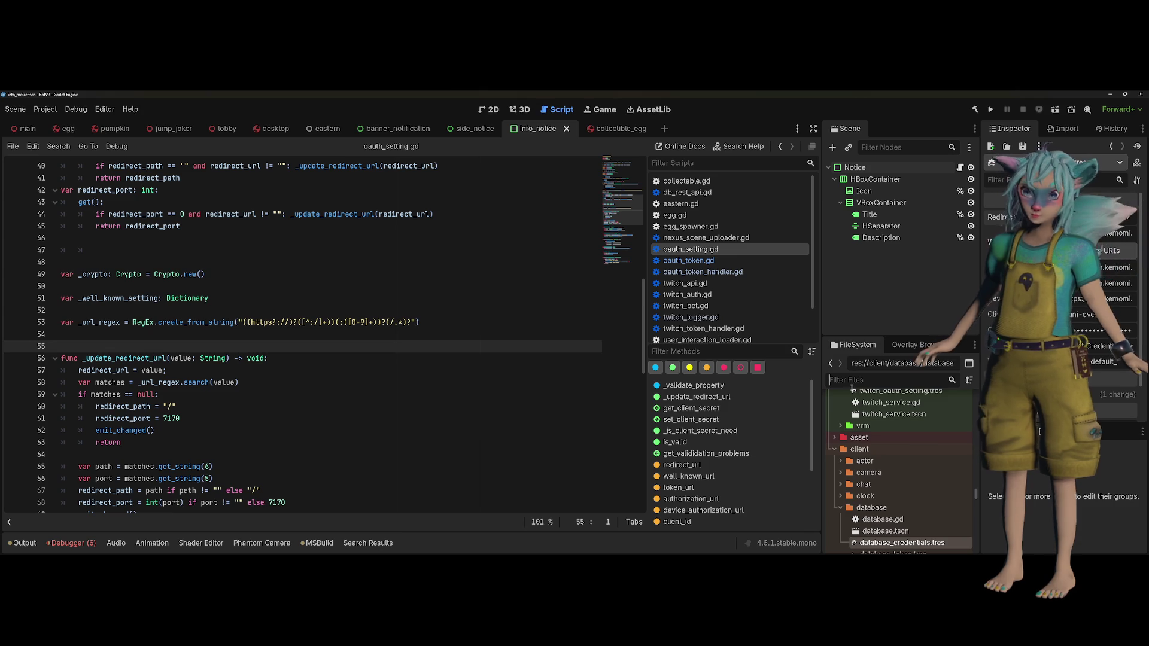
click(451, 300)
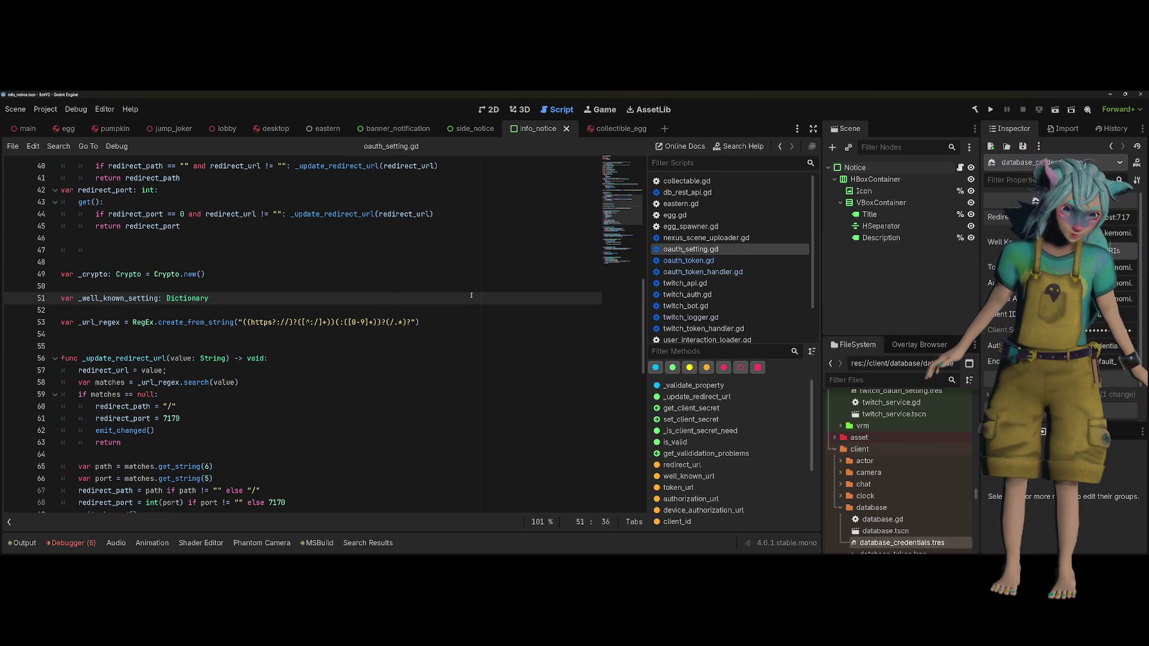
scroll(449, 294, up, 10)
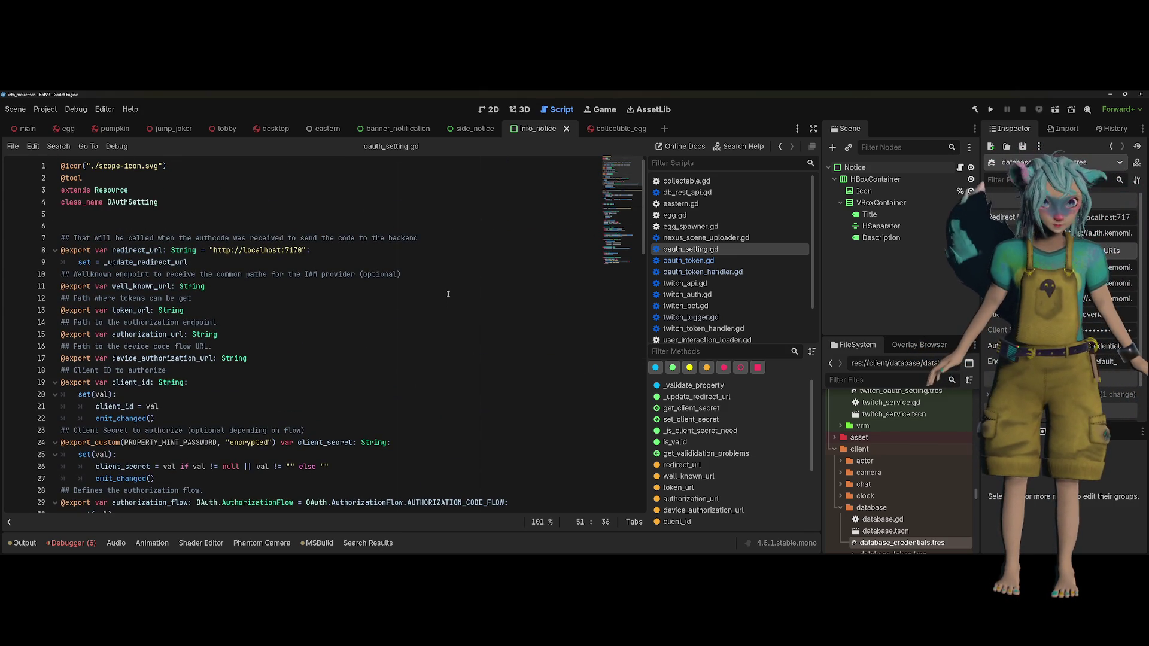
click(521, 109)
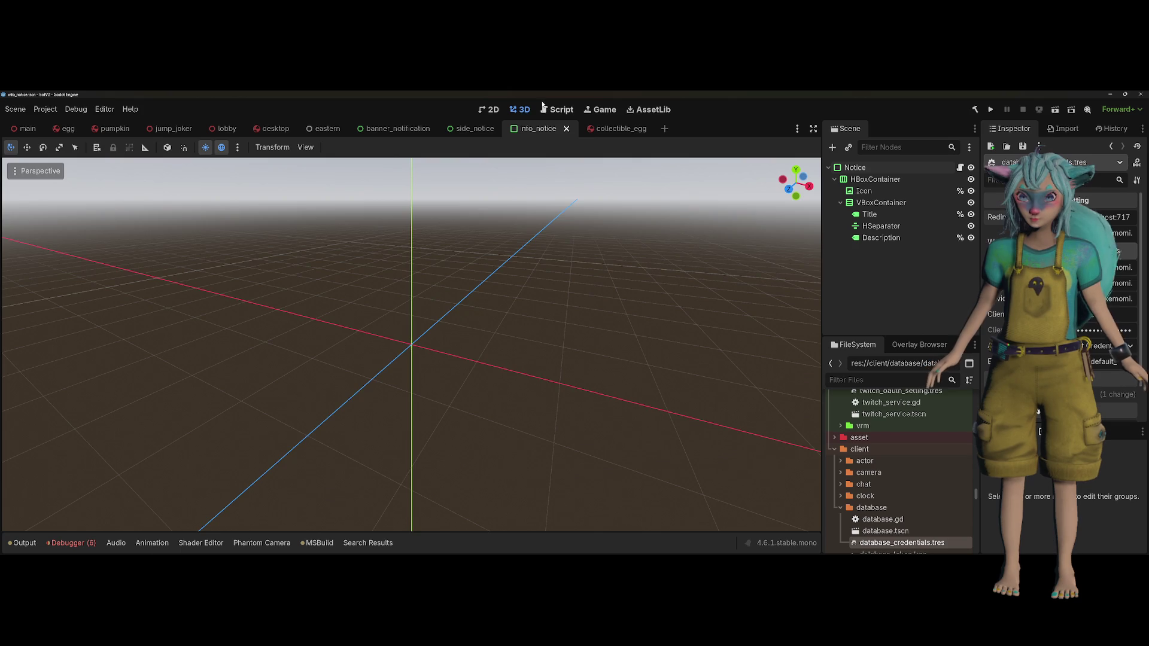
Run the project with F5, highlight the unauthorized errors in Output, and open the main scene
click(557, 109)
key(F5)
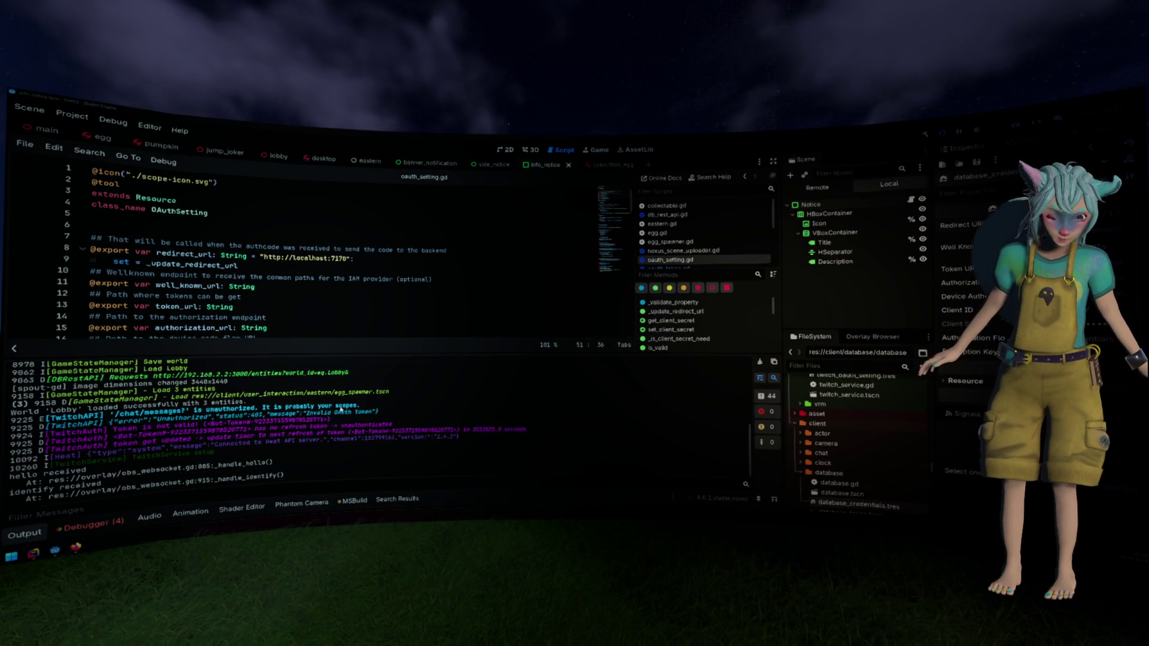
drag(335, 415, 84, 413)
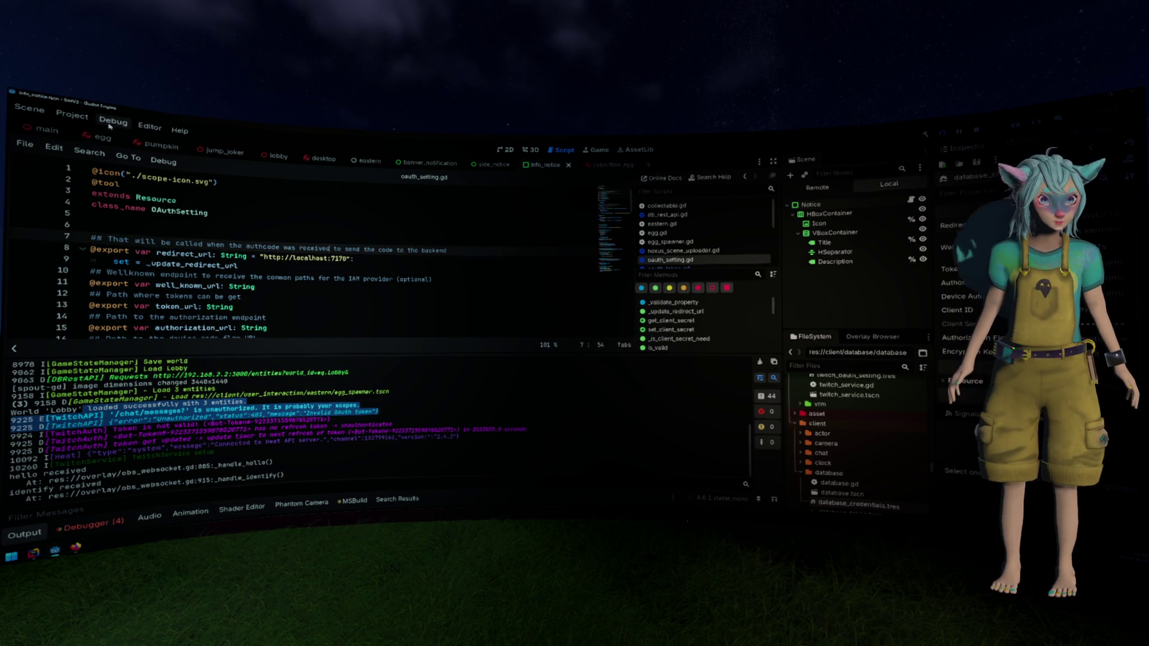
click(48, 129)
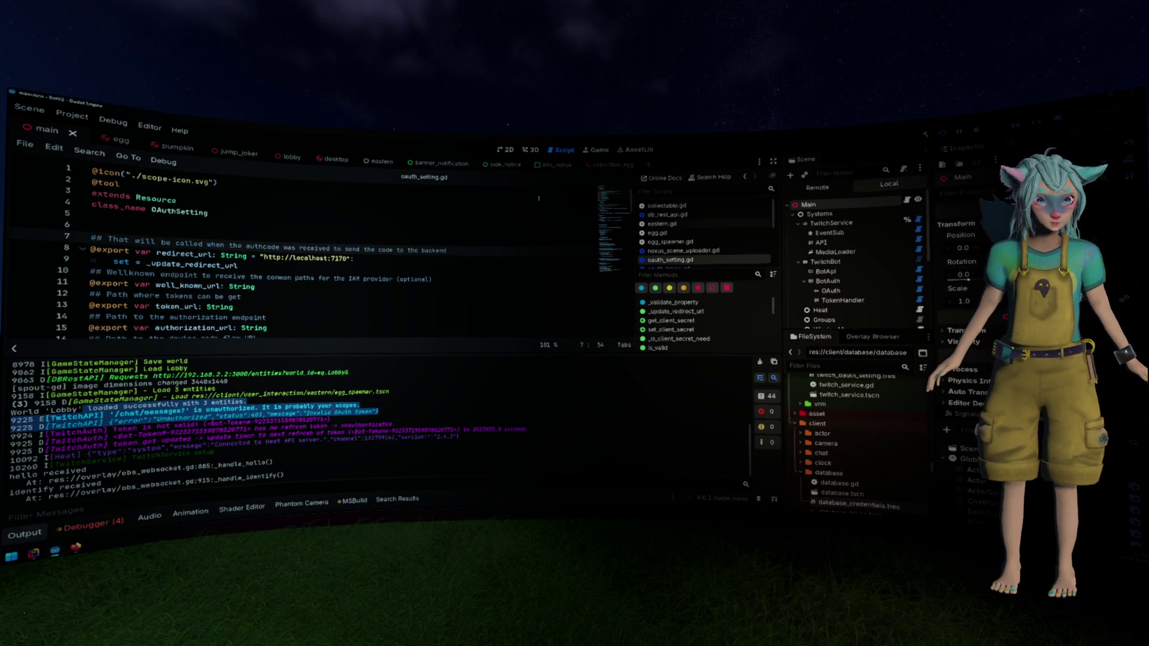
Re-authorize TwitchBot's Bot Token through the login prompt, then restart the running project
click(825, 261)
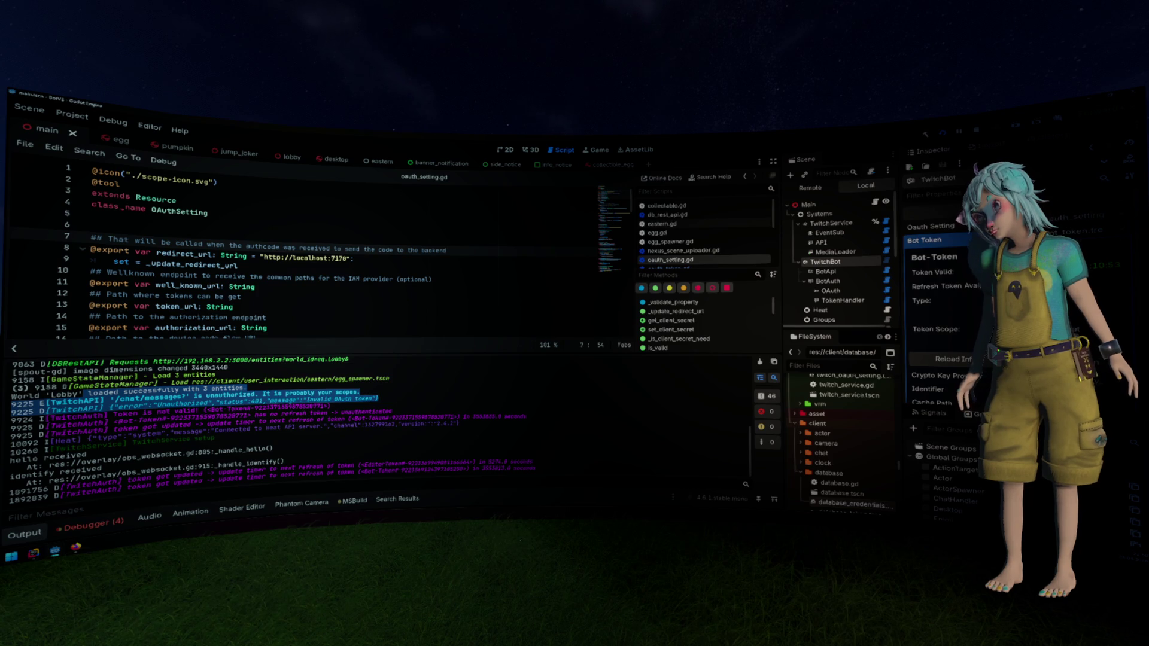
scroll(951, 287, down, 3)
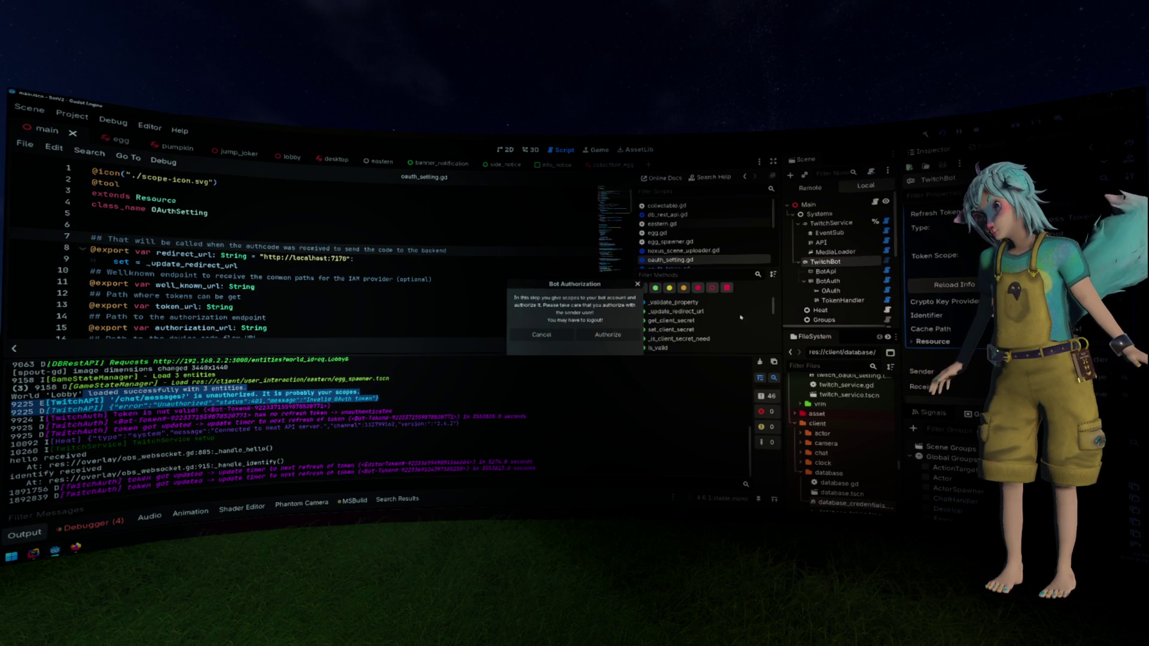
click(612, 332)
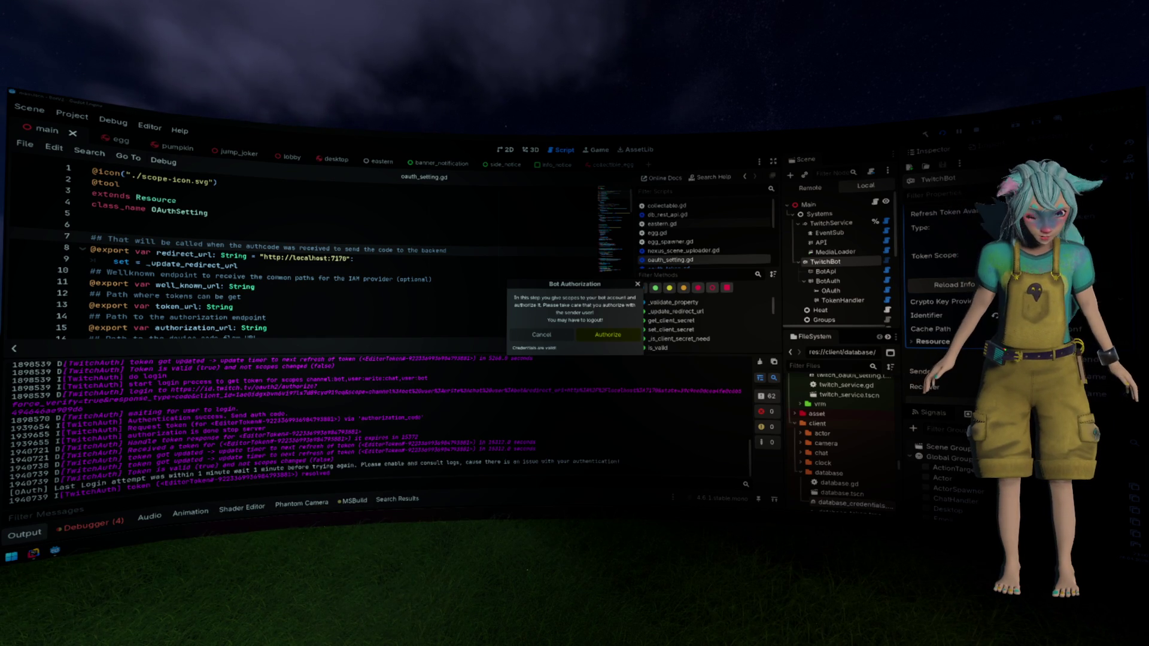
click(344, 259)
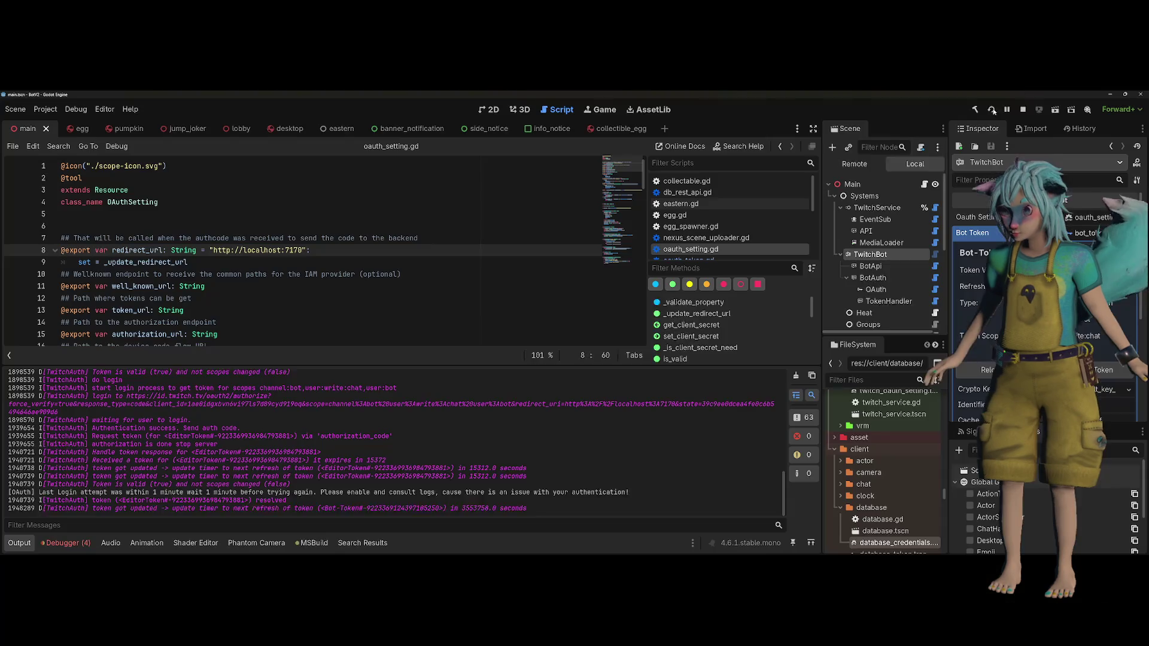
click(992, 110)
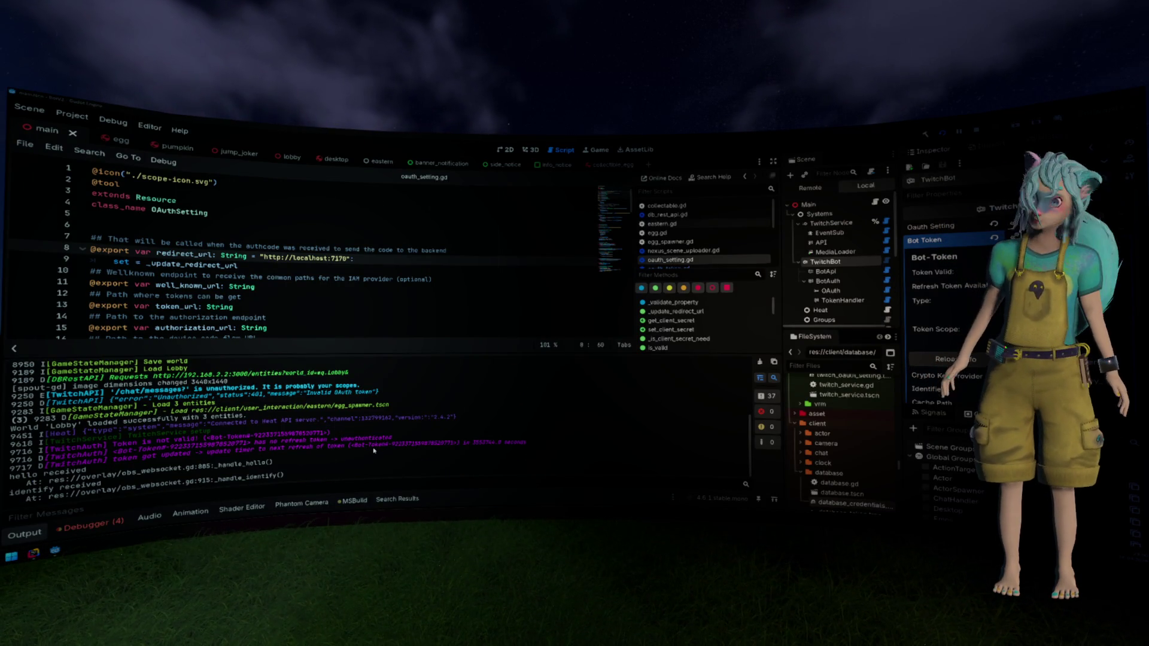
Review the previous run's lines in the Output log
scroll(375, 450, up, 3)
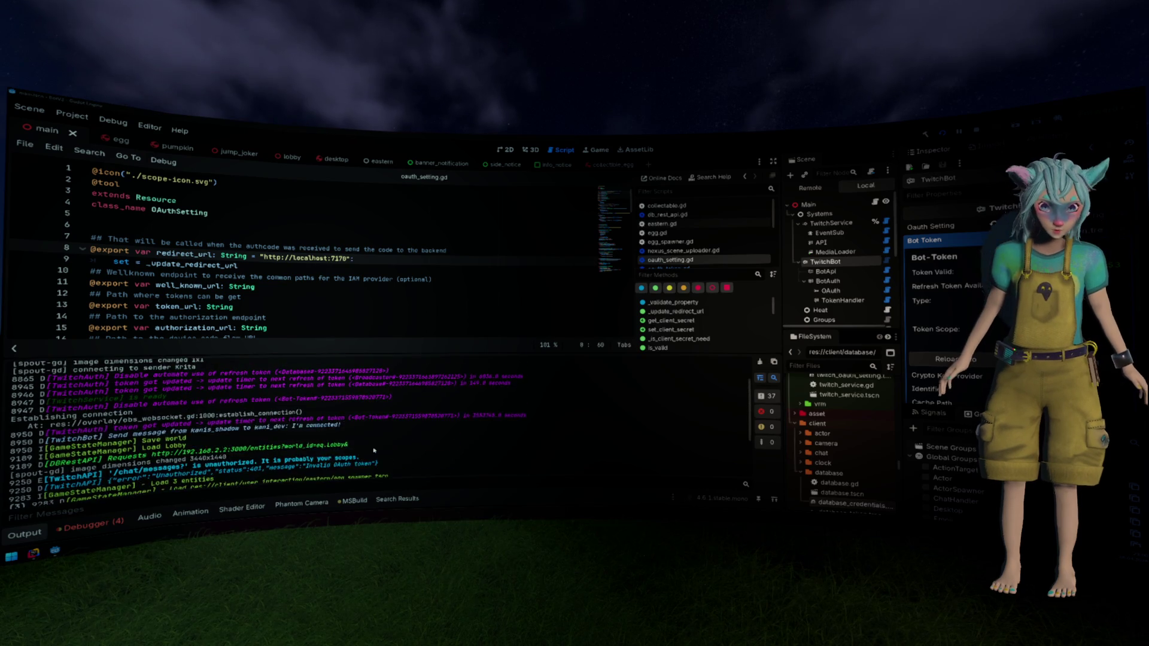
drag(30, 473, 230, 447)
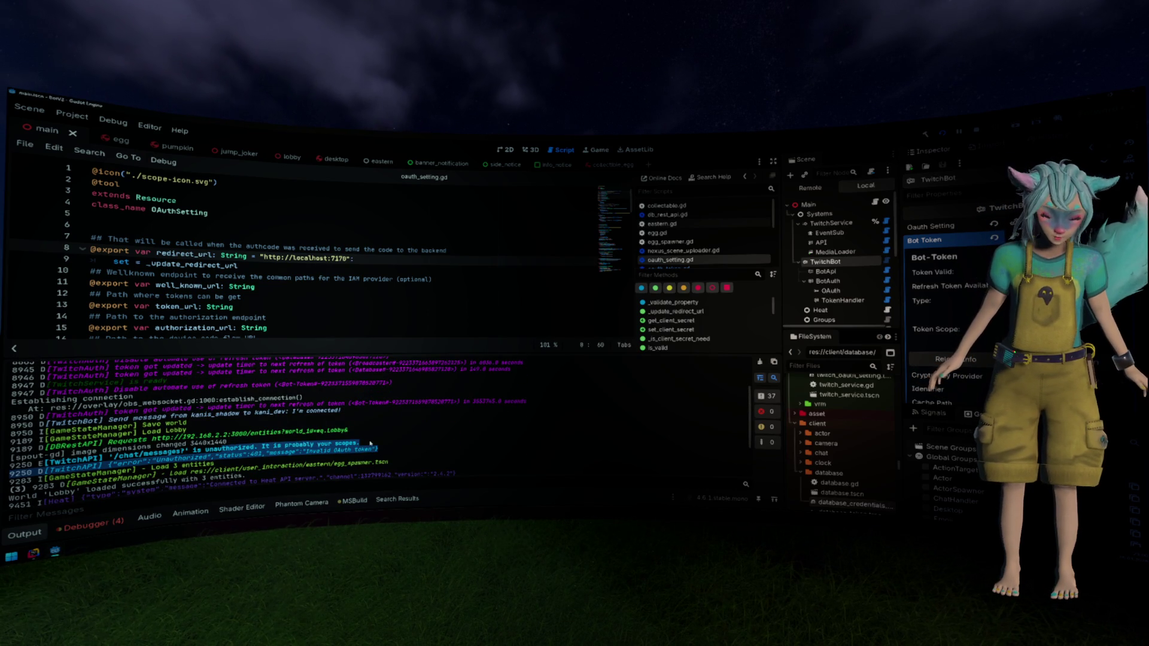
click(631, 379)
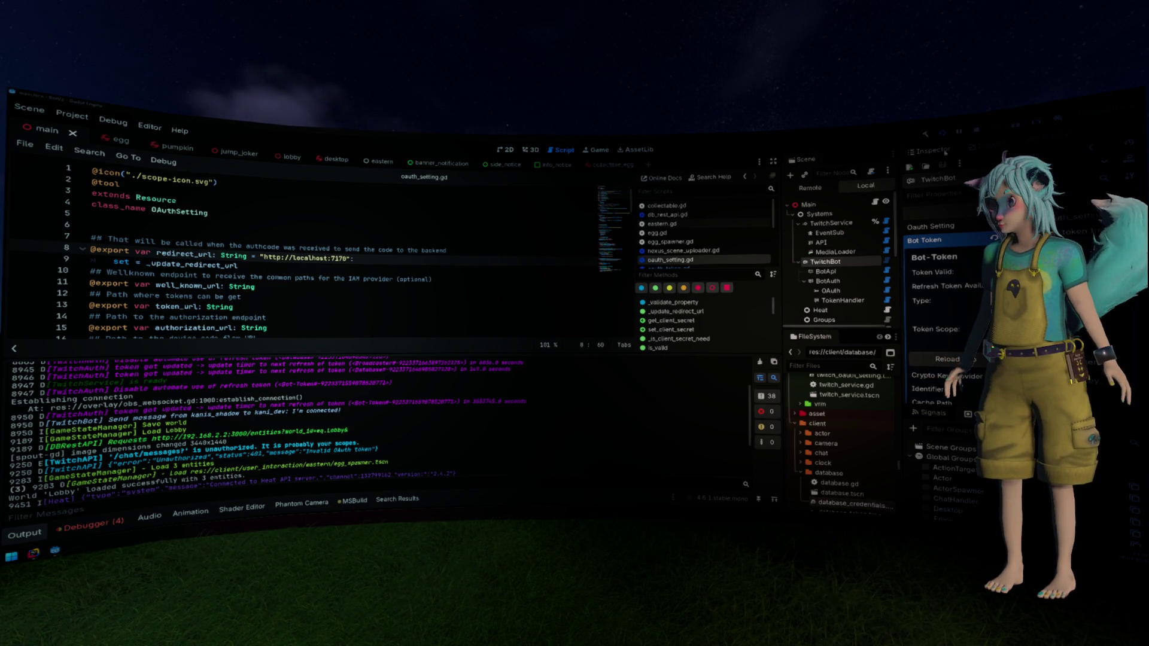
Rerun the project and scan the new log up to the 'I'm connected!' message
key(F5)
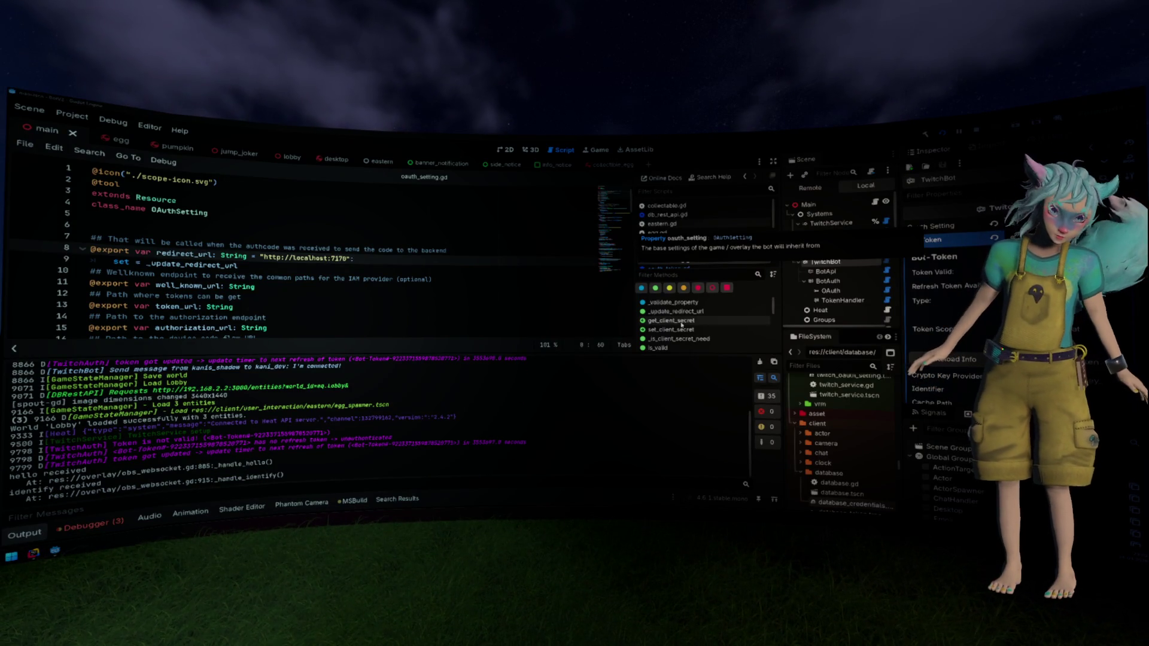
scroll(507, 376, up, 5)
scroll(507, 375, down, 5)
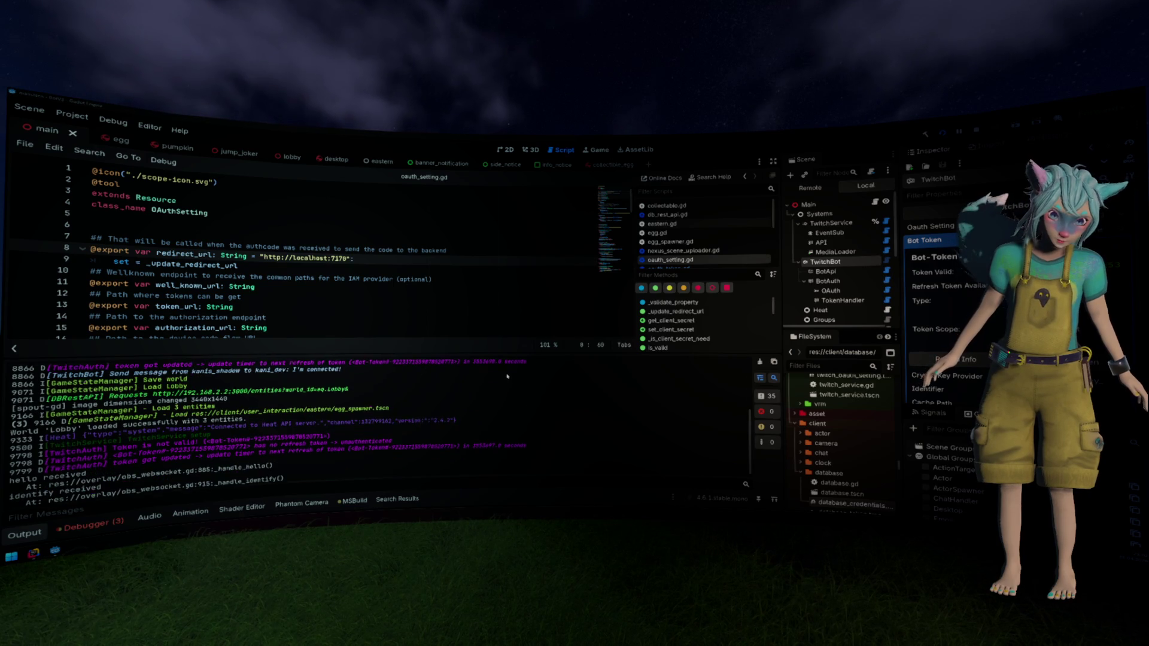
scroll(507, 375, up, 2)
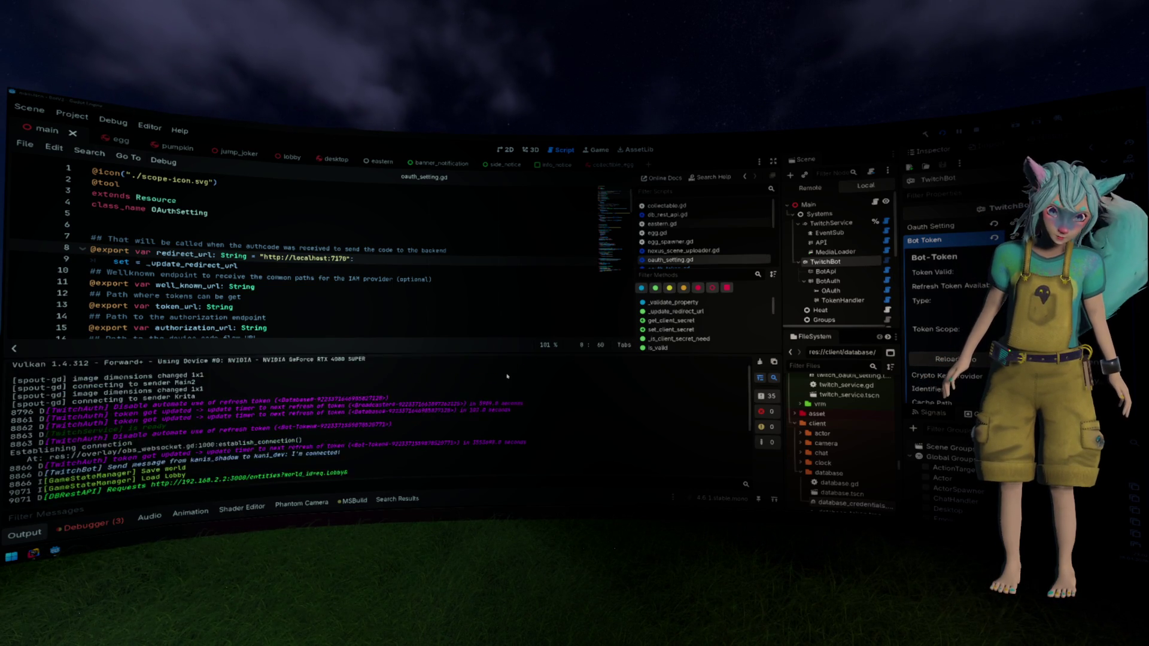
drag(161, 407, 356, 399)
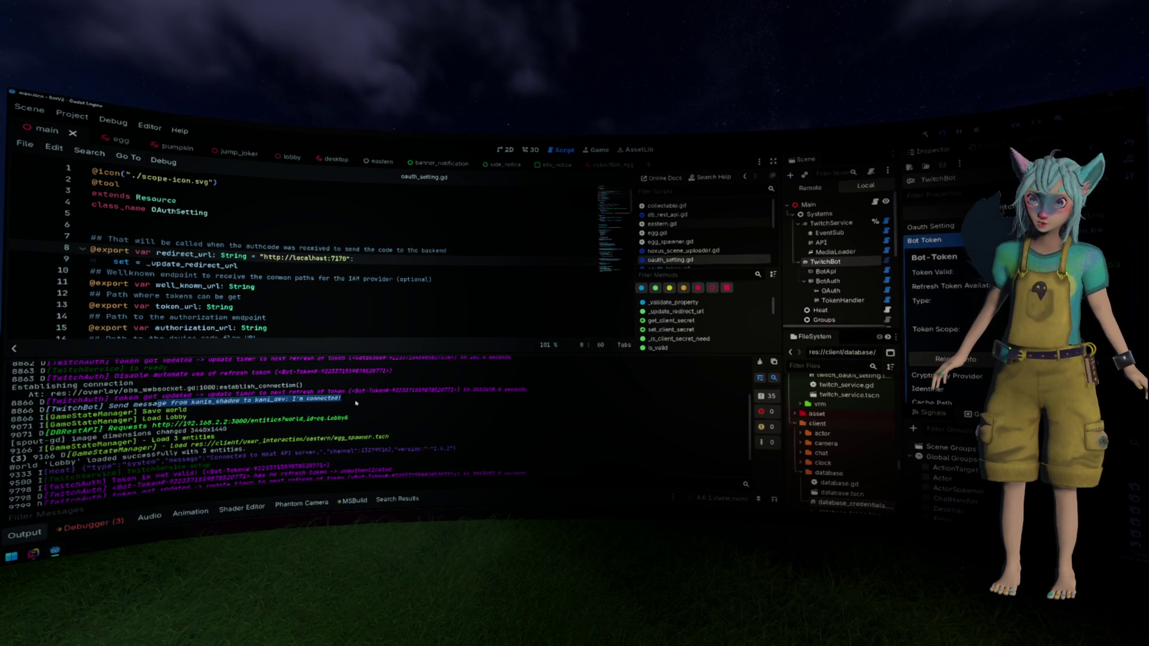
click(358, 401)
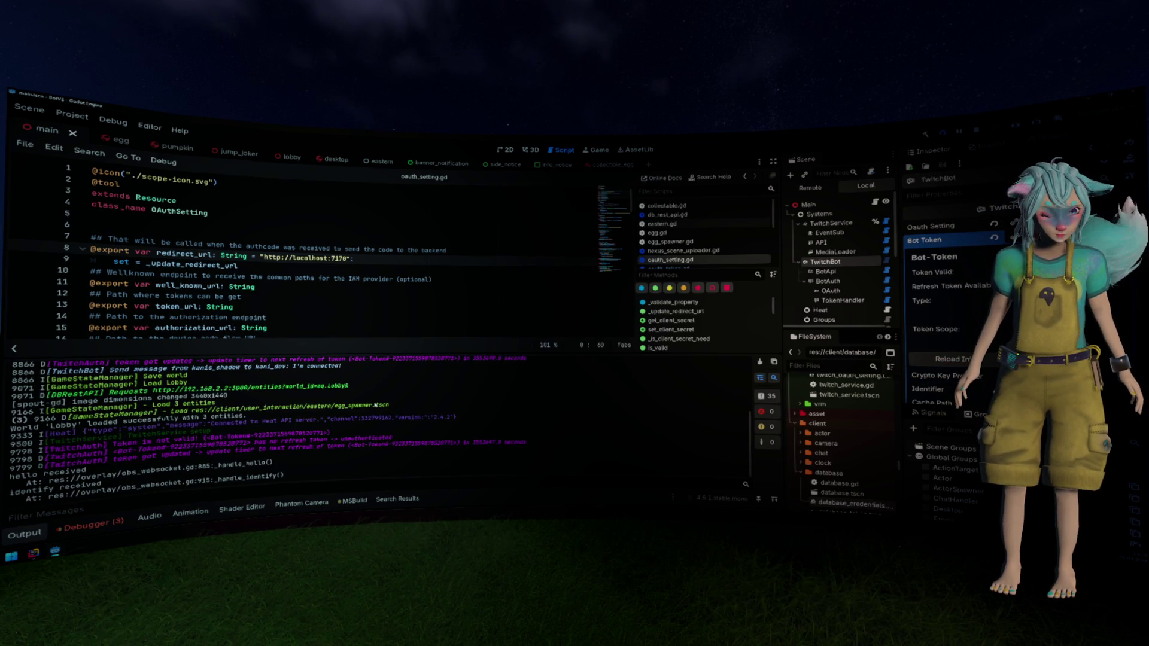
scroll(375, 405, up, 1)
scroll(375, 405, up, 3)
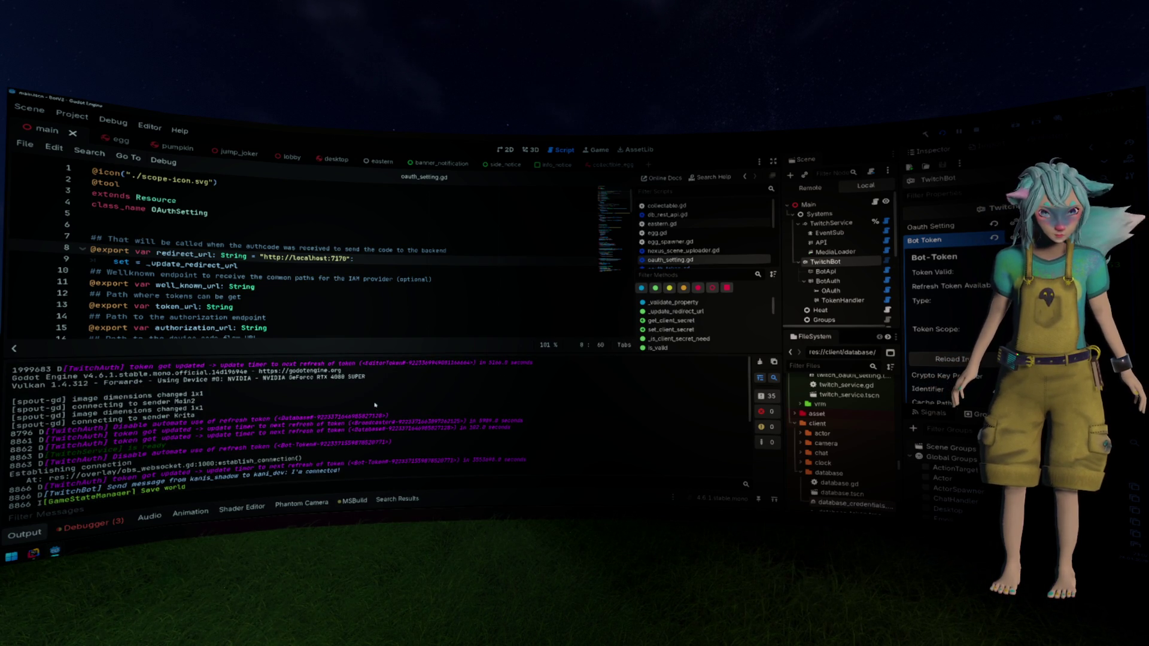
scroll(375, 405, down, 3)
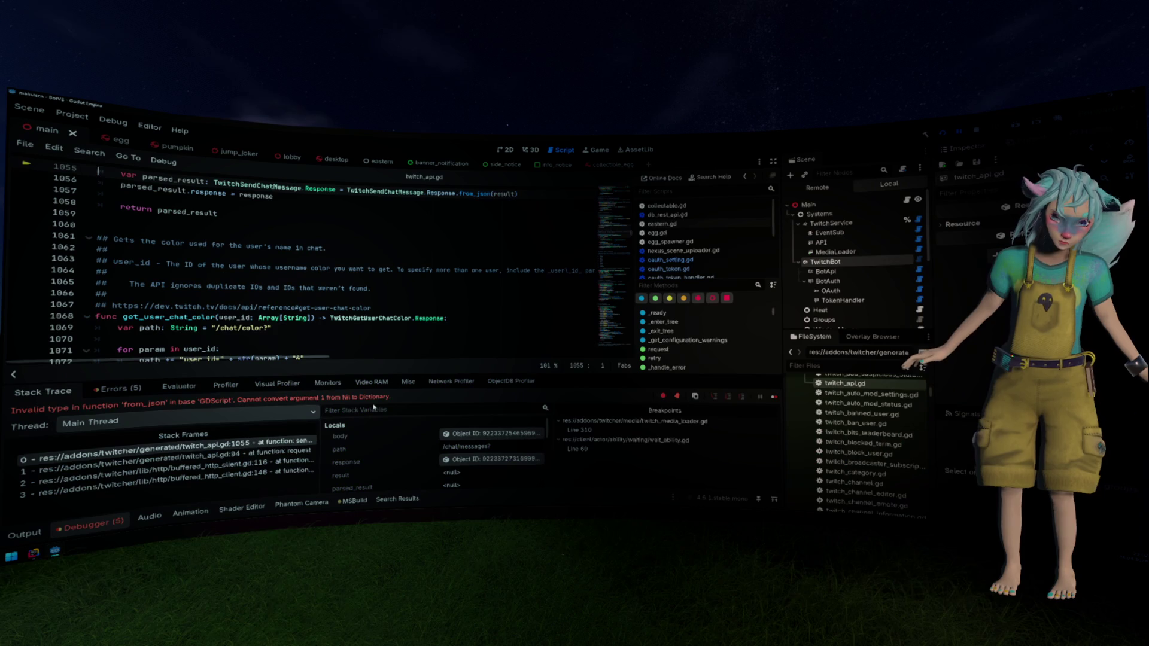
Inspect the result variable on line 1053 and the response object's members in Stack Variables
scroll(337, 347, up, 2)
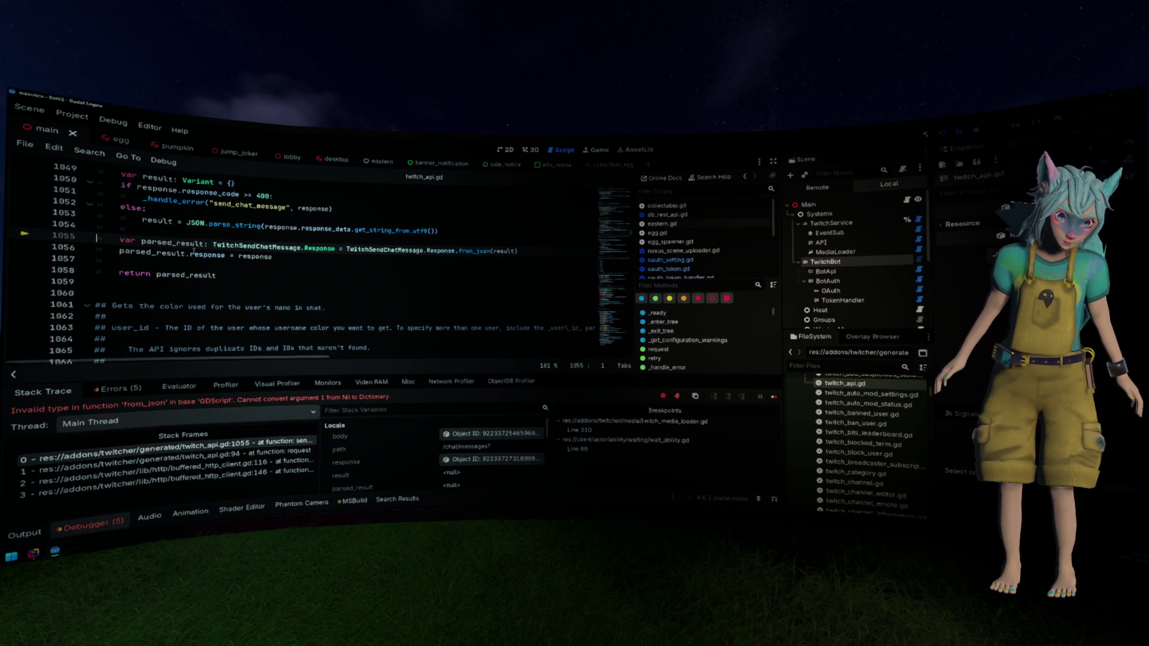
mouse_move(174, 243)
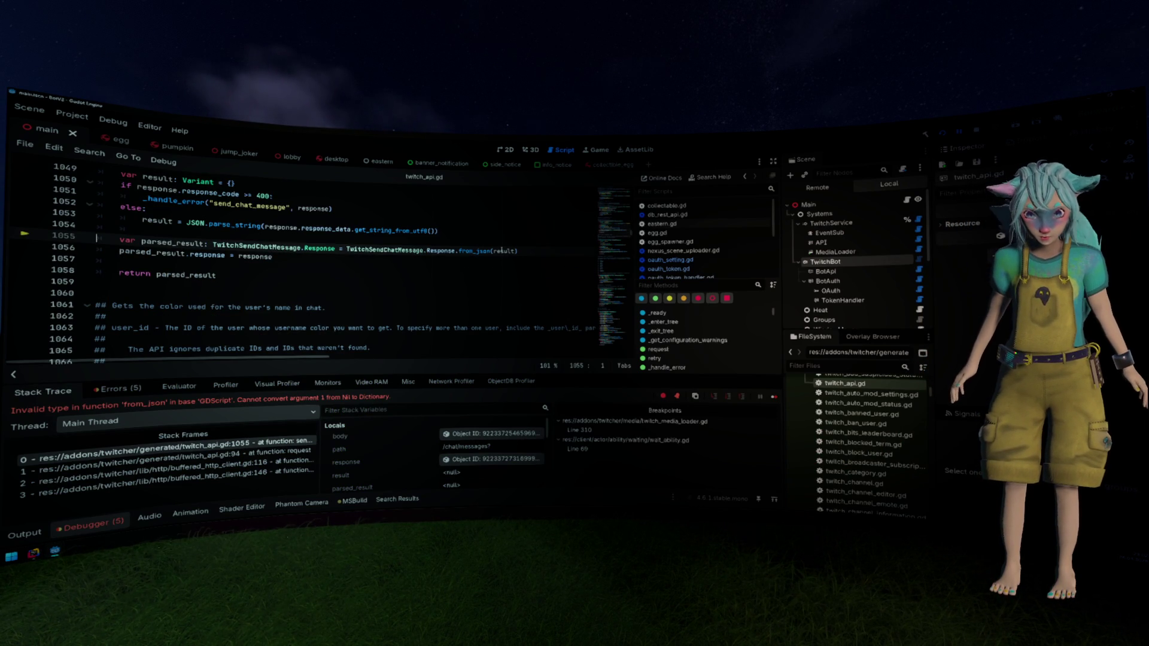
mouse_move(502, 252)
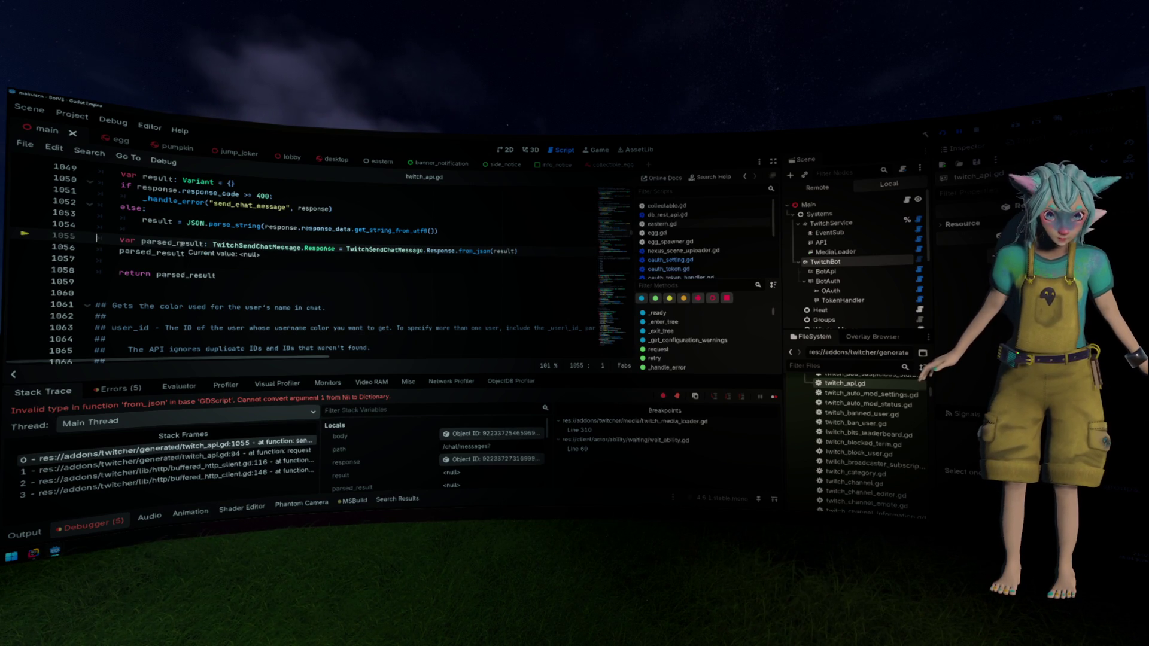
scroll(181, 243, up, 1)
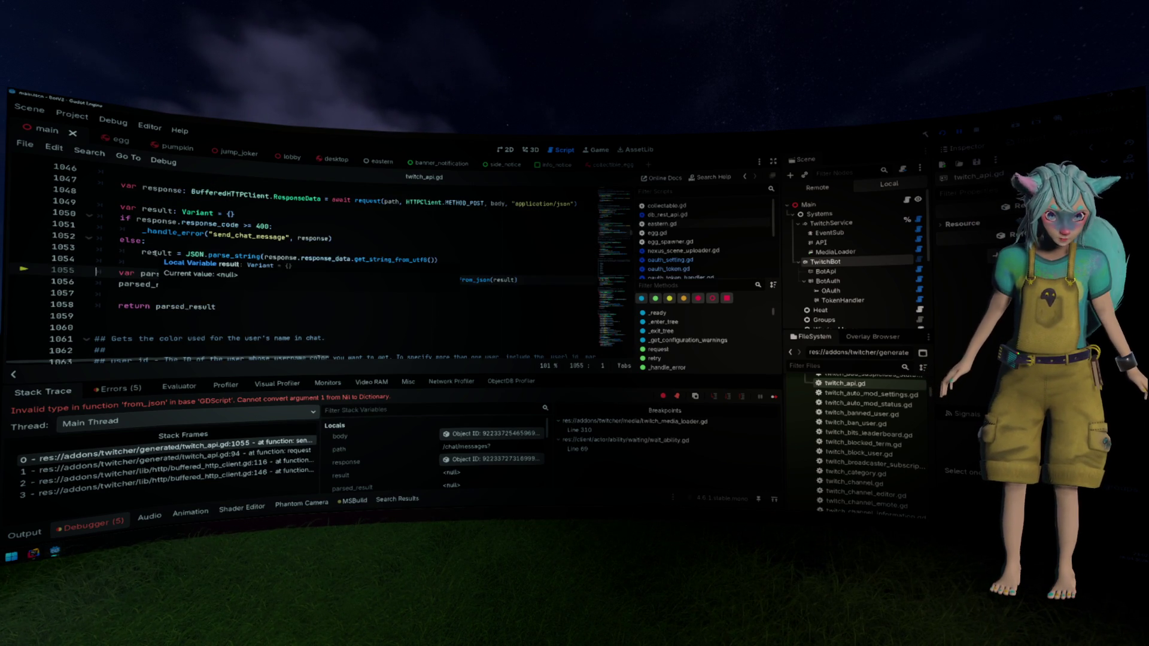
double_click(157, 253)
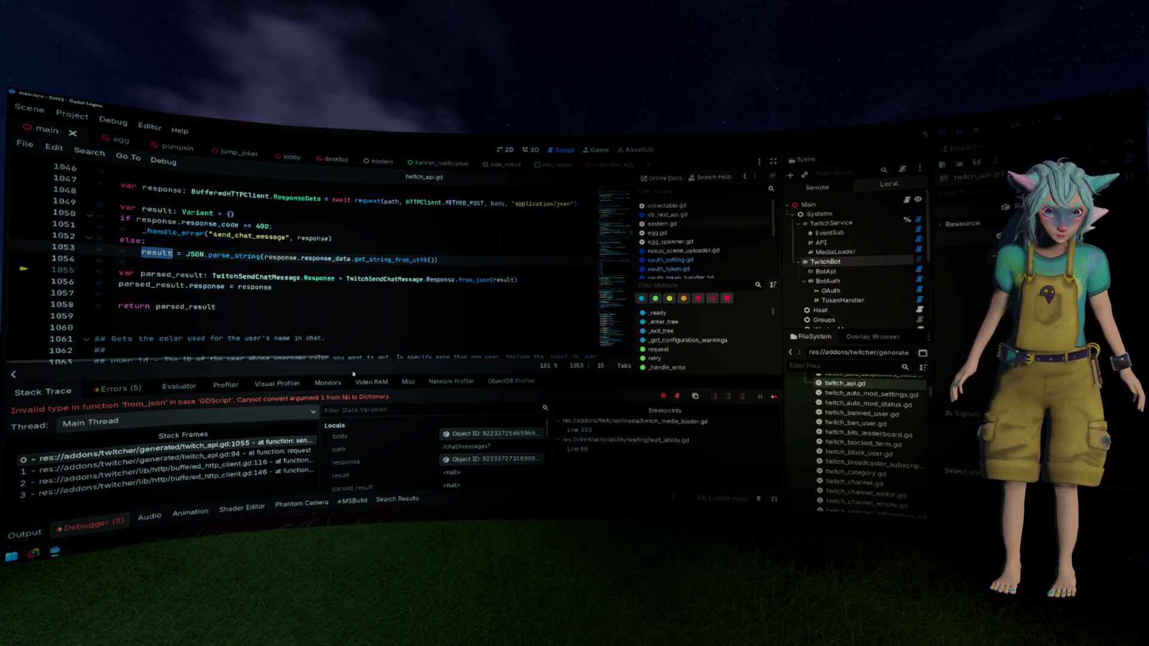
scroll(428, 430, down, 3)
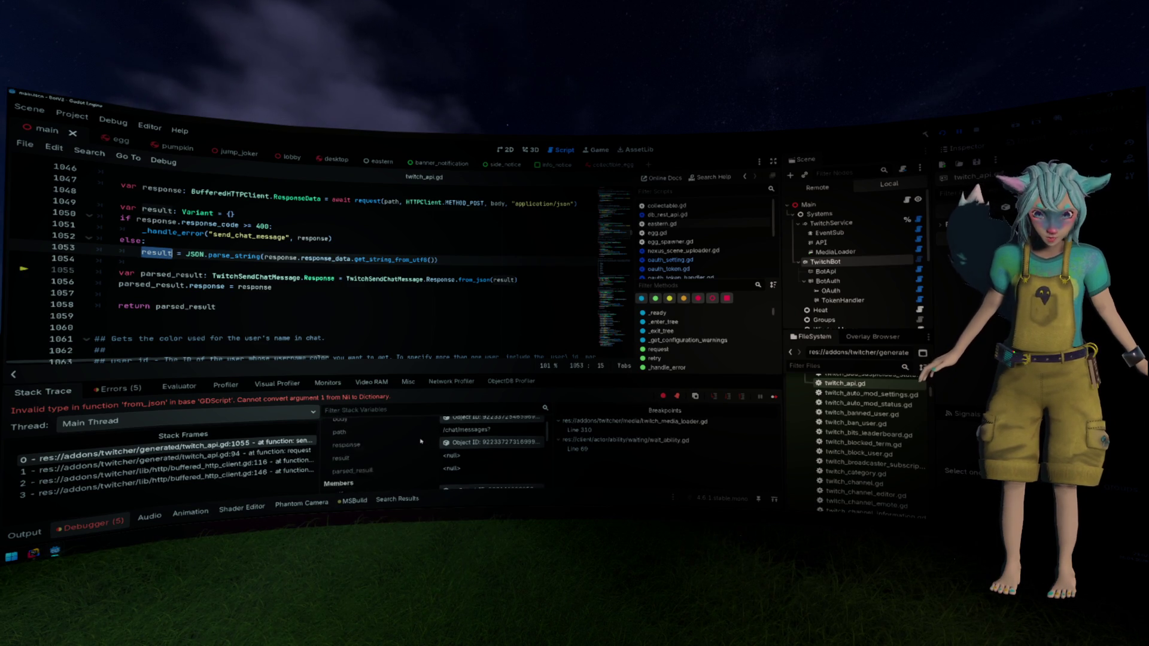
scroll(421, 441, up, 3)
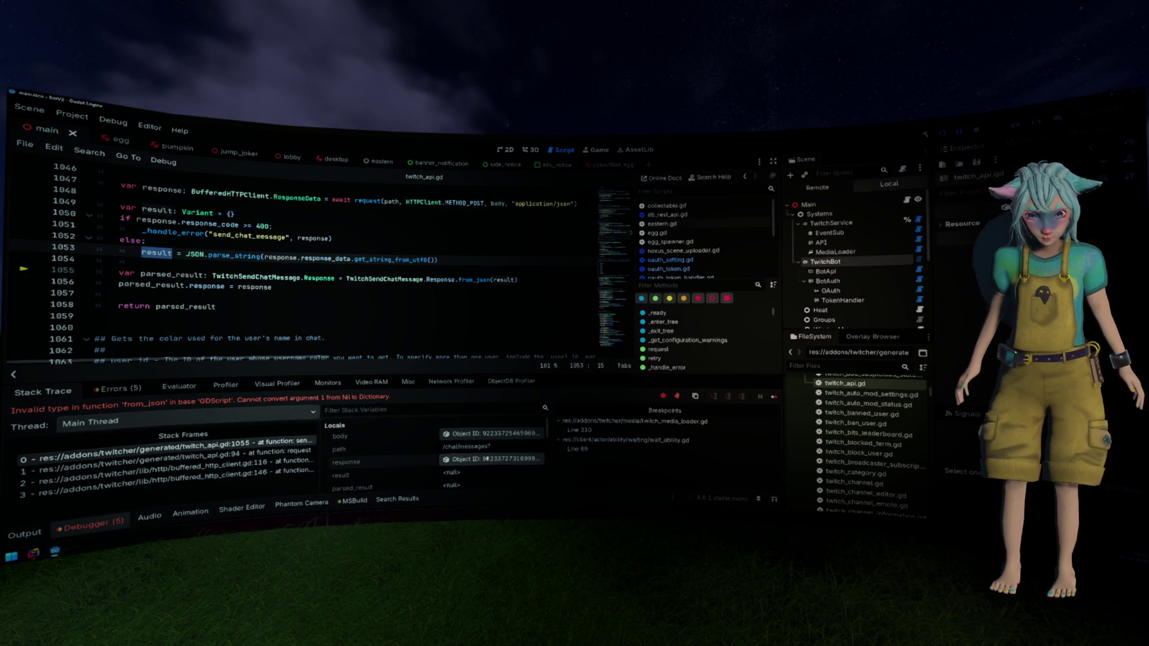
click(484, 458)
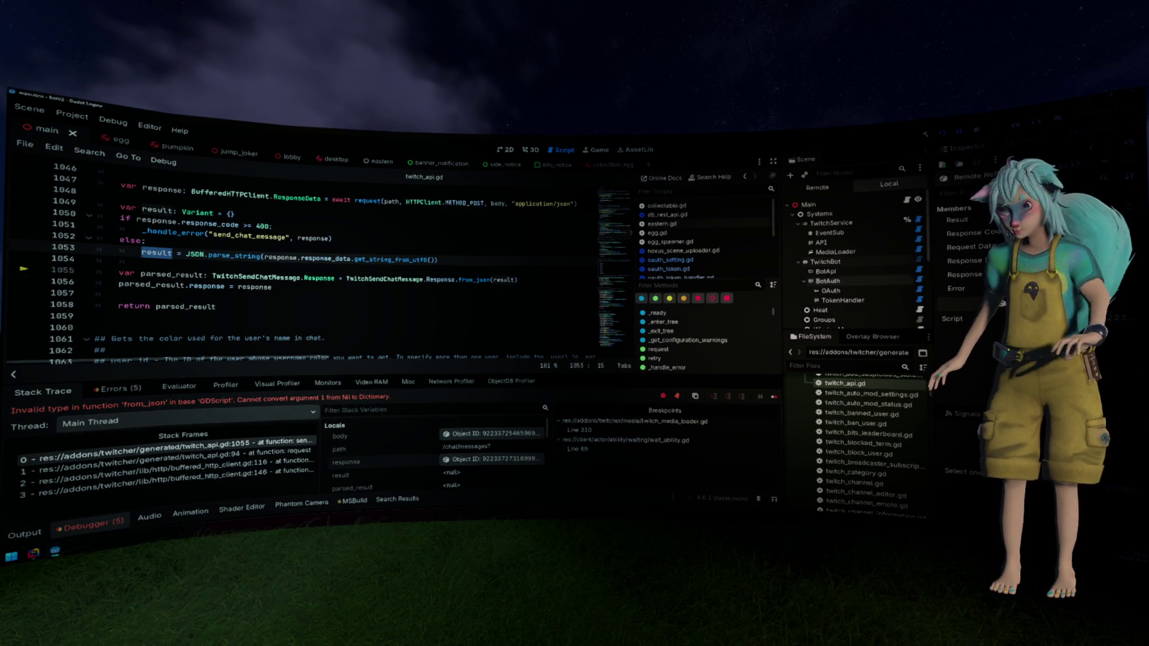
click(484, 286)
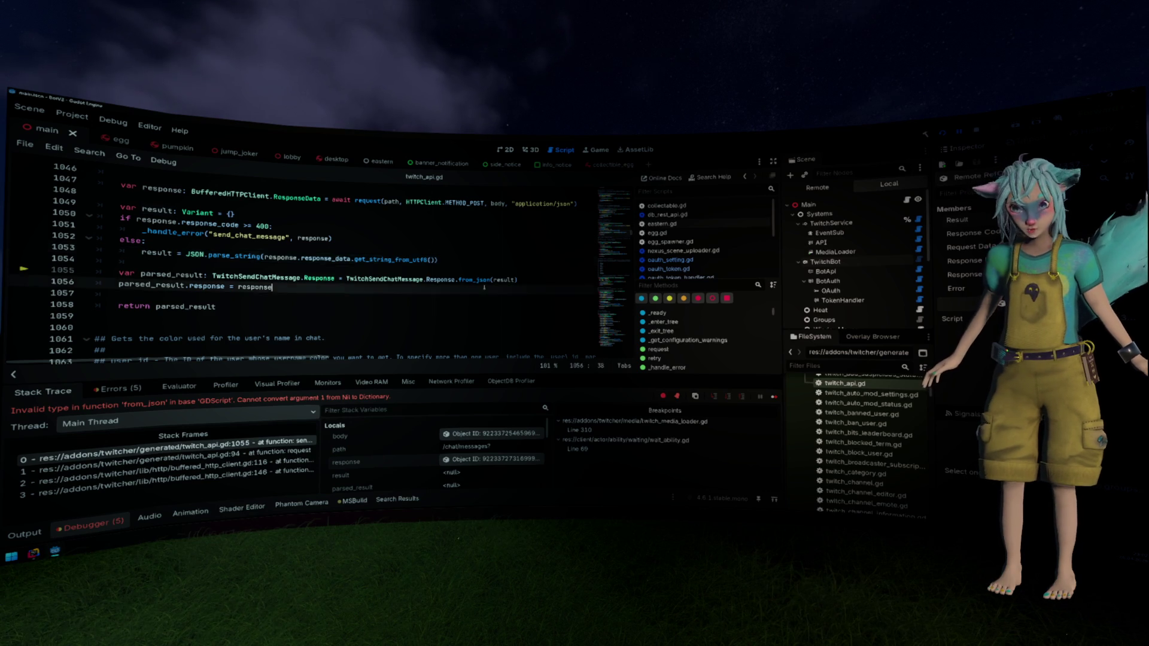
Search the help for 'request' and open the HTTPRequest class reference
key(F1)
text(Http_req)
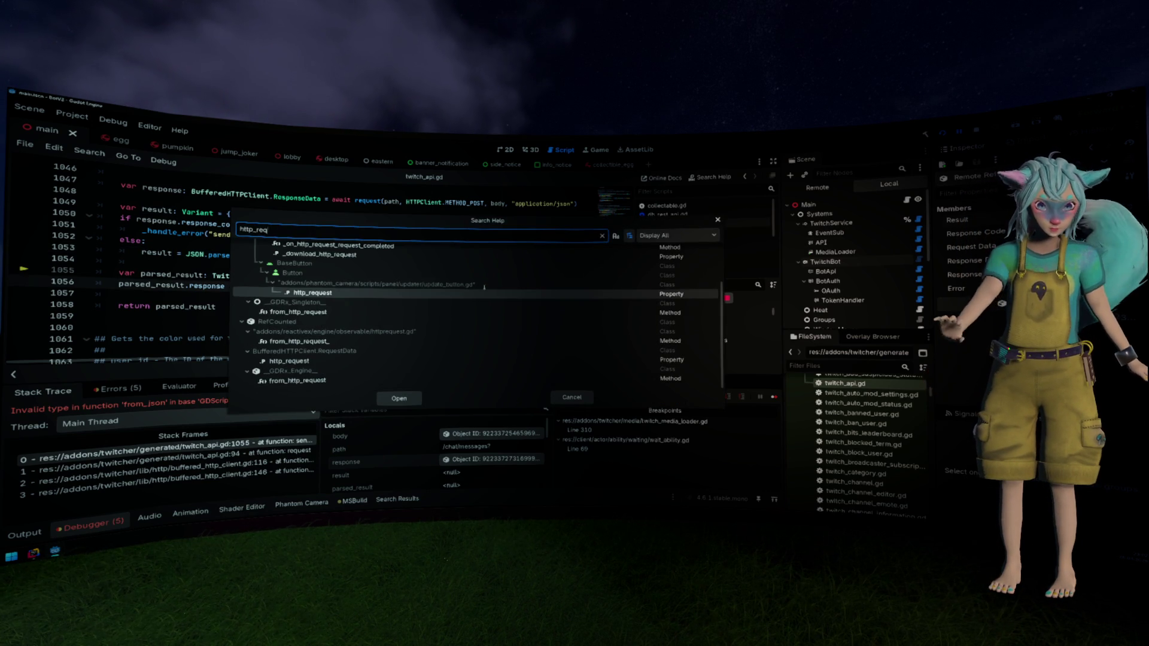
scroll(484, 287, up, 2)
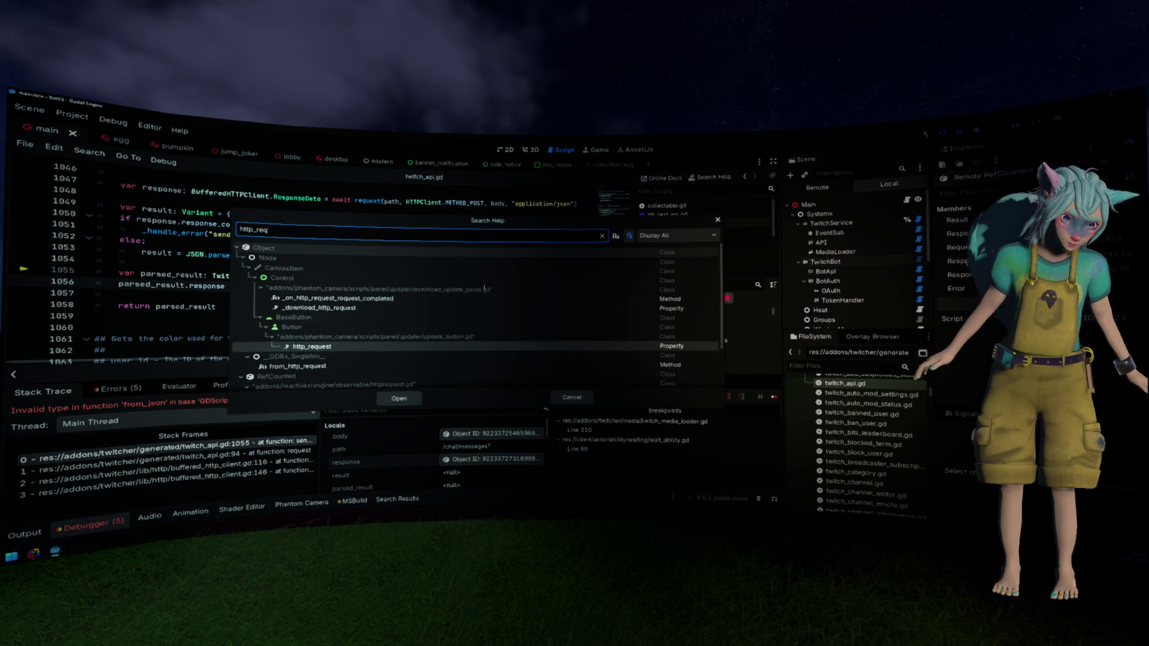
key(ctrl+a)
key(BackSpace)
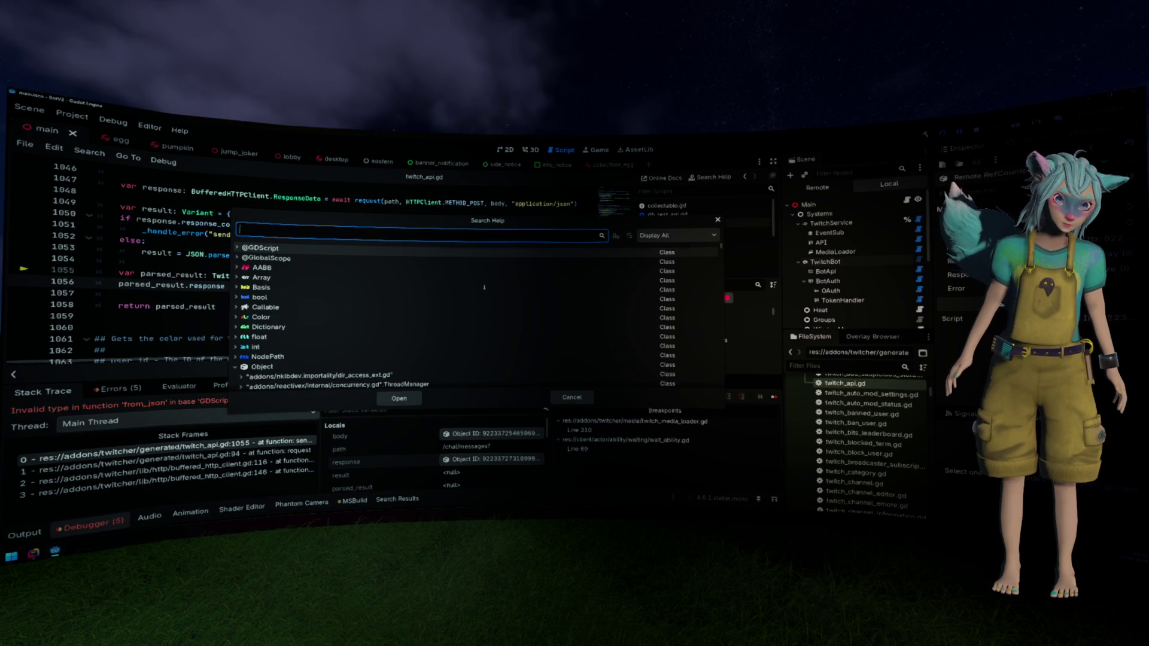
text(request)
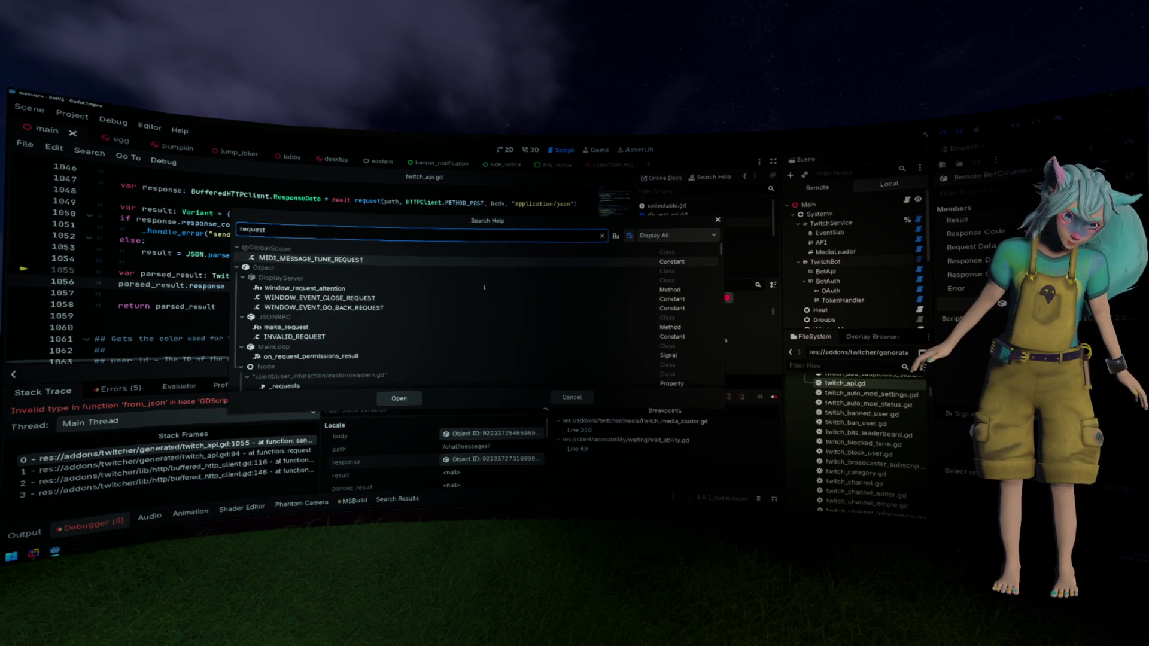
click(304, 303)
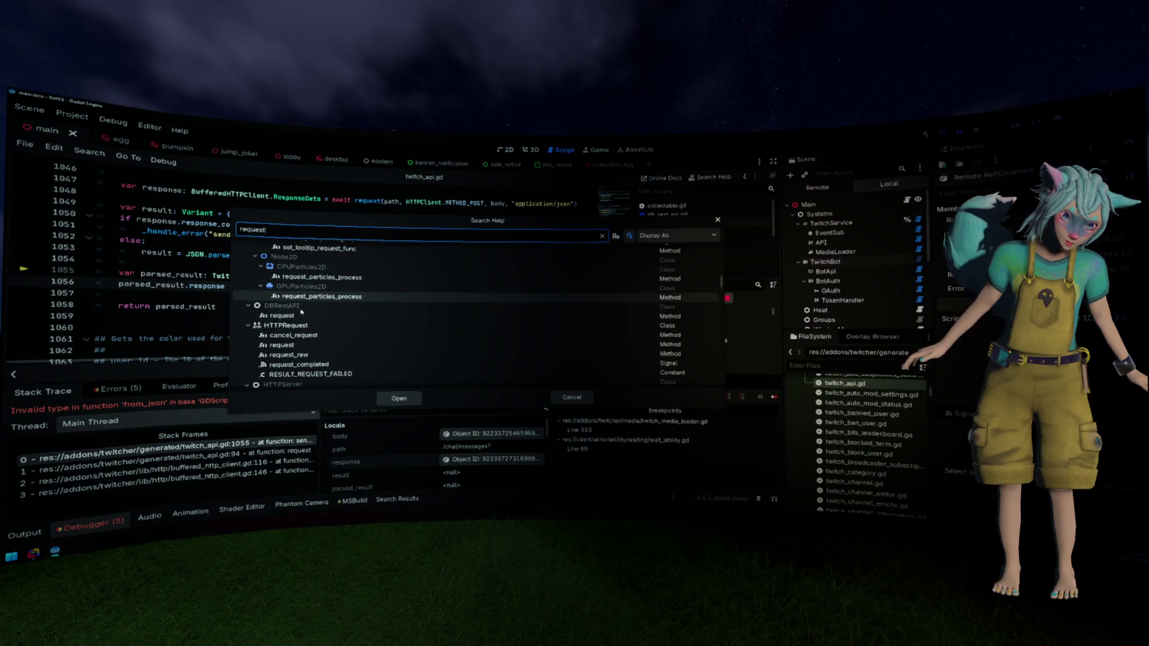
click(302, 324)
double_click(309, 328)
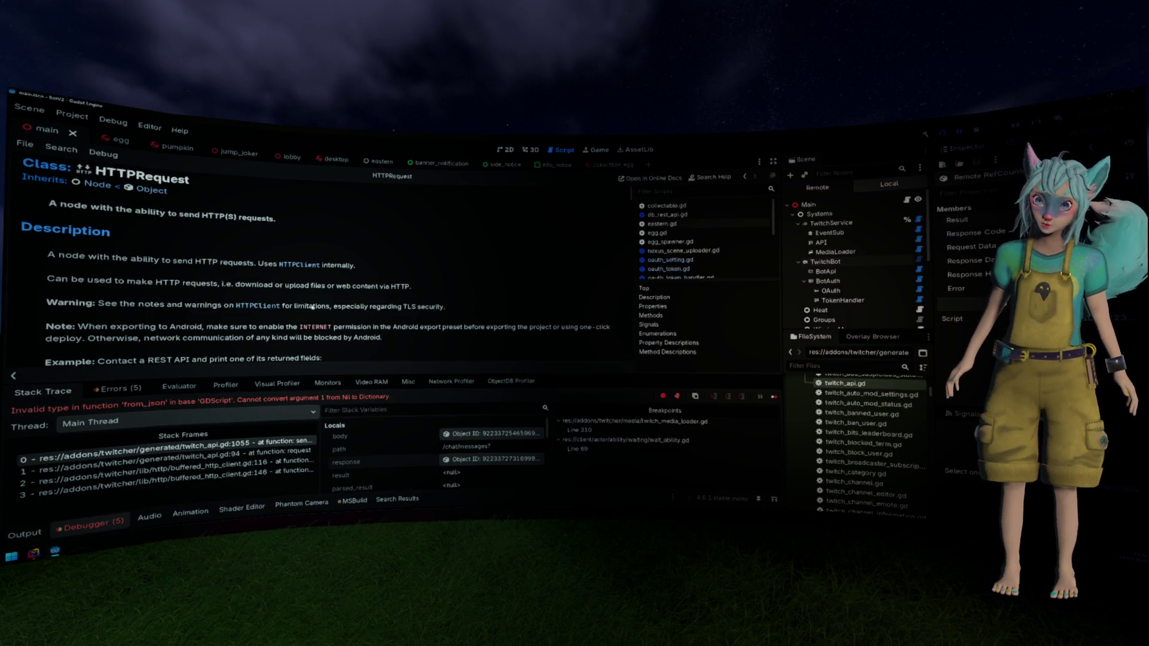
Scroll the HTTPRequest docs down to the Result enumeration constants
scroll(361, 287, down, 10)
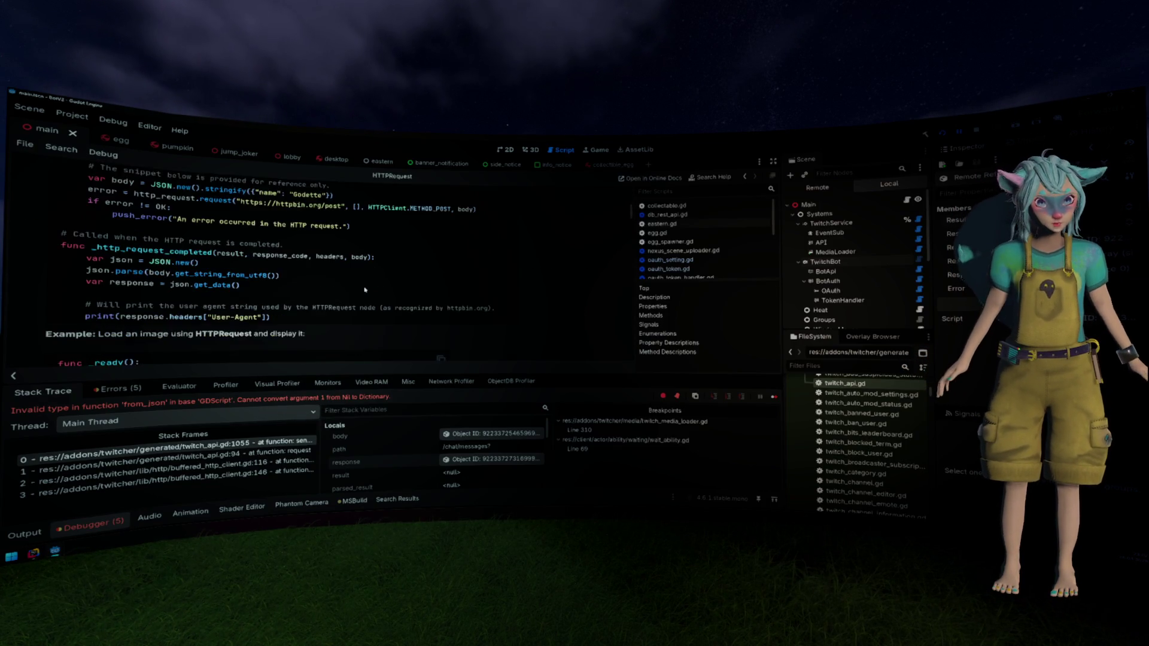
scroll(366, 290, down, 10)
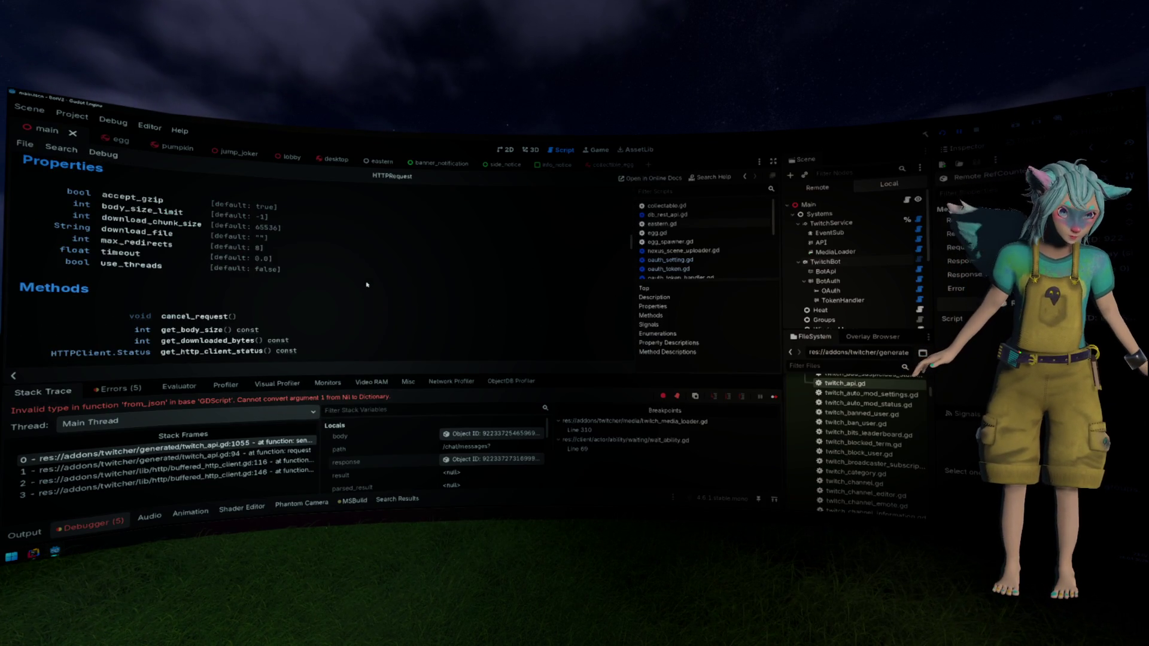
scroll(367, 285, down, 15)
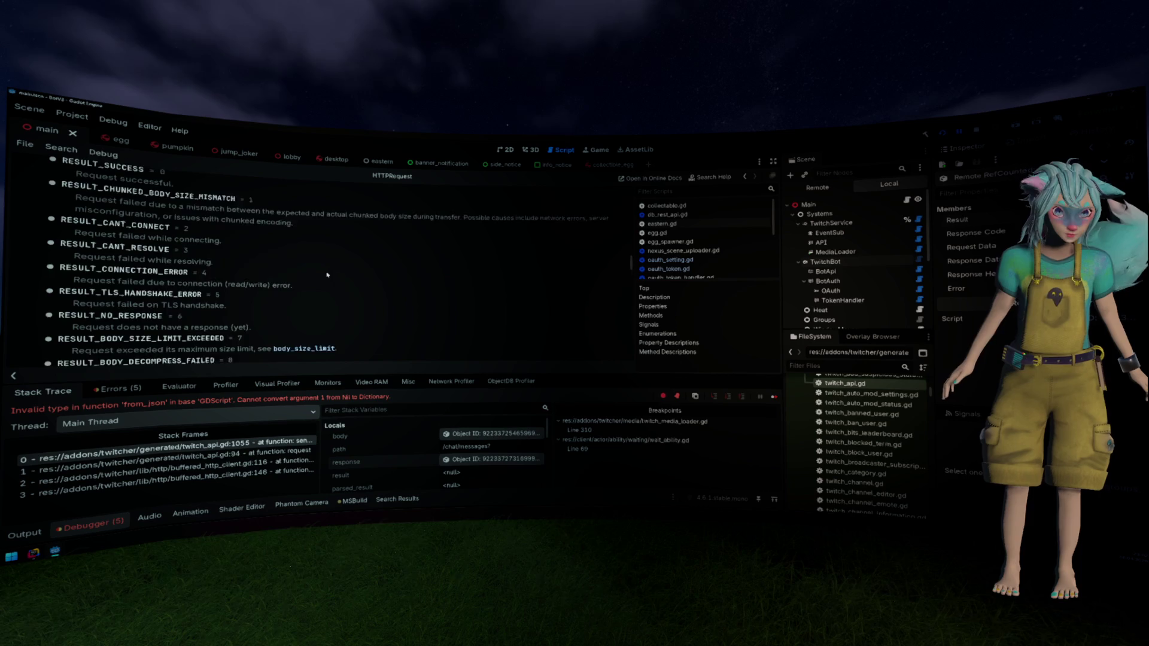
scroll(328, 276, down, 5)
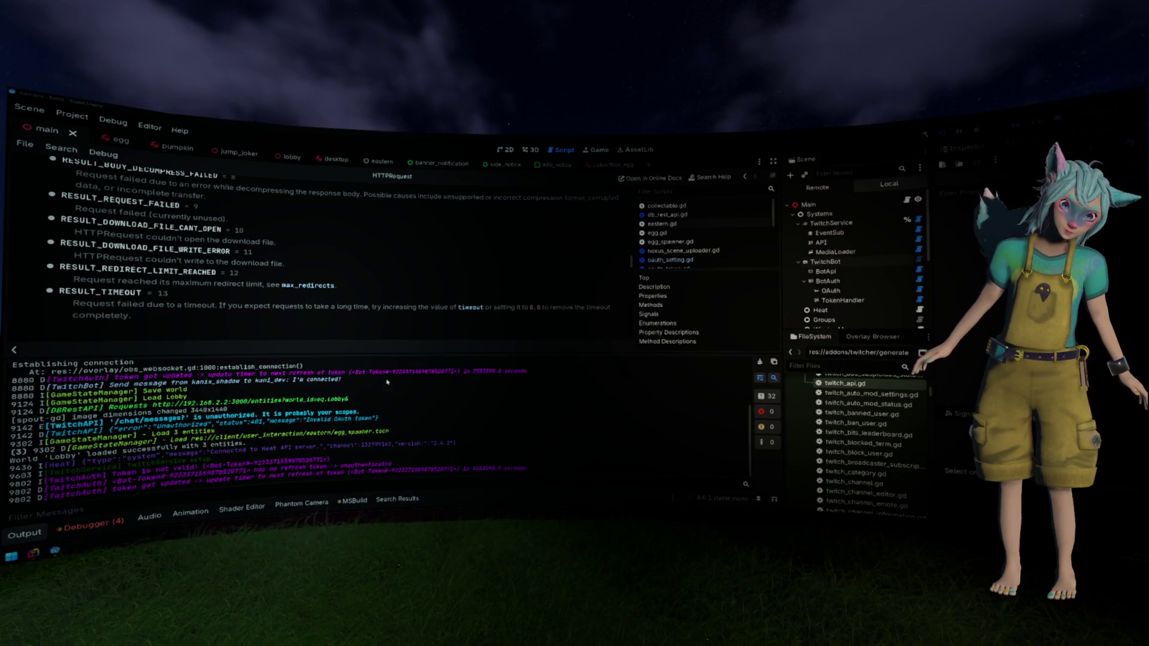
Select the unauthorized API error lines in the Output log, then collapse the bottom panel
drag(192, 367, 378, 379)
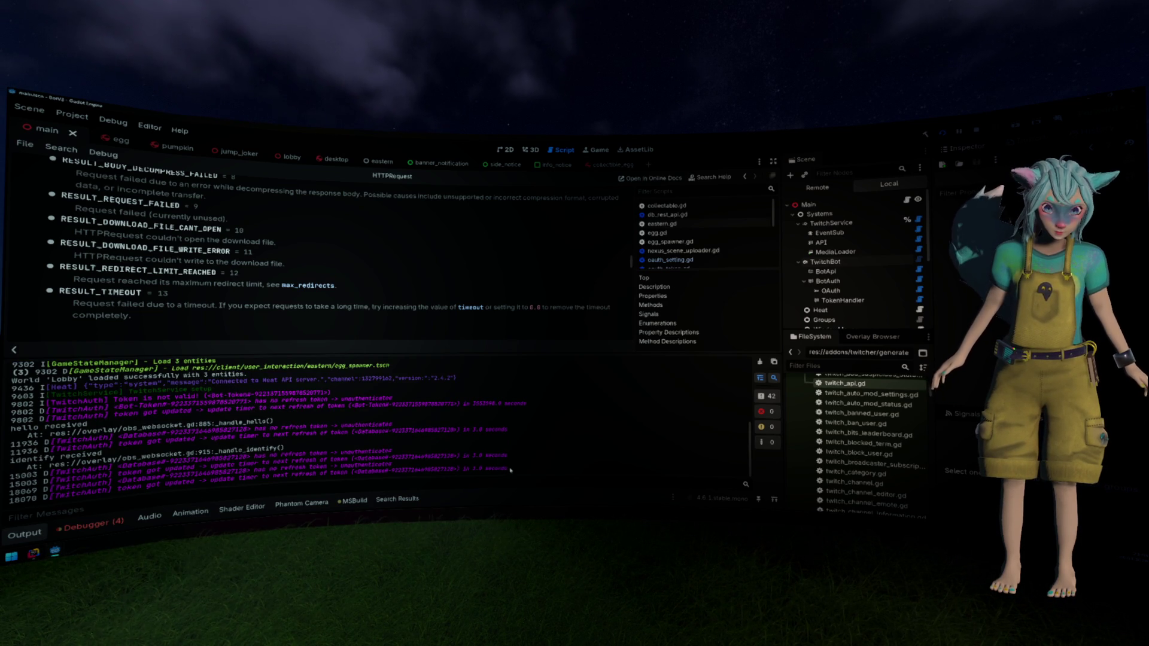
drag(511, 470, 442, 455)
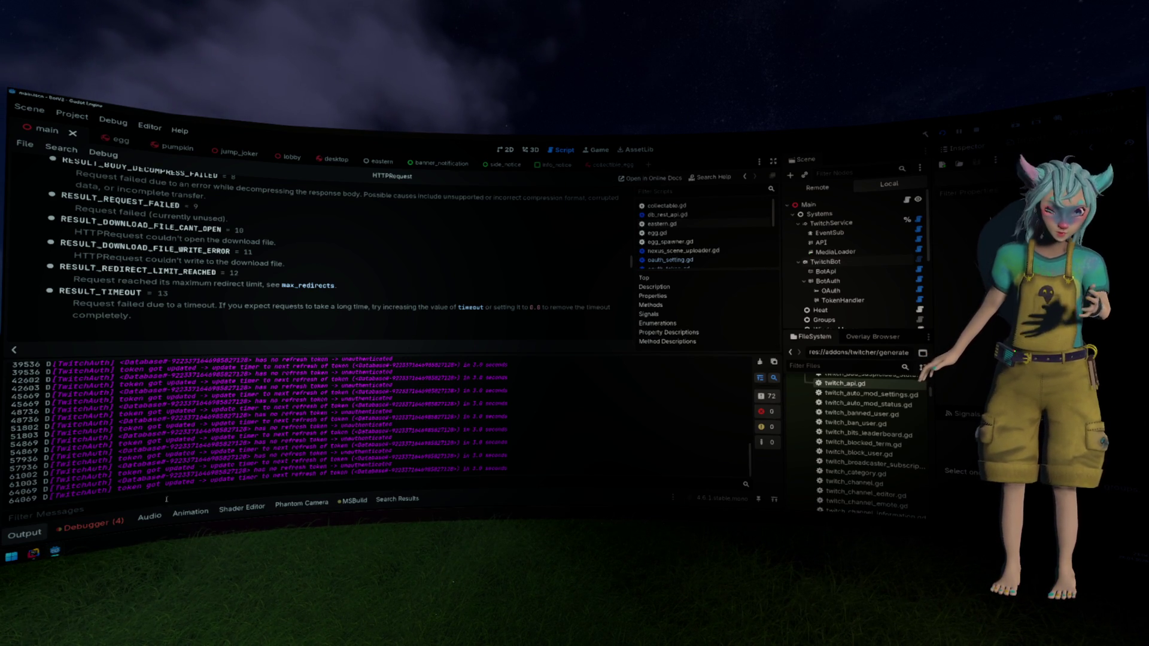
key(ctrl+j)
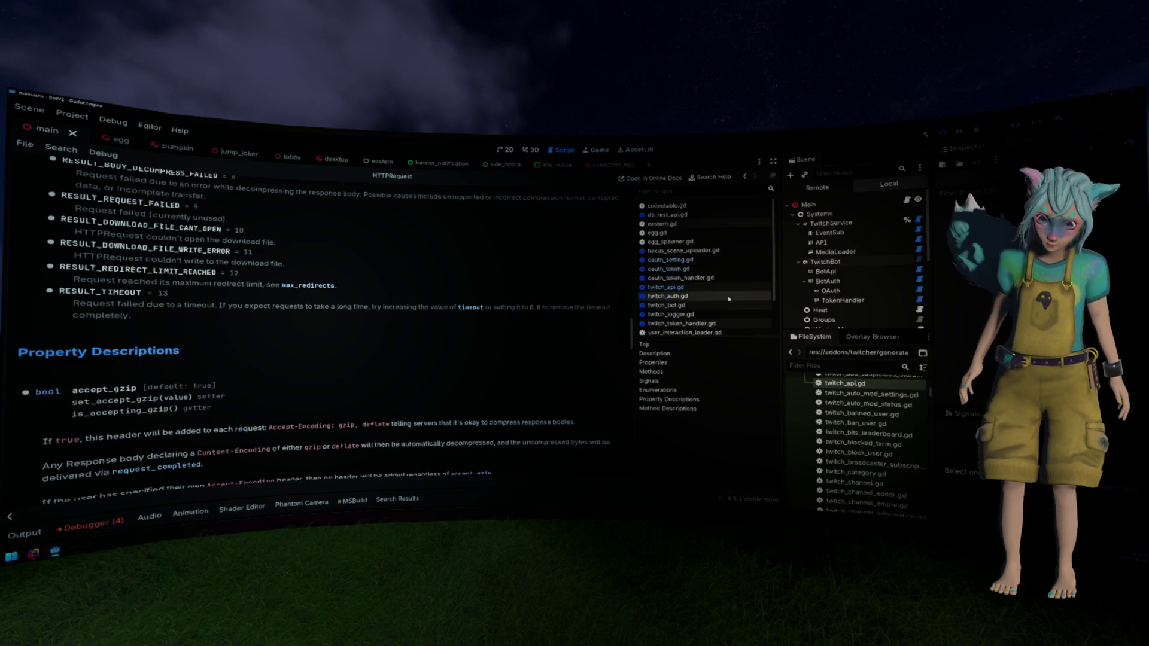
Open oauth_token_handler.gd at the line 163 _handle_token_request call and select TwitchAuth messages in the Output log
click(709, 279)
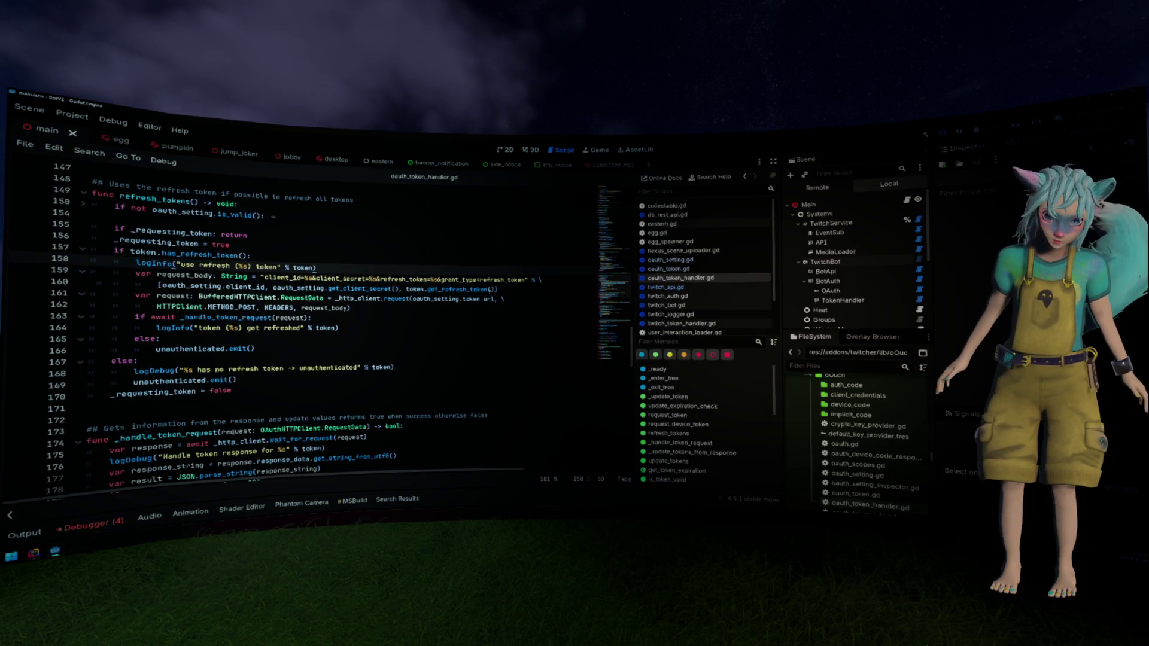
click(259, 279)
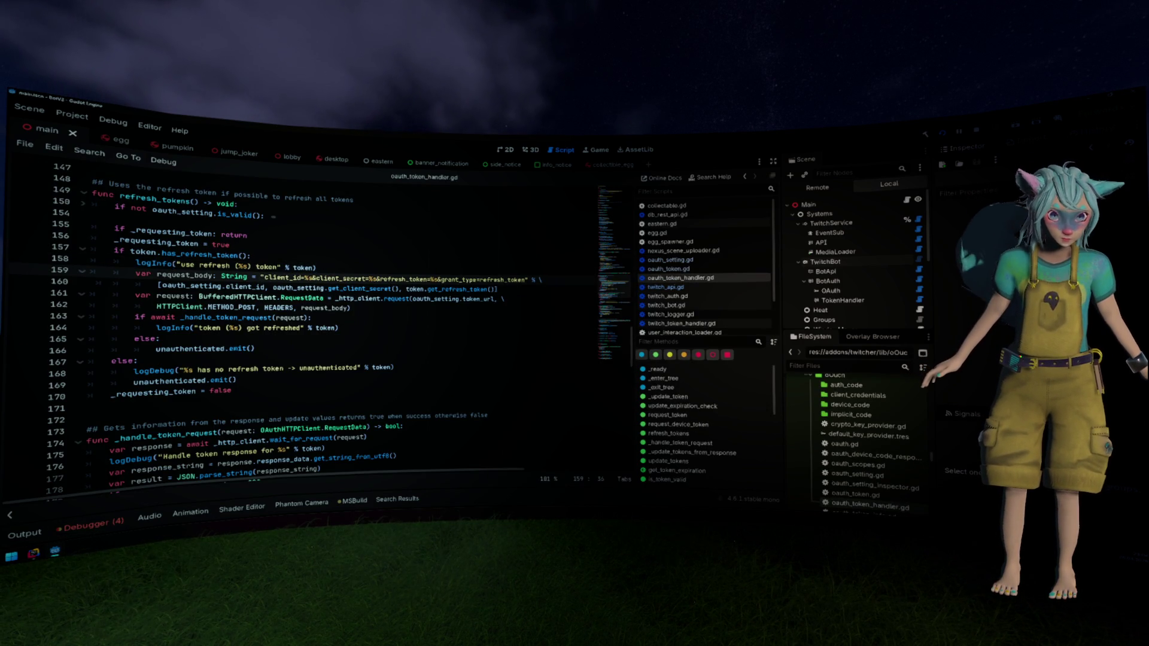
key(Down)
key(Down)
key(Down)
key(ctrl+d)
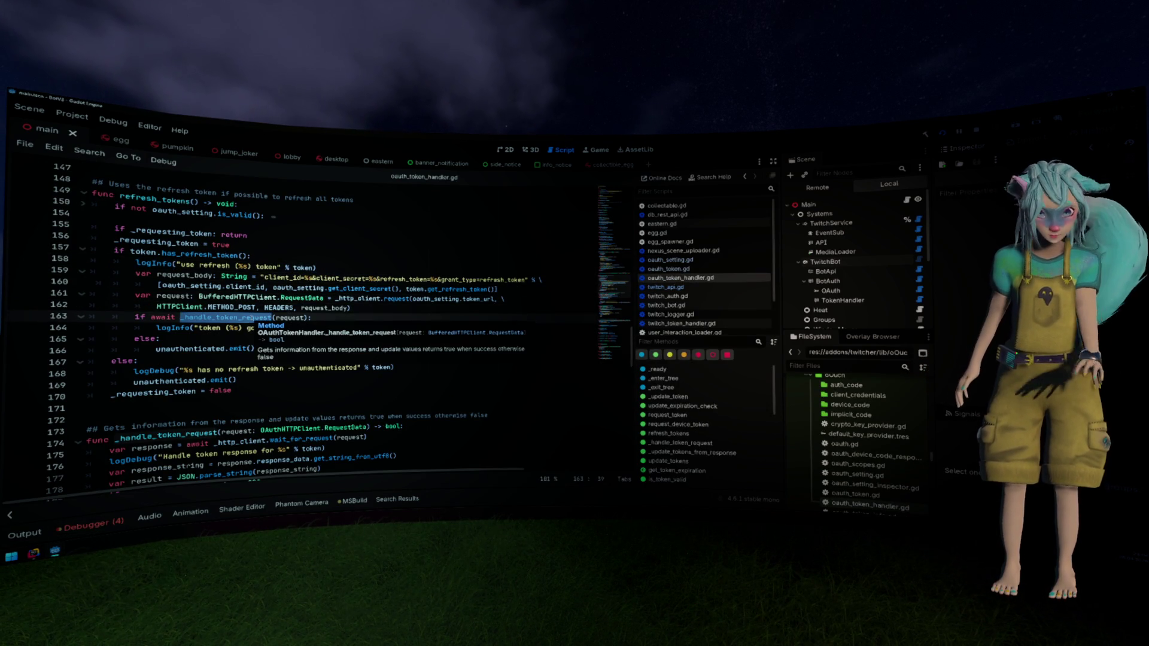
click(24, 532)
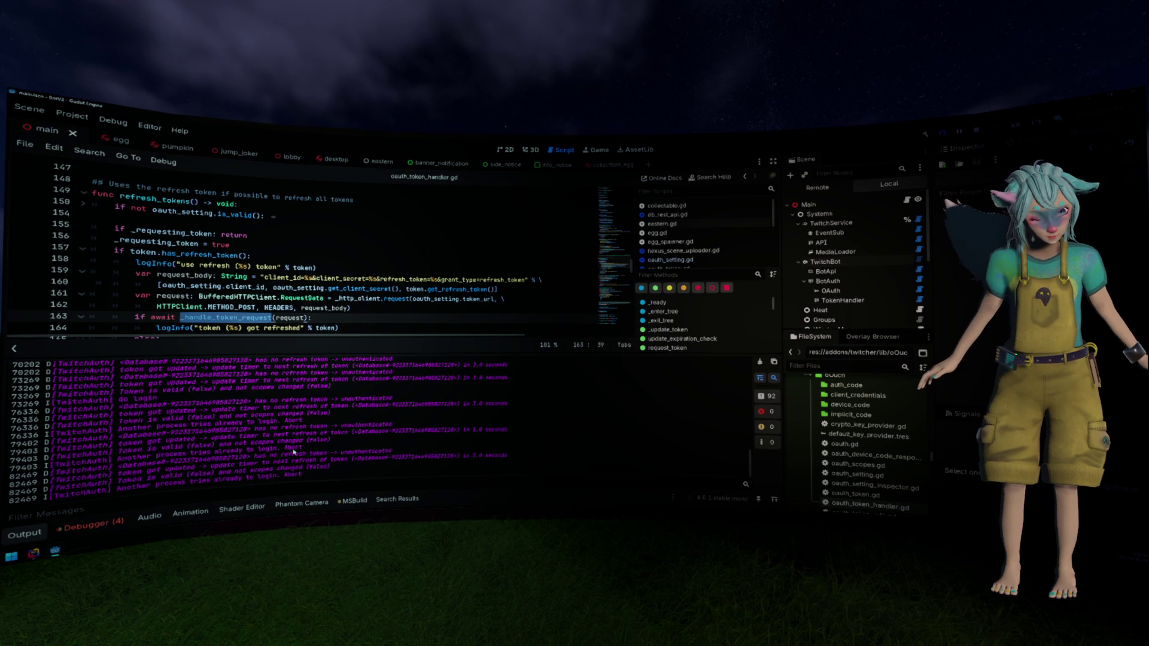
drag(293, 453, 222, 416)
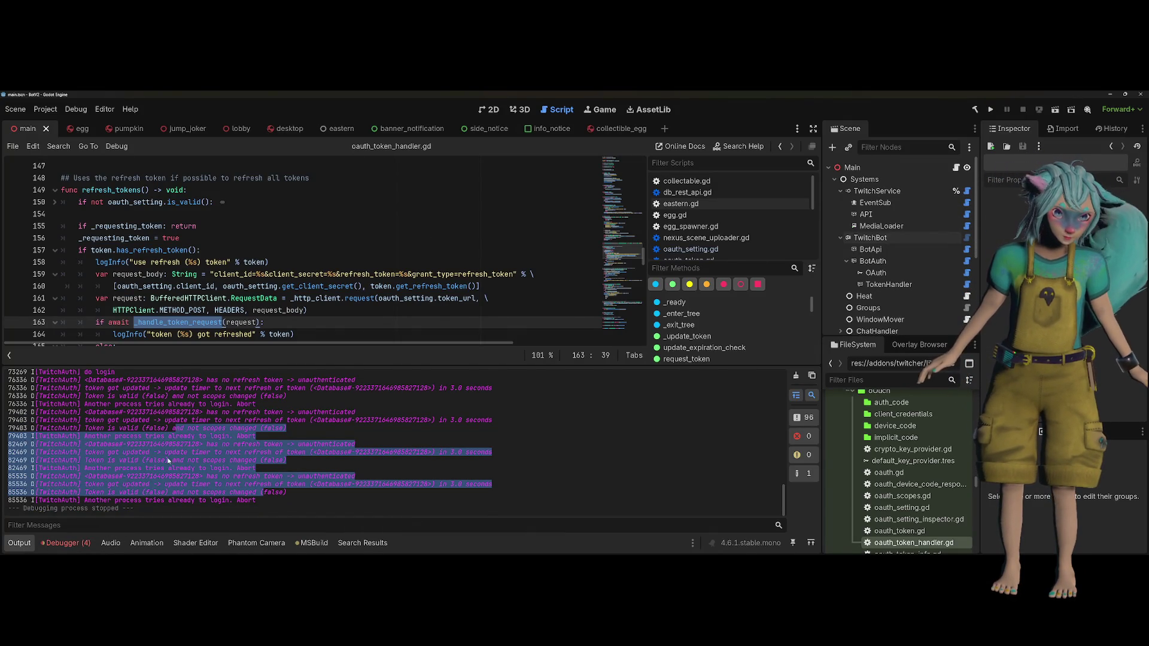
Highlight the 'has no refresh token -> unauthenticated' message in the Output log
scroll(217, 451, up, 2)
scroll(218, 450, up, 2)
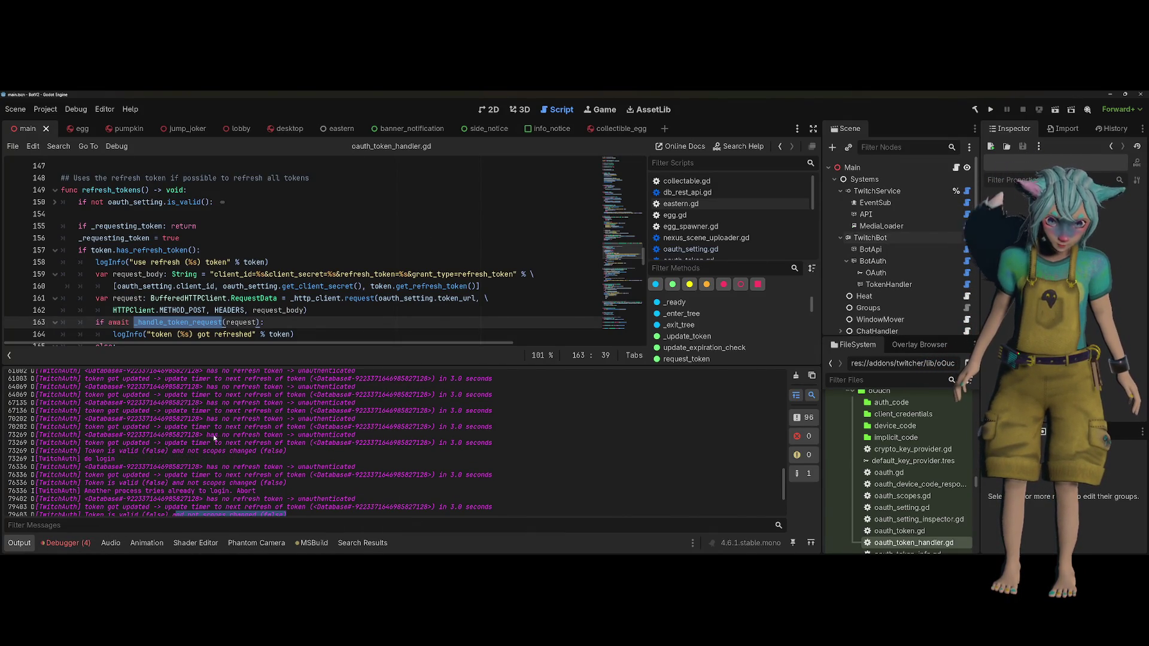
drag(211, 435, 358, 439)
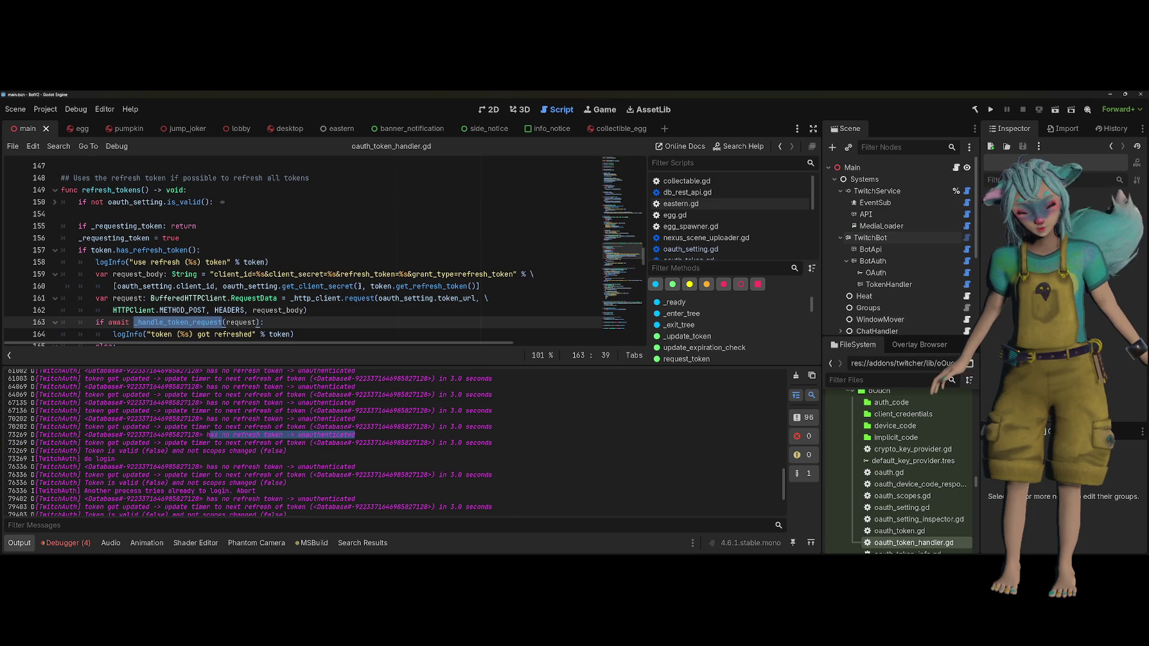
scroll(360, 286, down, 3)
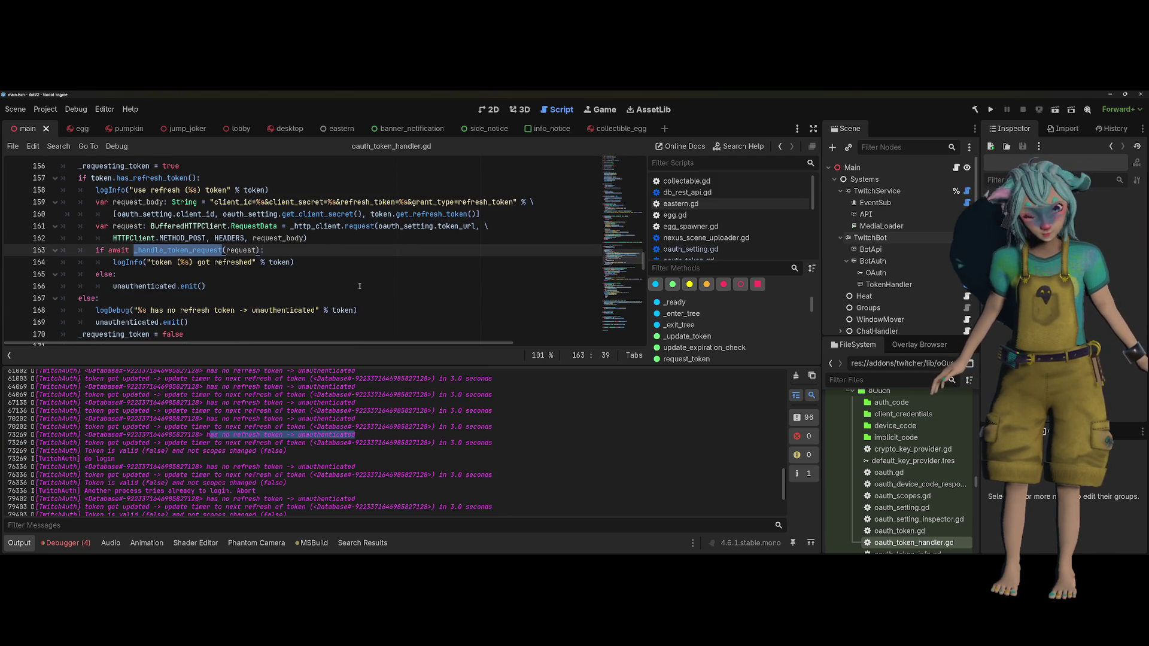
scroll(359, 286, up, 1)
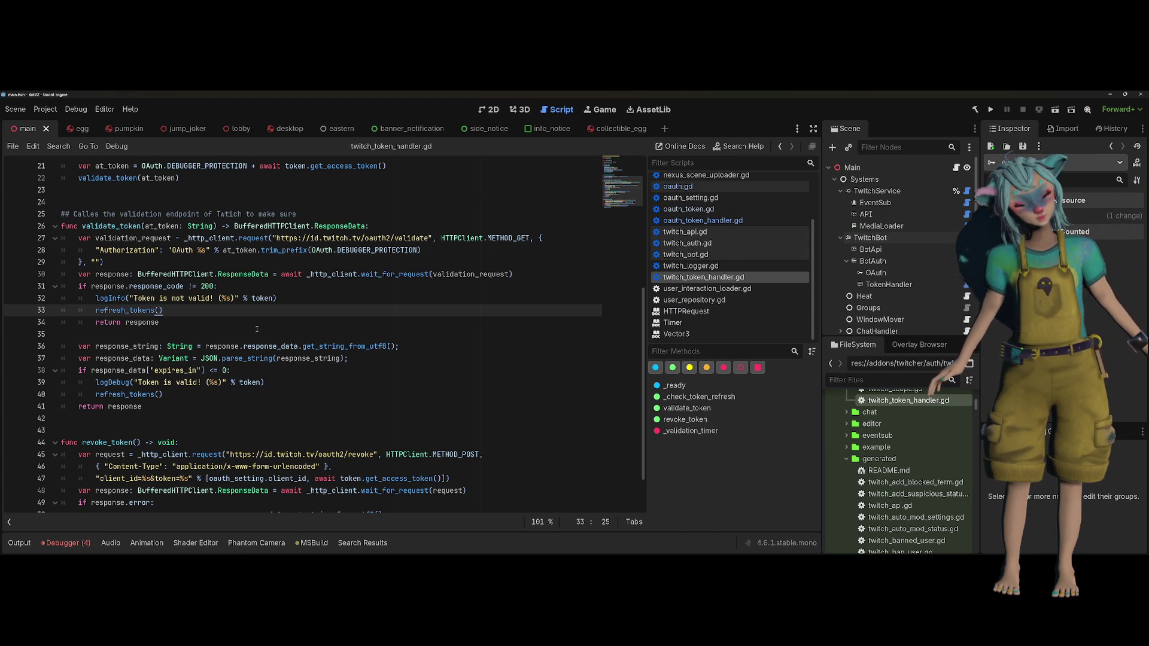
scroll(257, 329, up, 1)
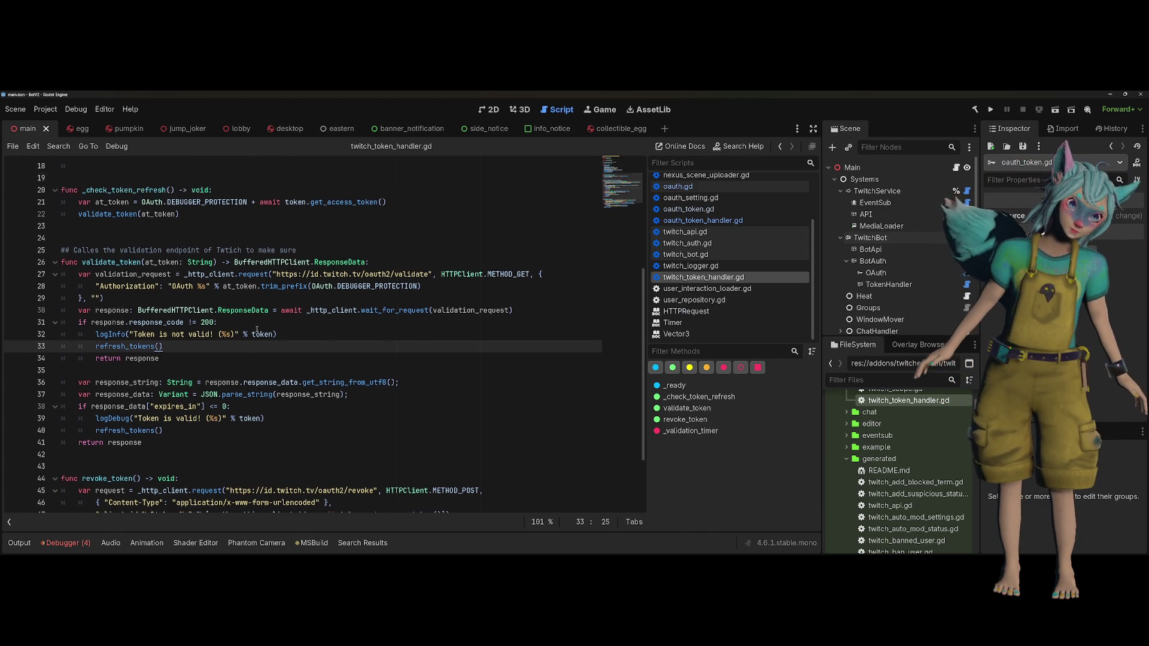
scroll(257, 331, up, 1)
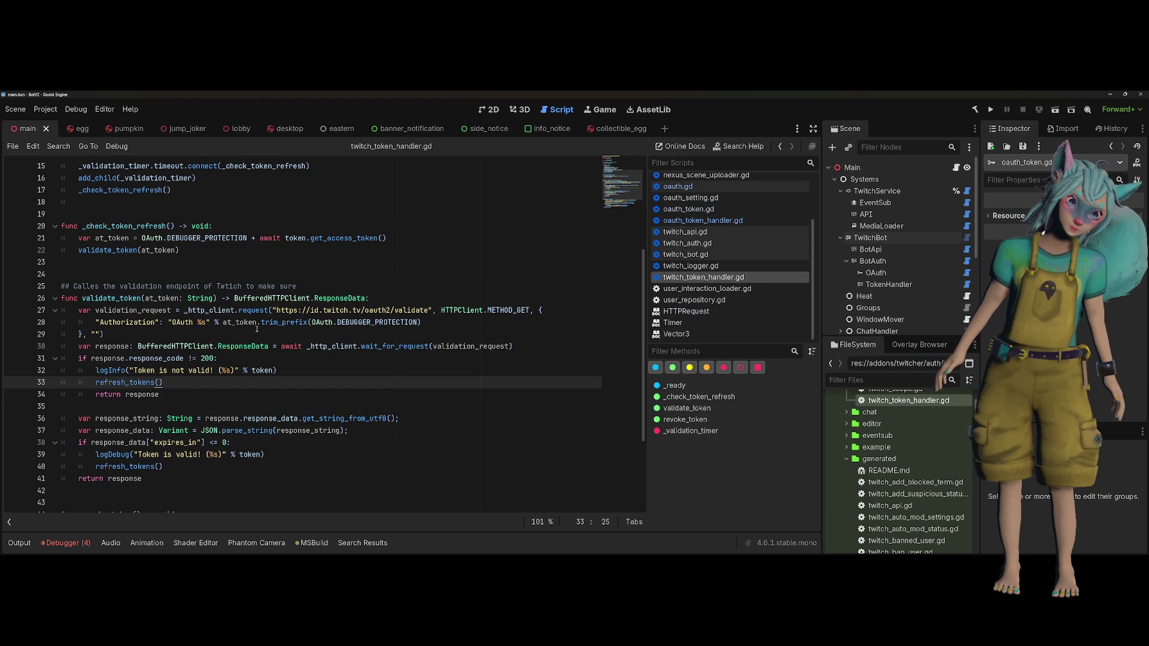
scroll(257, 331, up, 1)
scroll(257, 329, up, 1)
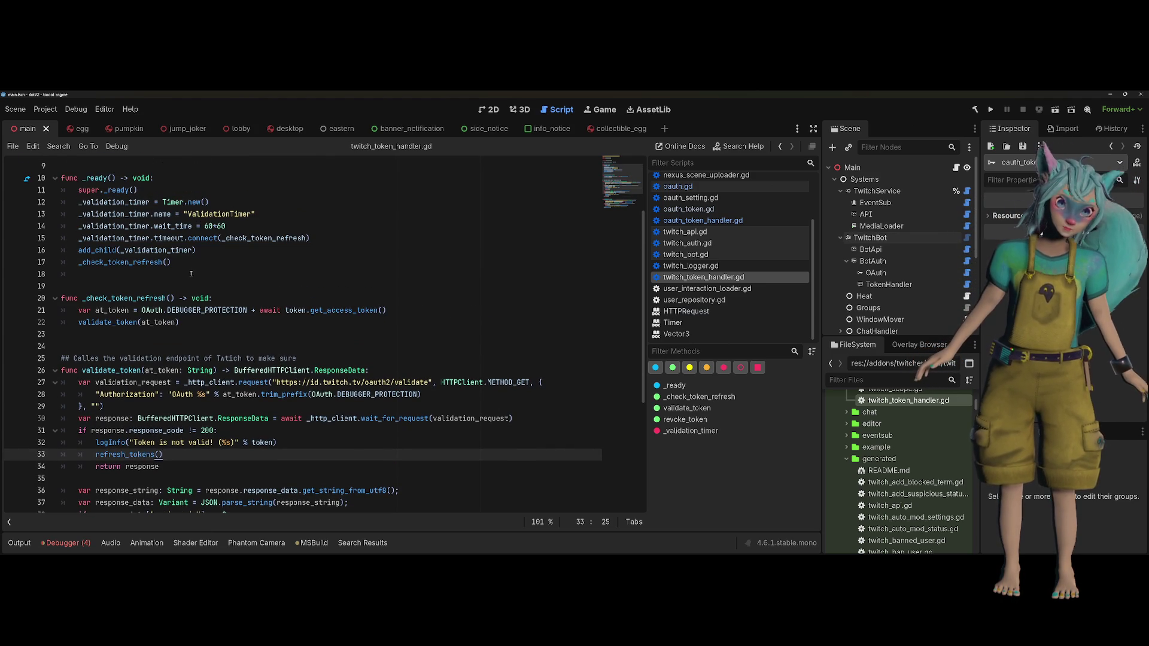
click(173, 262)
drag(150, 261, 80, 263)
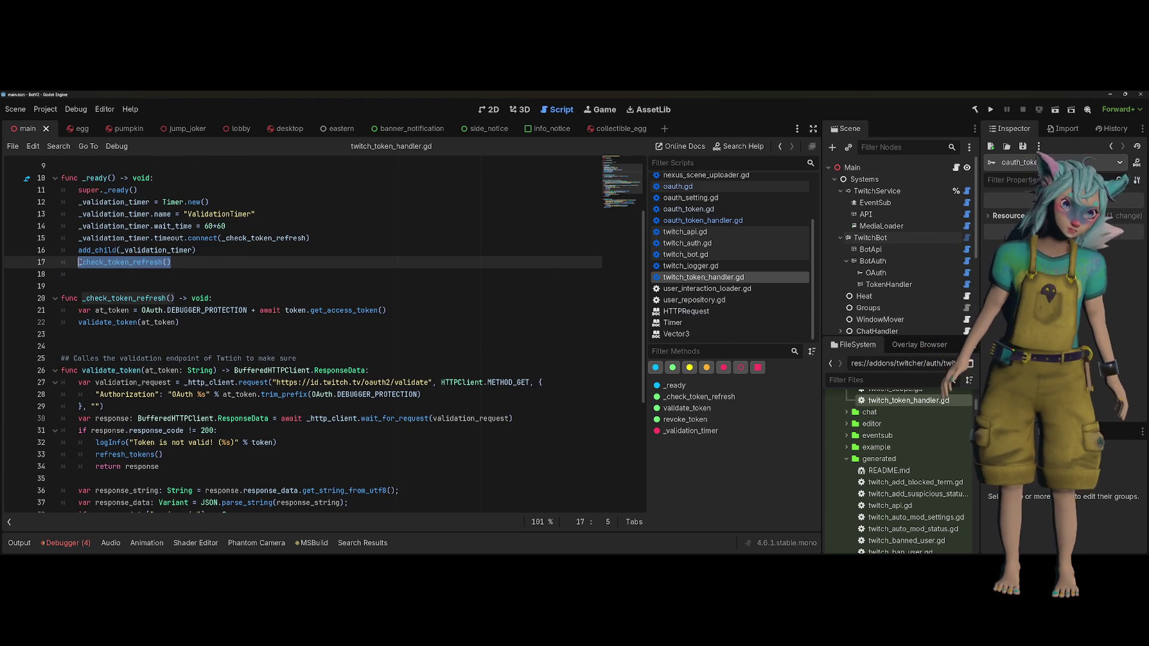
mouse_move(65, 346)
mouse_down()
mouse_move(149, 353)
mouse_move(307, 467)
mouse_up()
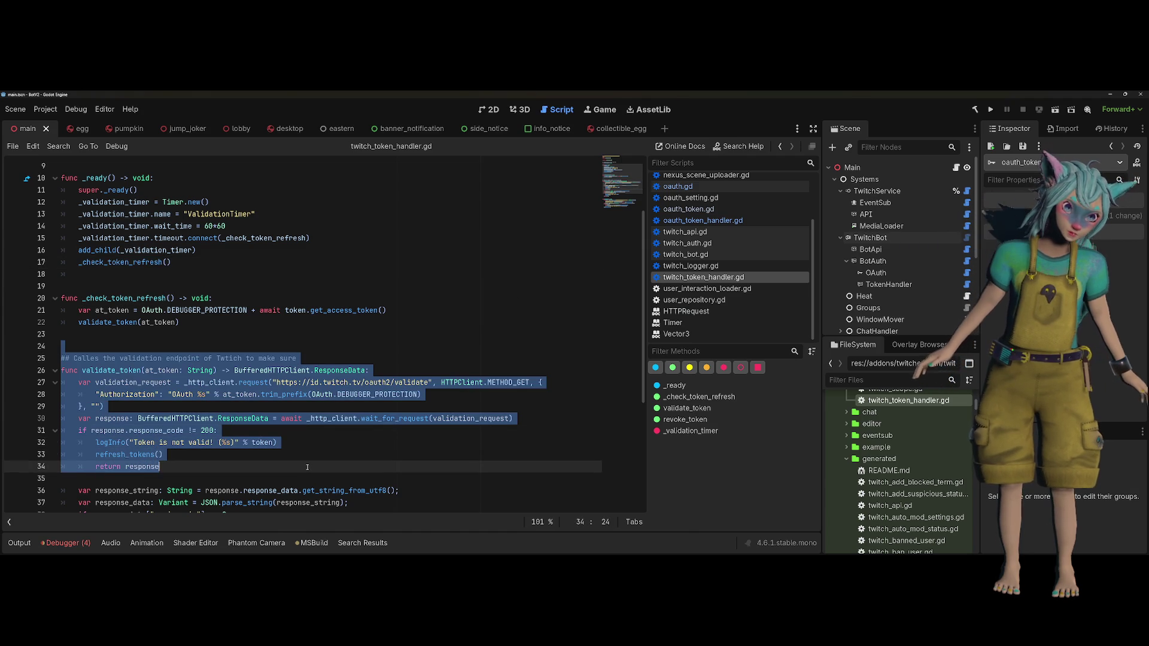
scroll(306, 466, down, 3)
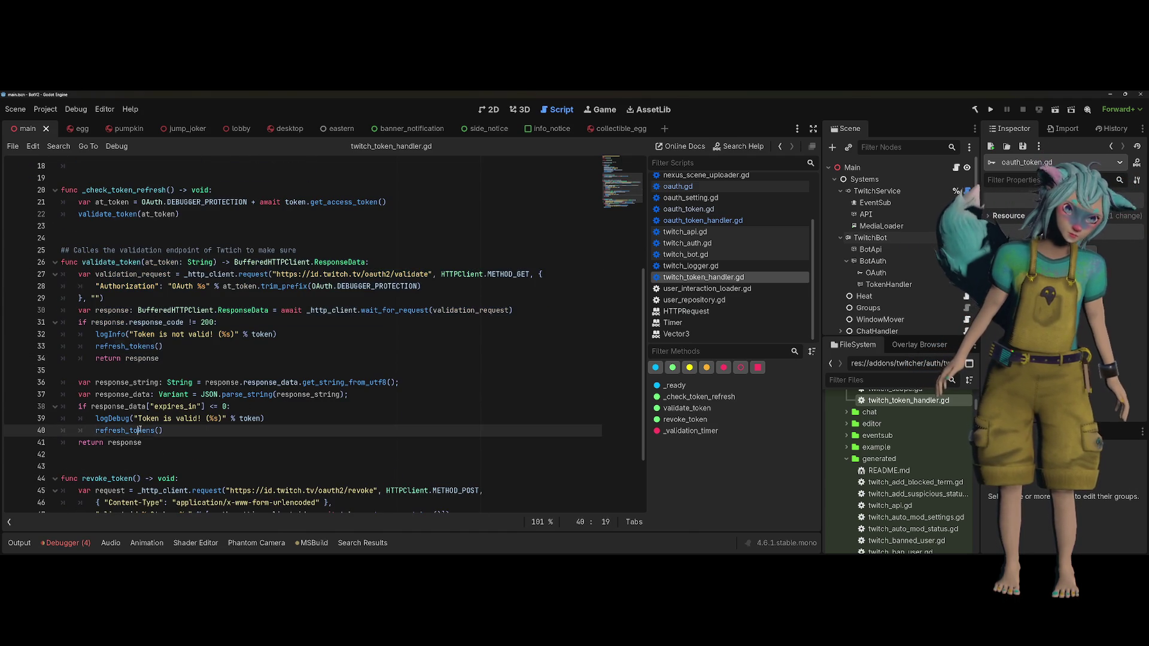
double_click(152, 431)
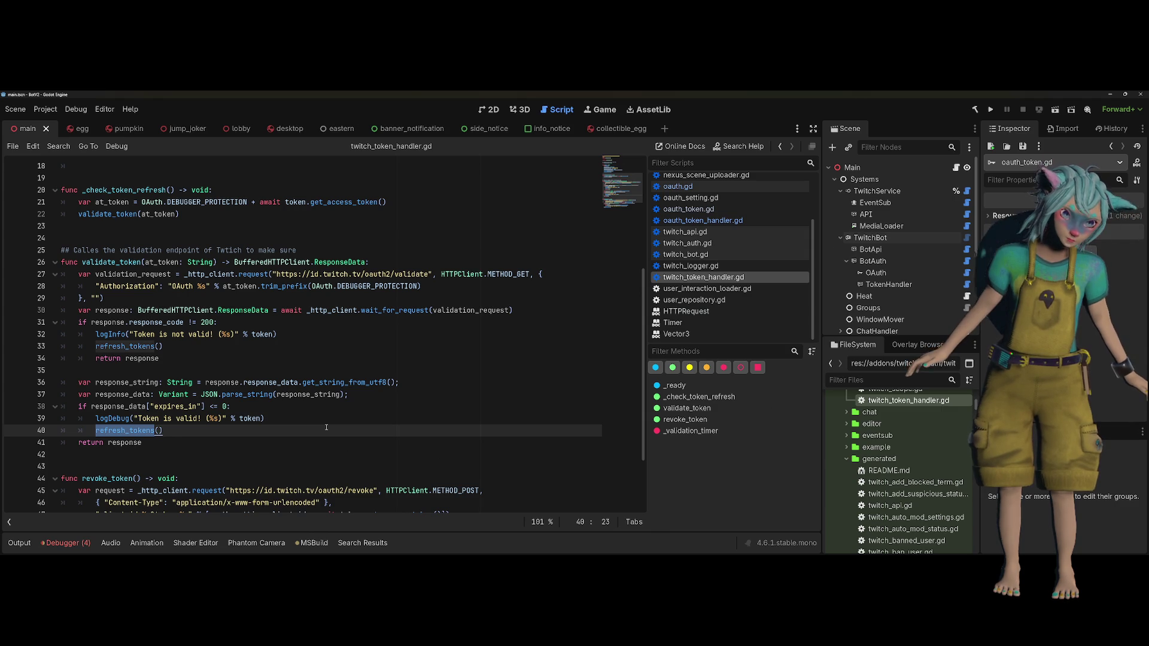
scroll(326, 427, down, 2)
scroll(325, 427, down, 1)
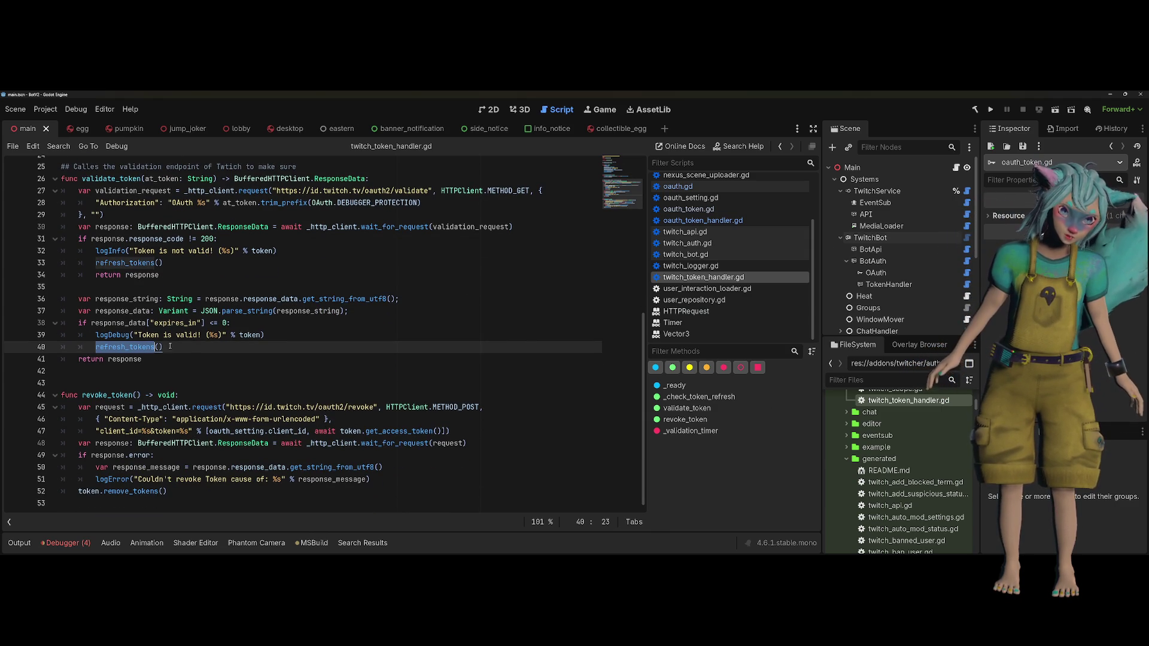
drag(170, 346, 58, 349)
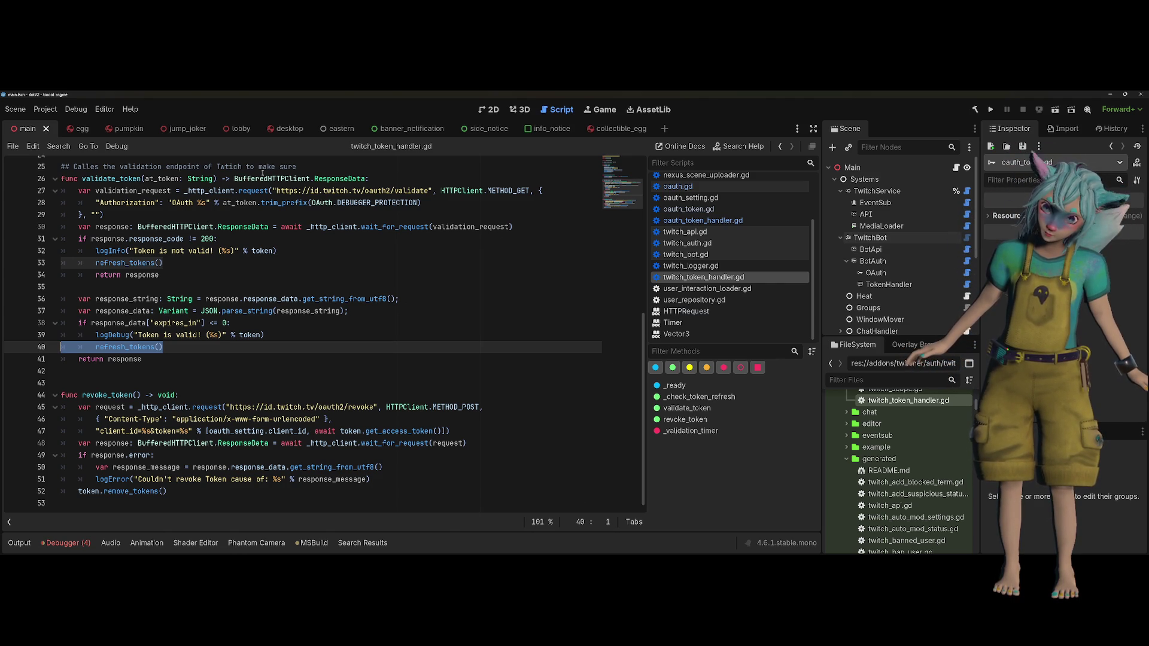
click(225, 397)
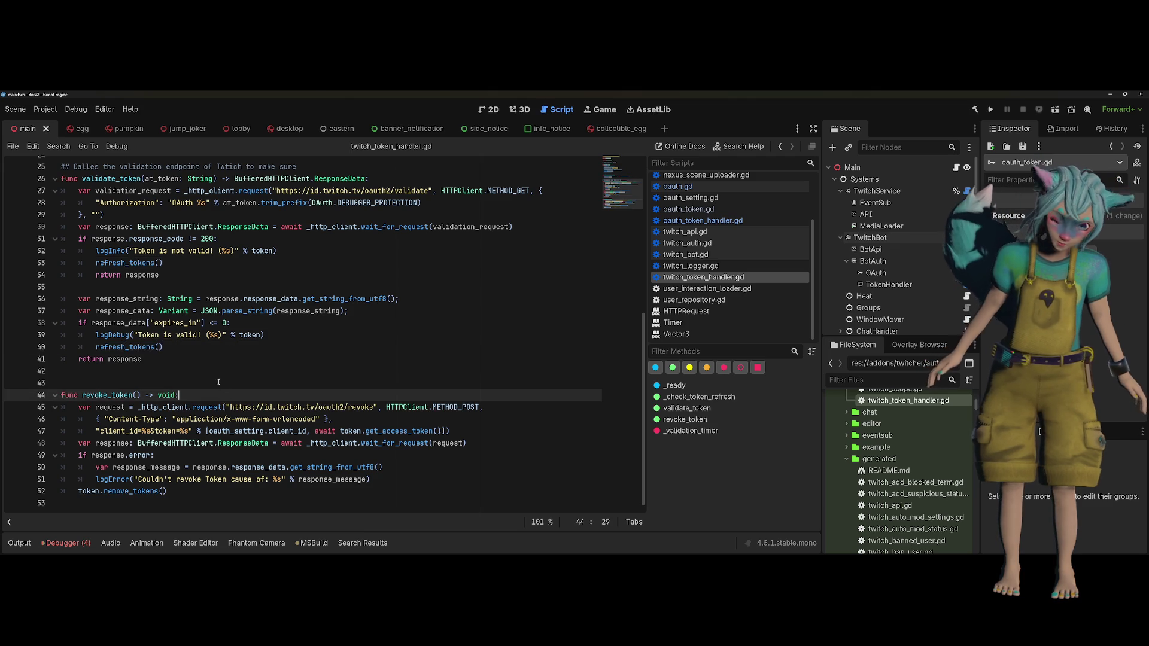
scroll(302, 321, up, 1)
drag(180, 395, 14, 276)
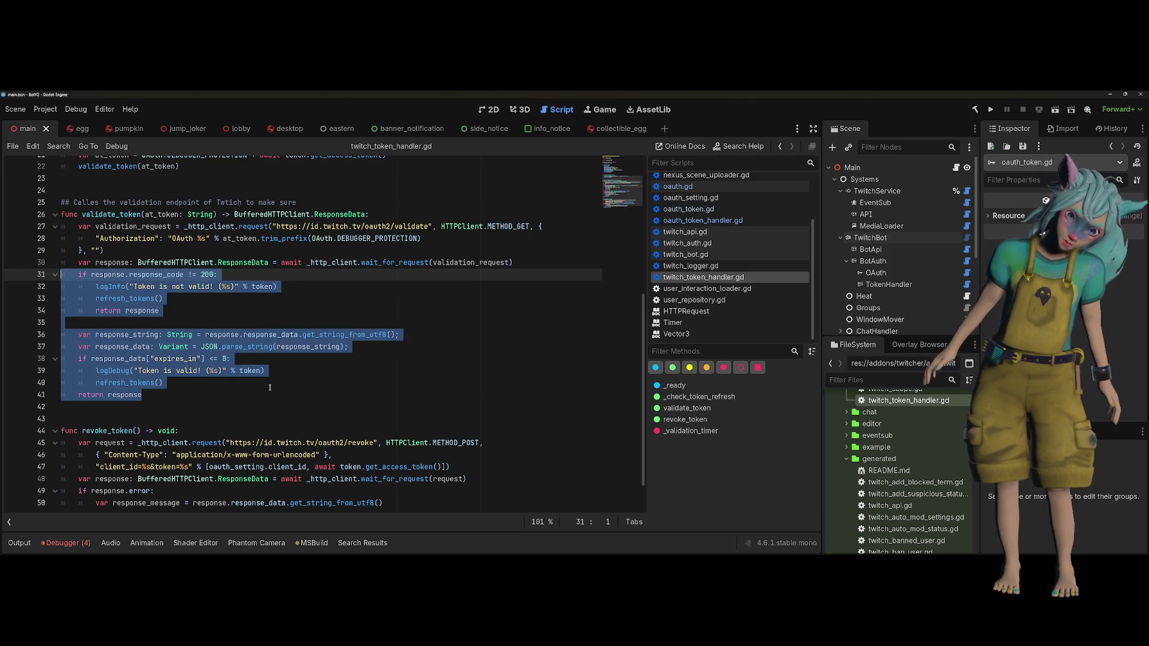
scroll(270, 388, up, 3)
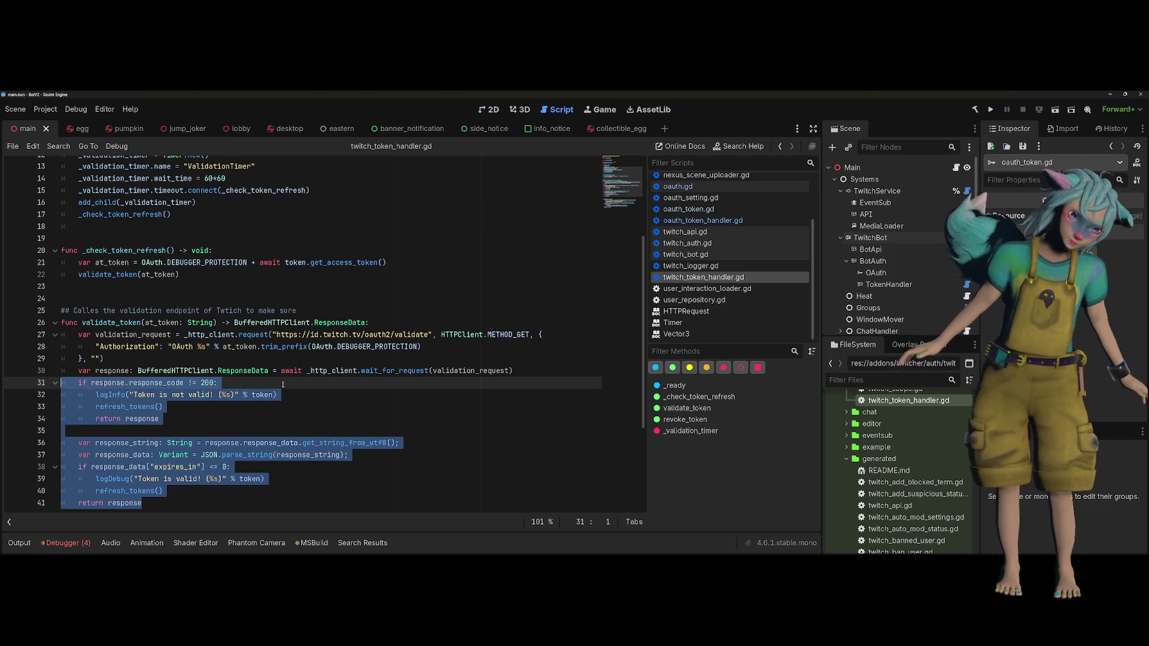
click(198, 216)
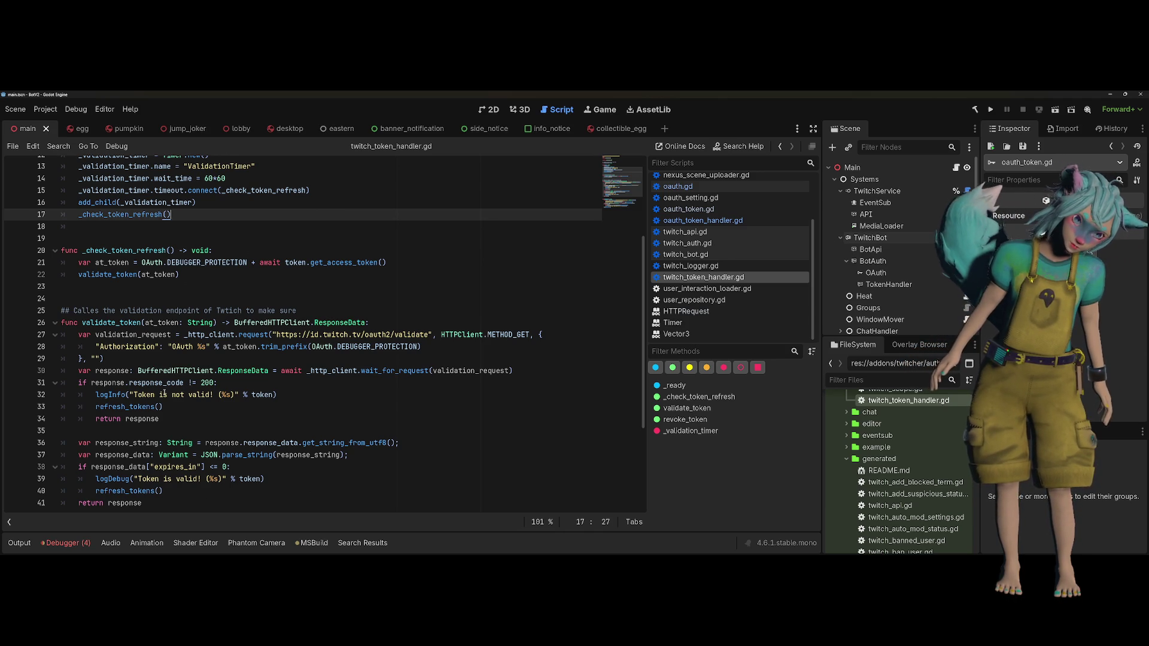
click(189, 395)
drag(164, 407, 104, 407)
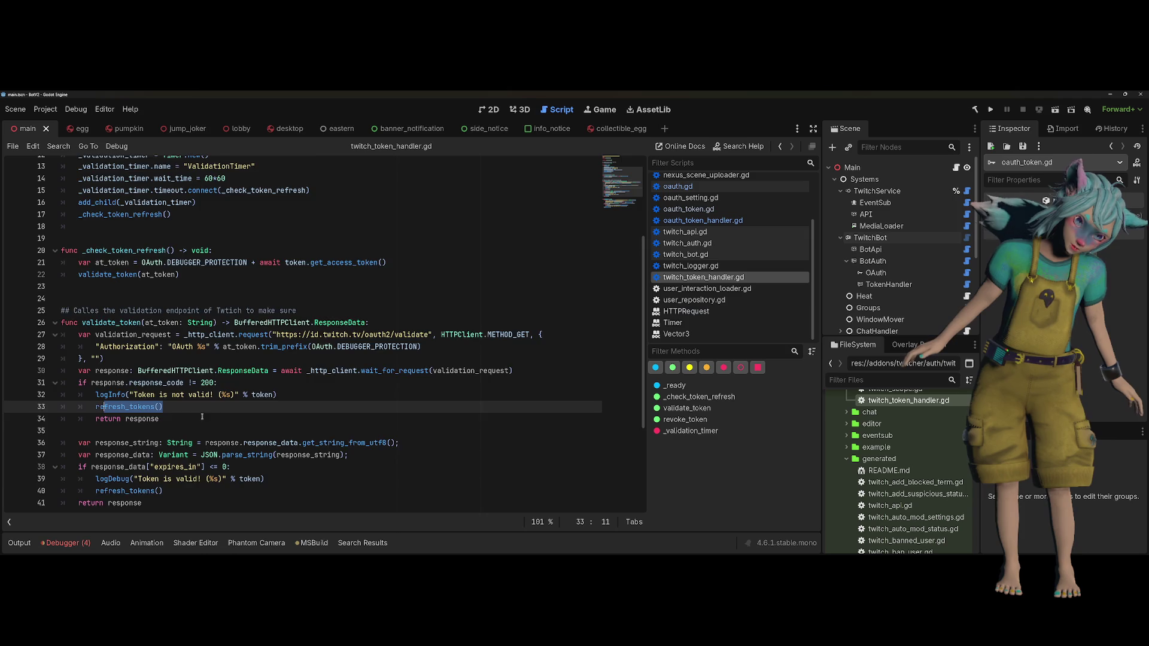
scroll(214, 423, down, 4)
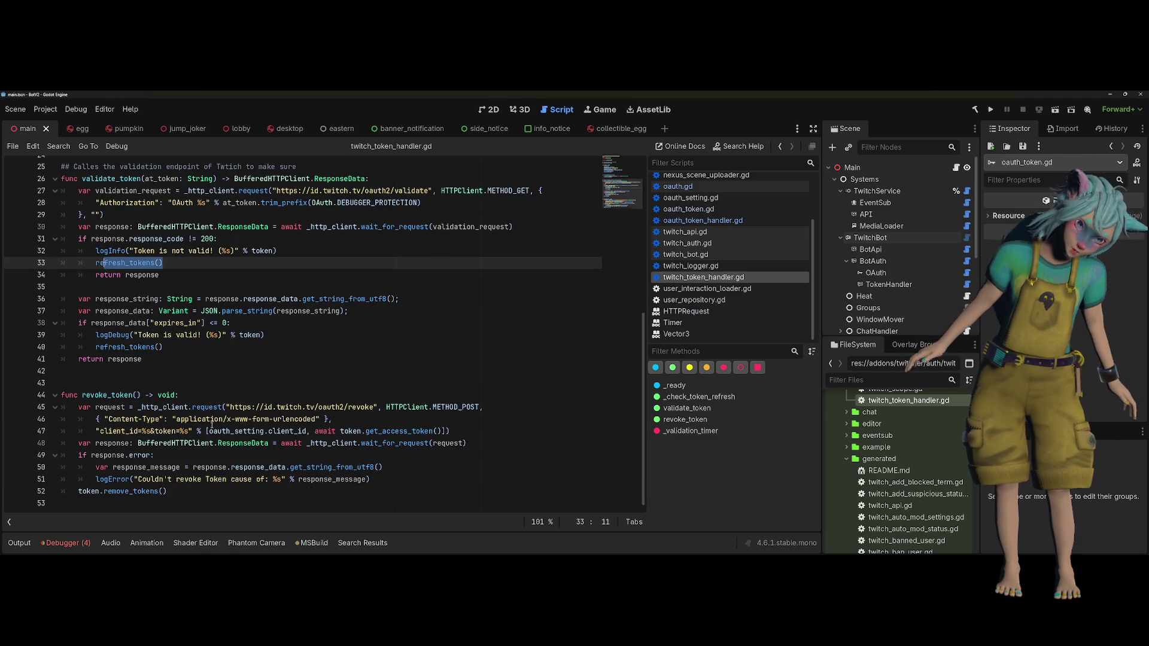
scroll(212, 425, up, 8)
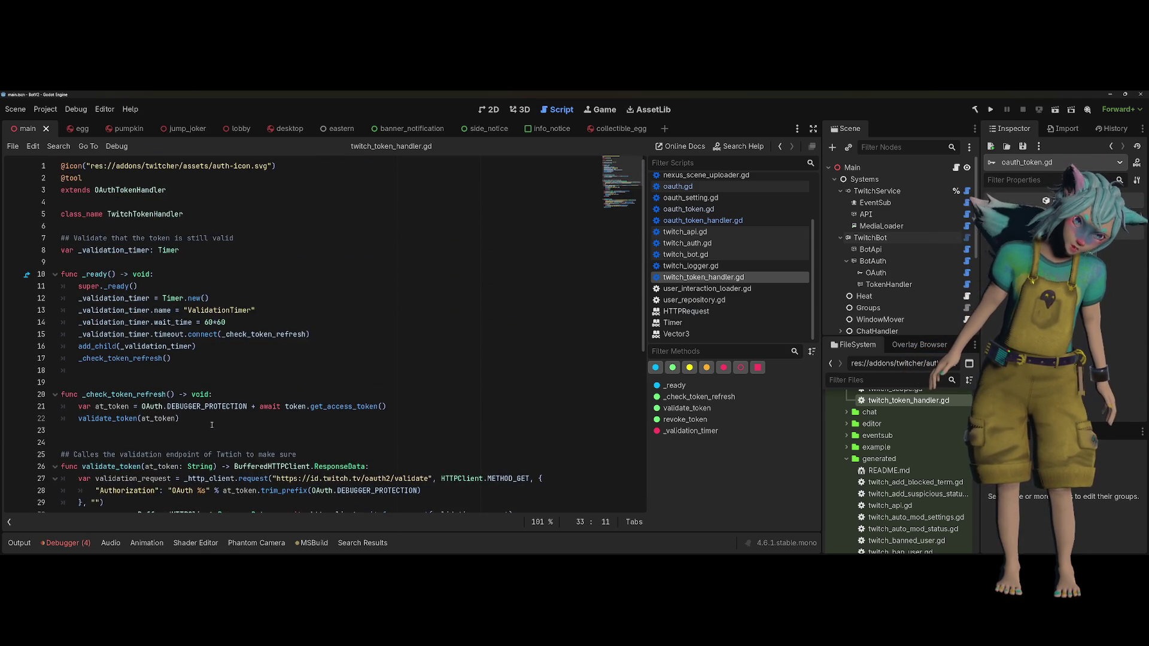
Jump to the refresh_tokens definition, select its name, and search the whole project for it
scroll(211, 425, down, 5)
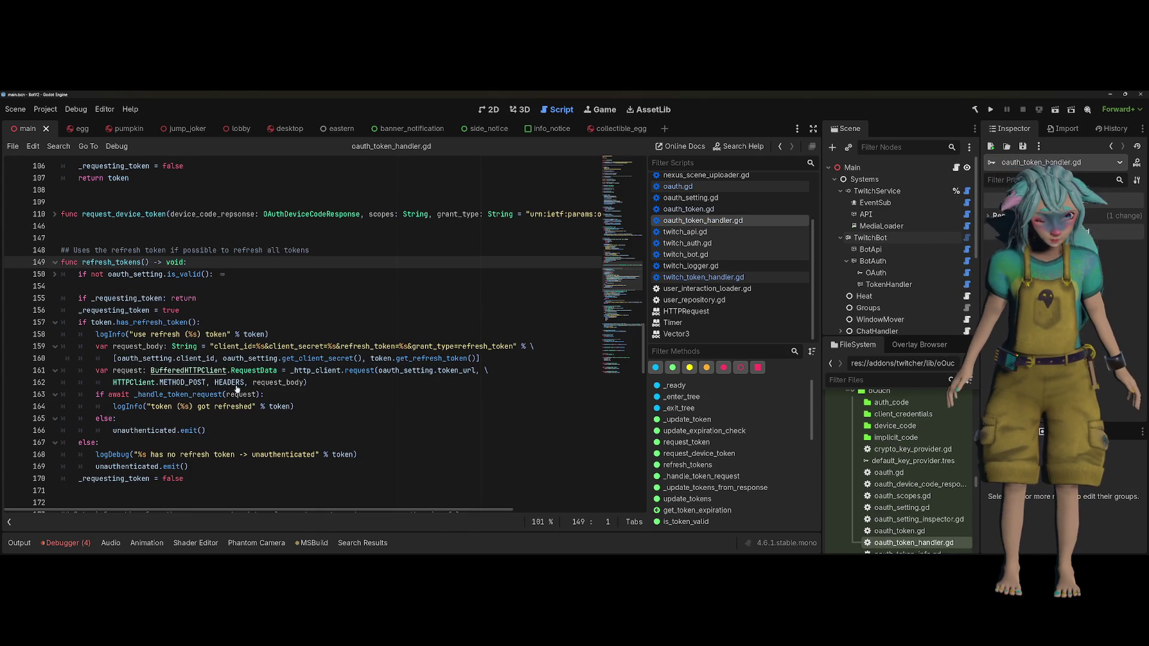
ctrl+click(128, 370)
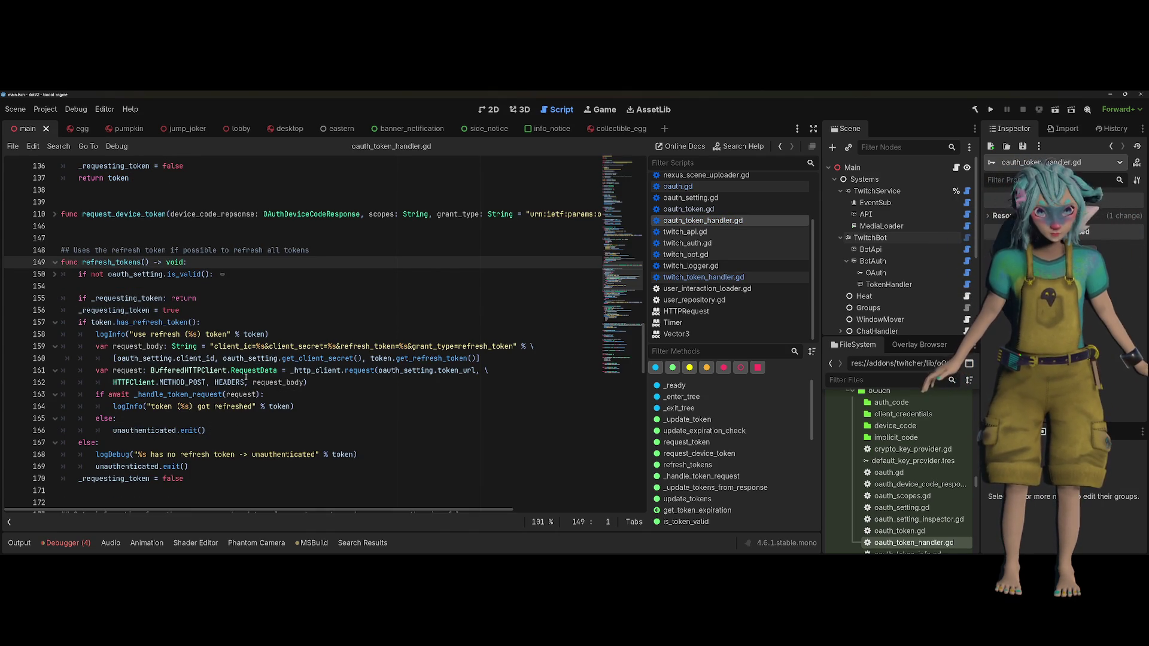
double_click(127, 263)
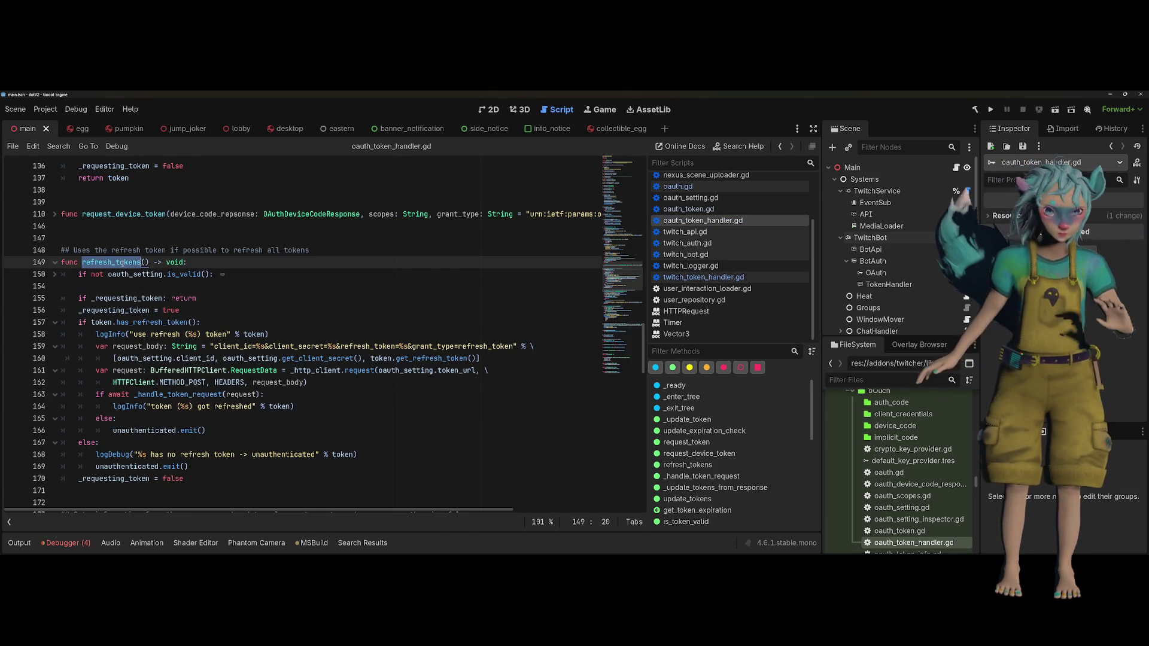
key(ctrl+shift+f)
key(Return)
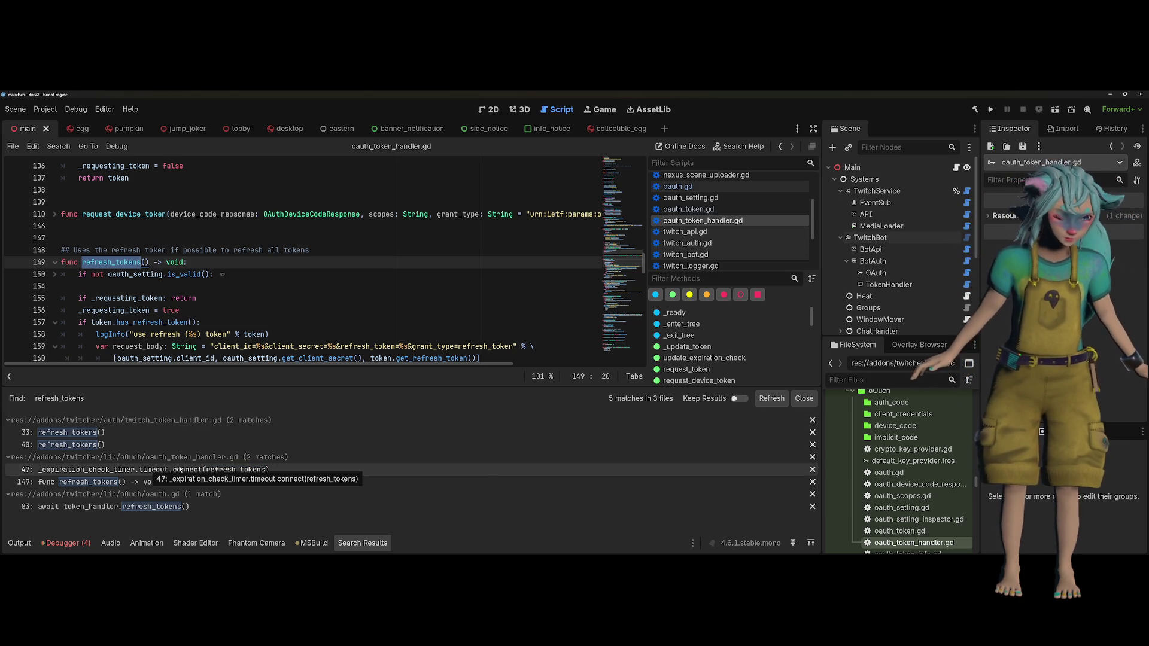
Follow the line 47 match to update_expiration_check and select its expiration-0 early-return block
click(216, 470)
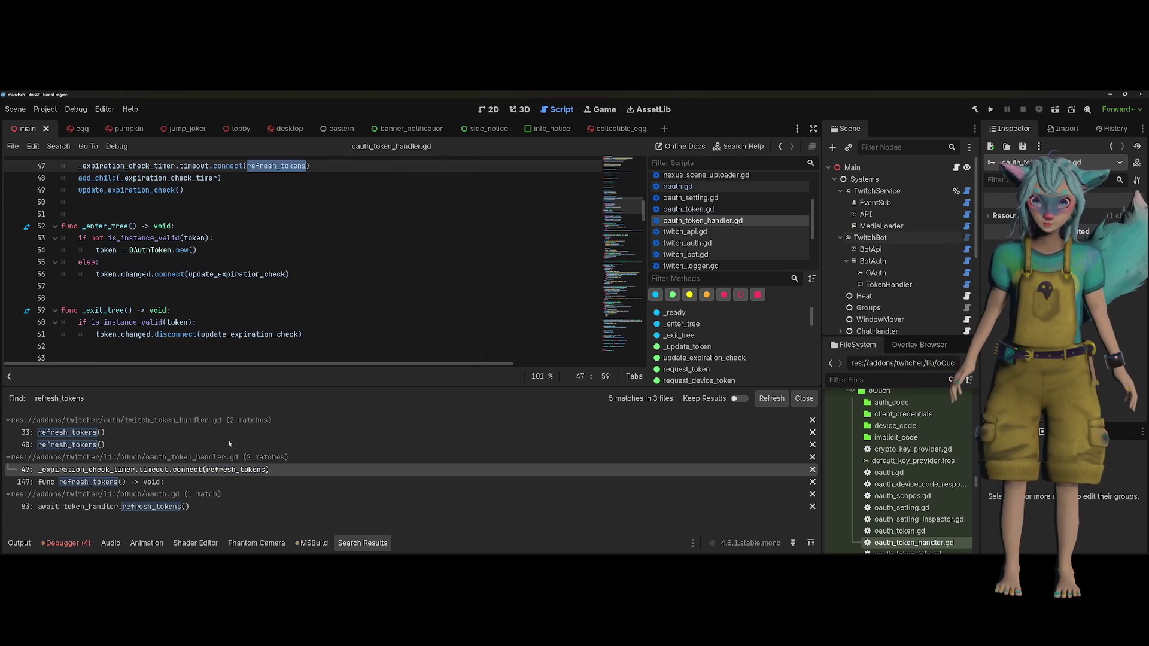
scroll(238, 302, up, 2)
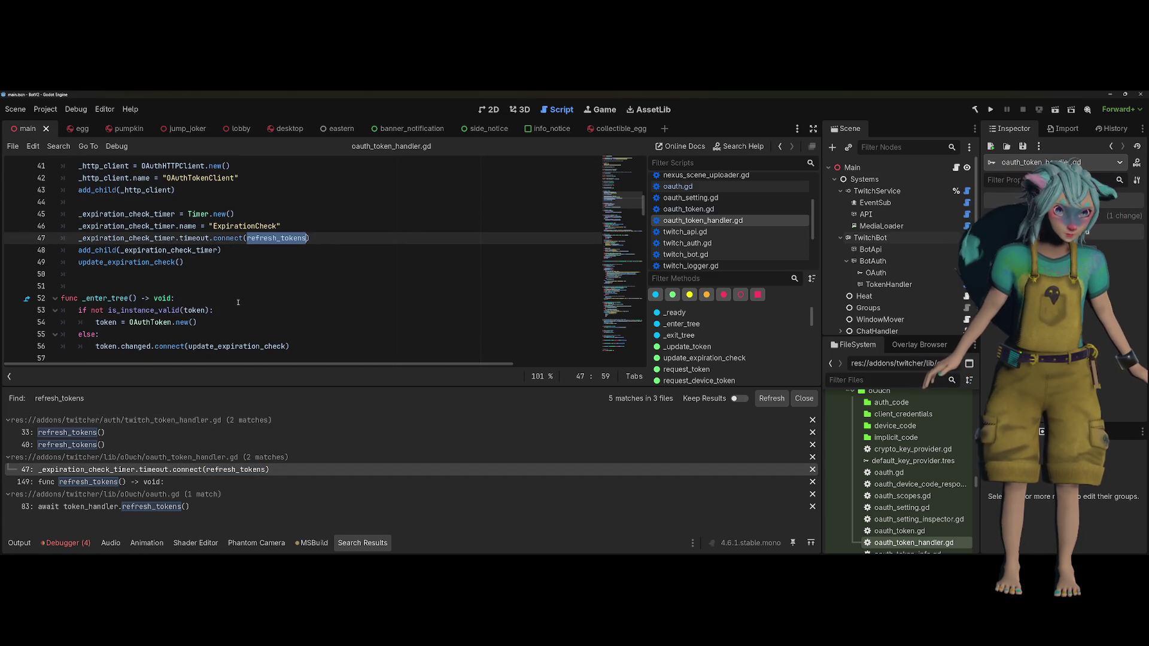
ctrl+click(156, 262)
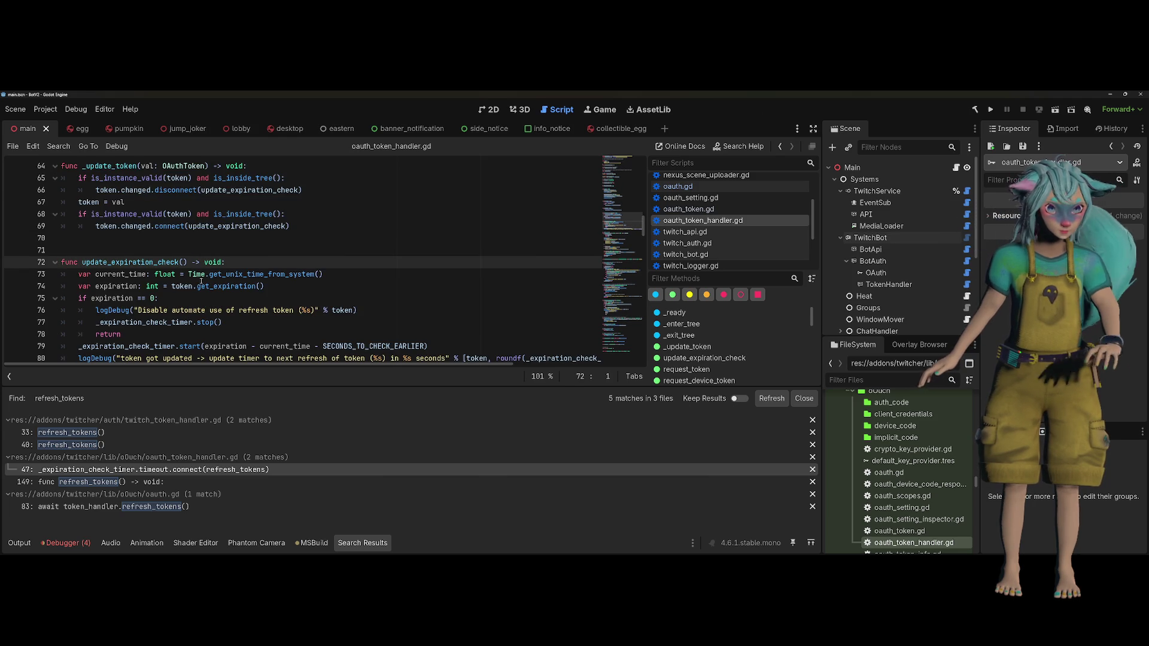
scroll(215, 274, down, 1)
mouse_move(236, 285)
mouse_down()
mouse_move(150, 286)
mouse_move(63, 267)
mouse_up()
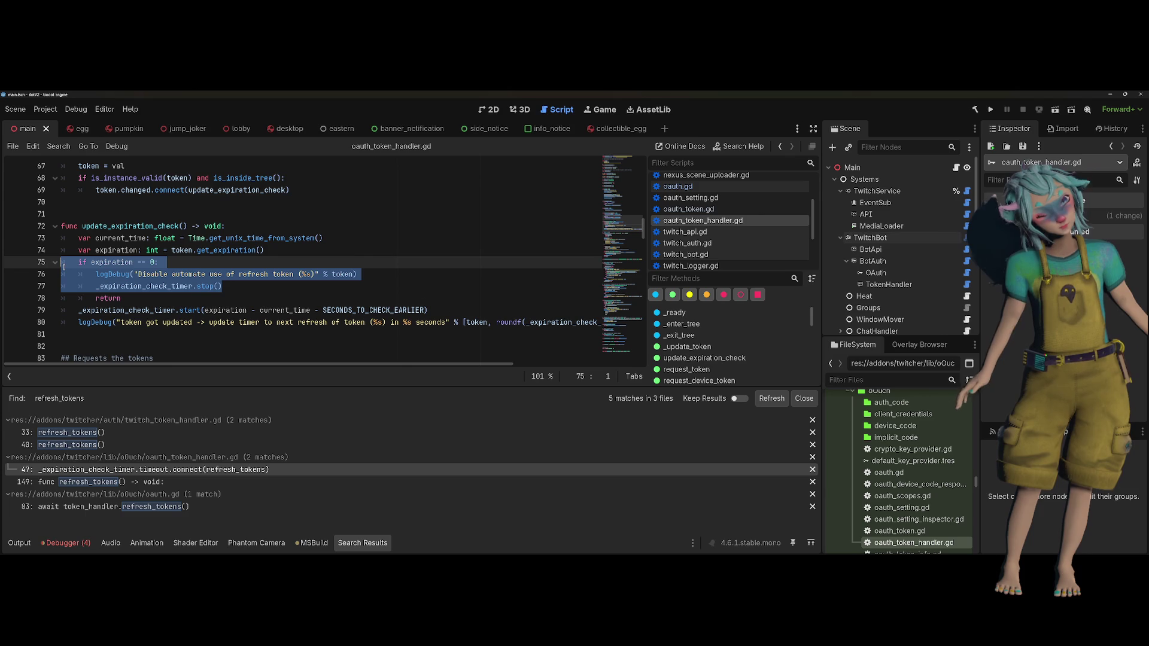
click(230, 274)
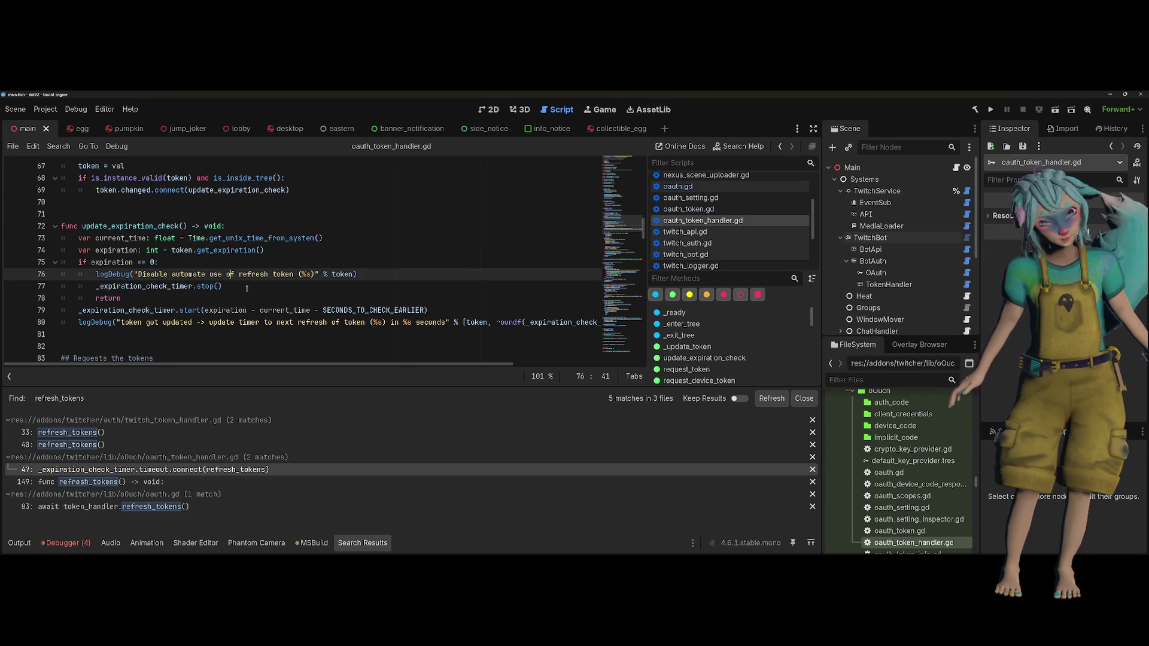
mouse_move(247, 288)
mouse_down()
mouse_move(96, 275)
mouse_move(61, 253)
mouse_up()
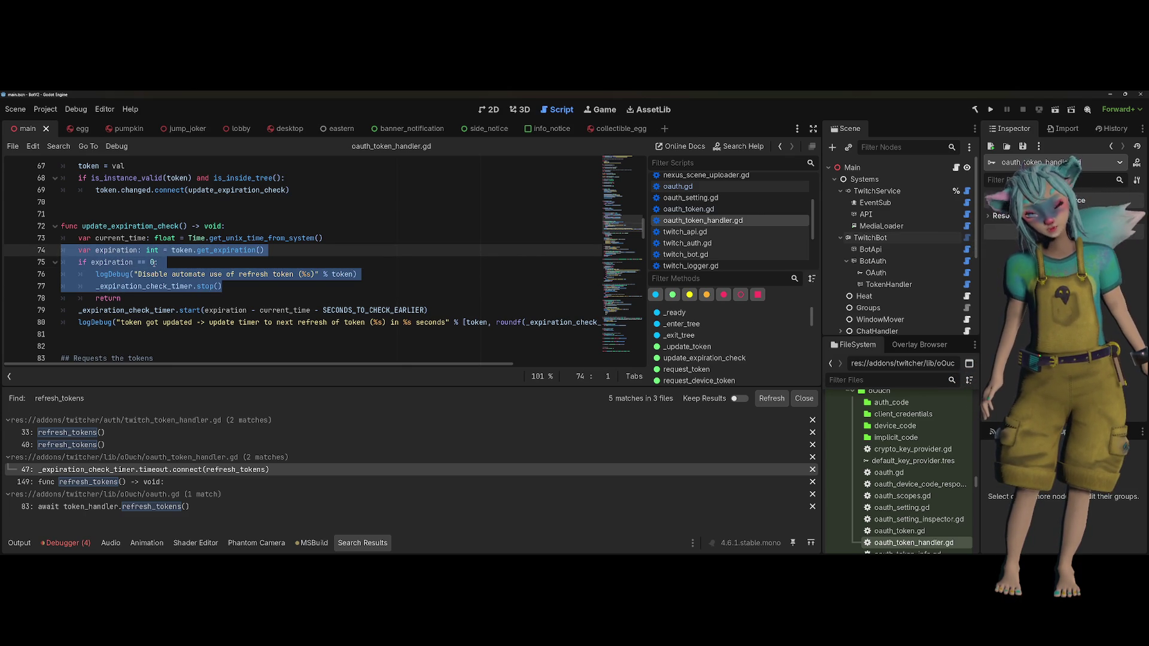
double_click(160, 287)
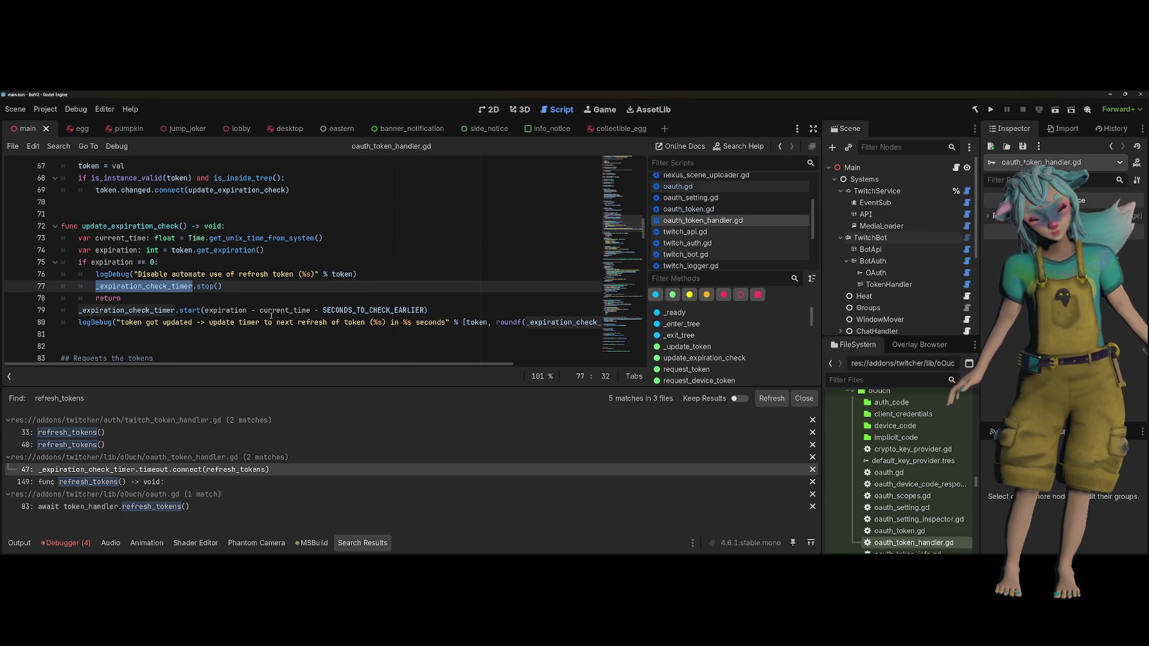
mouse_move(271, 316)
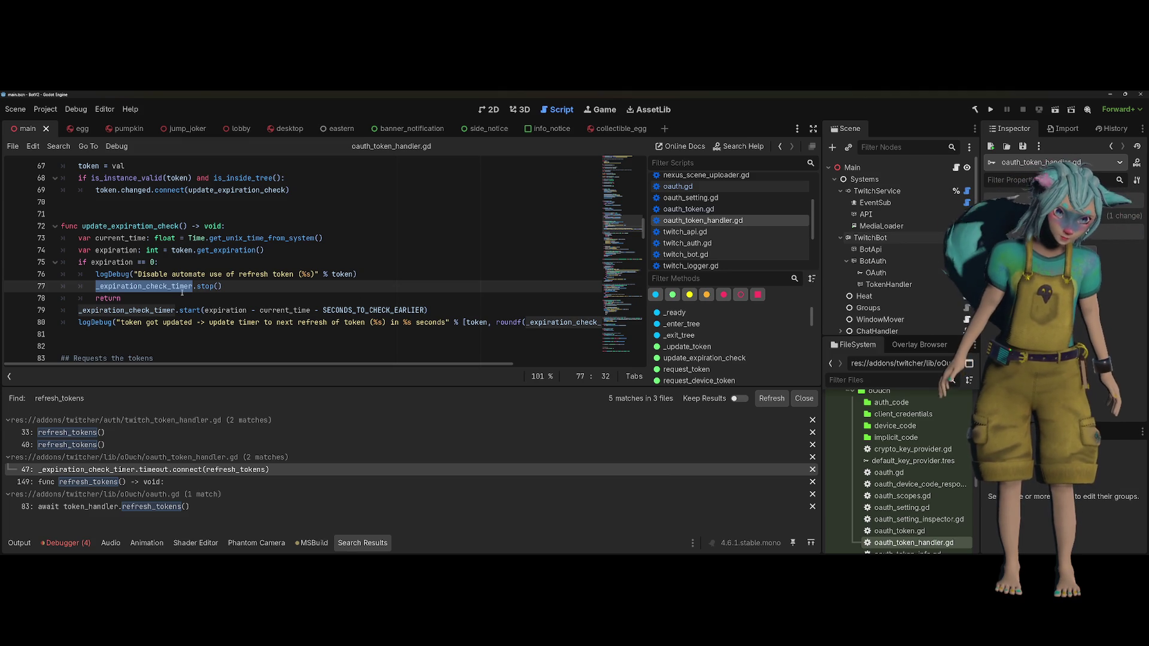
scroll(180, 289, up, 2)
scroll(181, 289, down, 7)
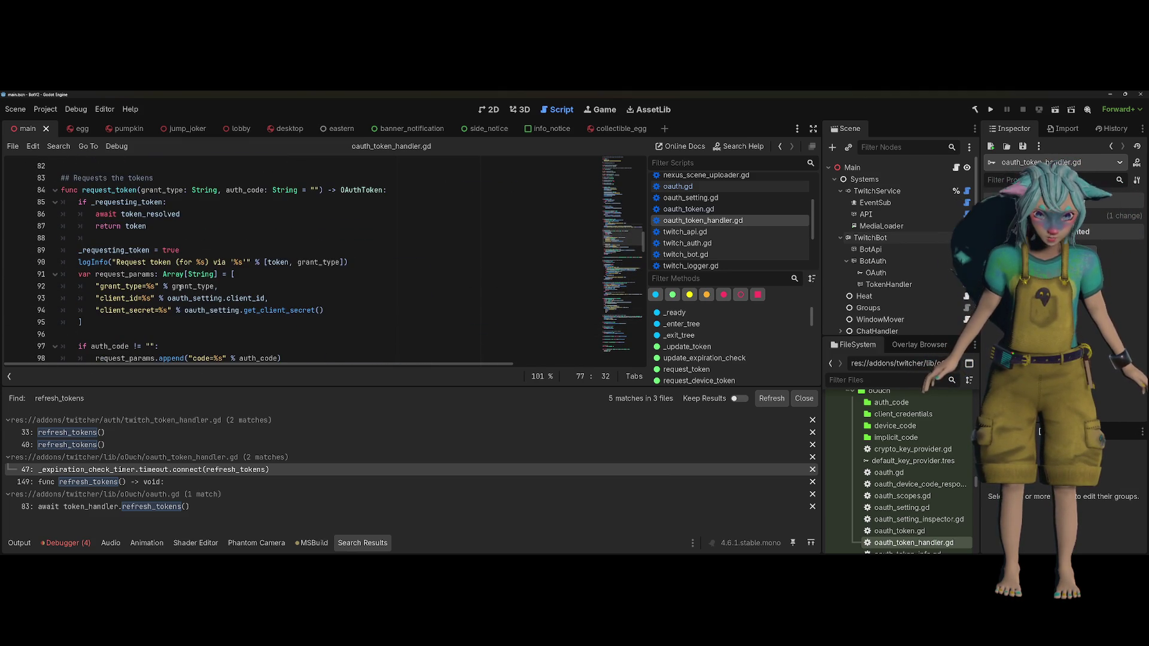
scroll(180, 289, down, 4)
scroll(180, 288, up, 9)
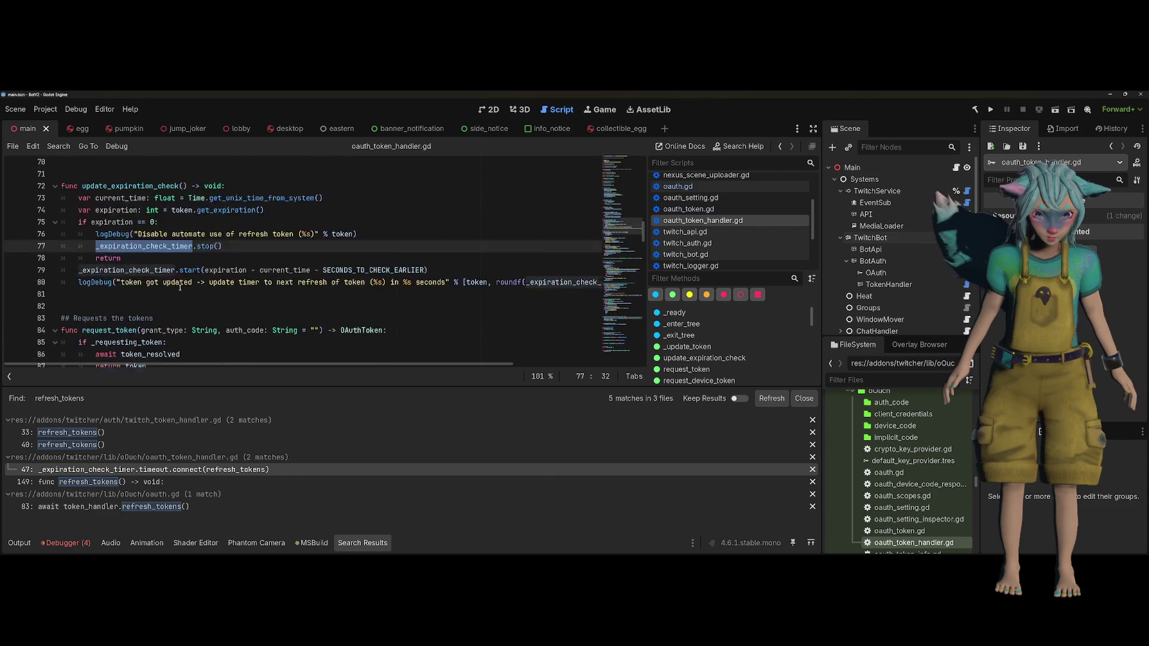
scroll(180, 288, up, 1)
key(alt+Left)
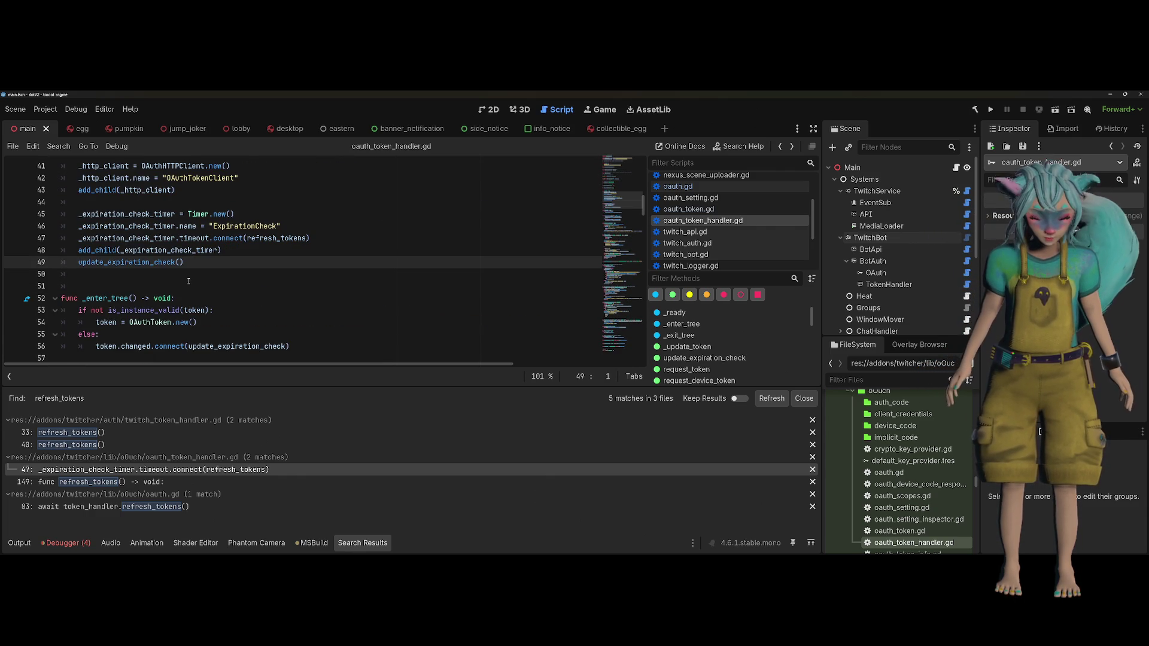
key(alt+Right)
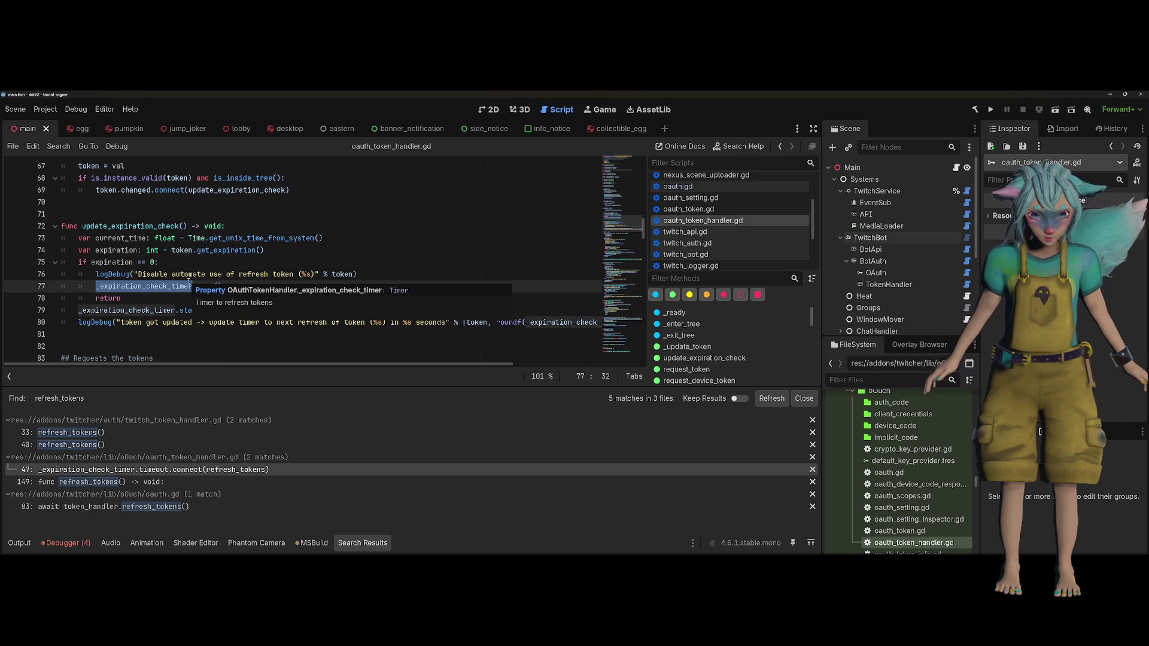
click(240, 274)
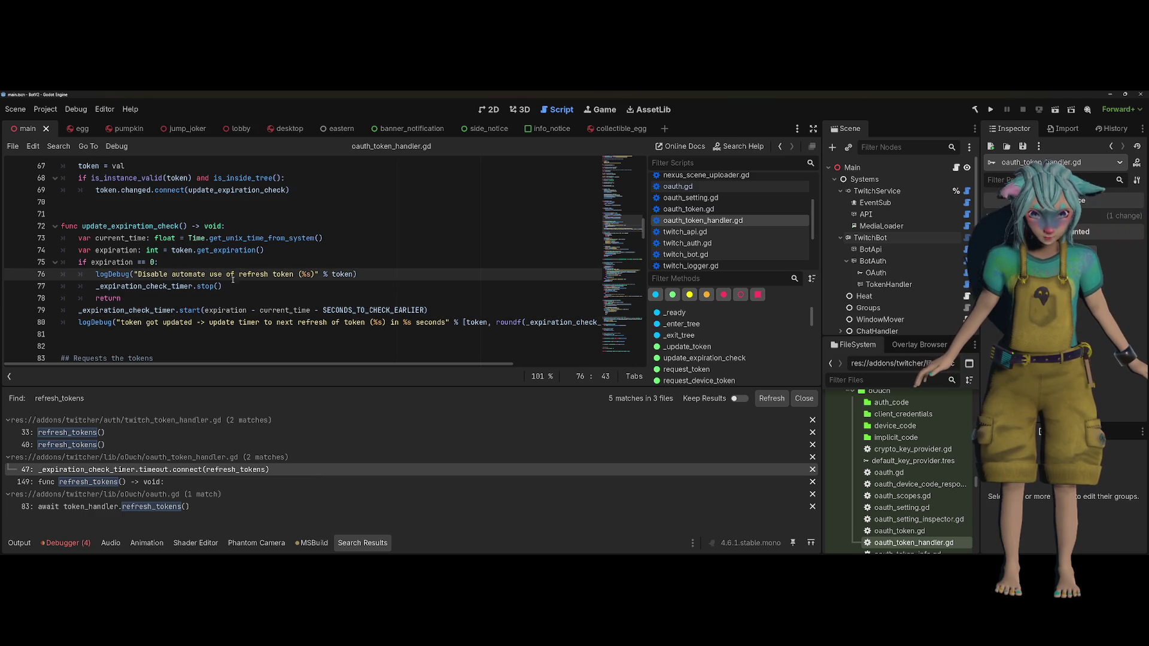
double_click(169, 286)
drag(222, 286, 100, 286)
double_click(100, 287)
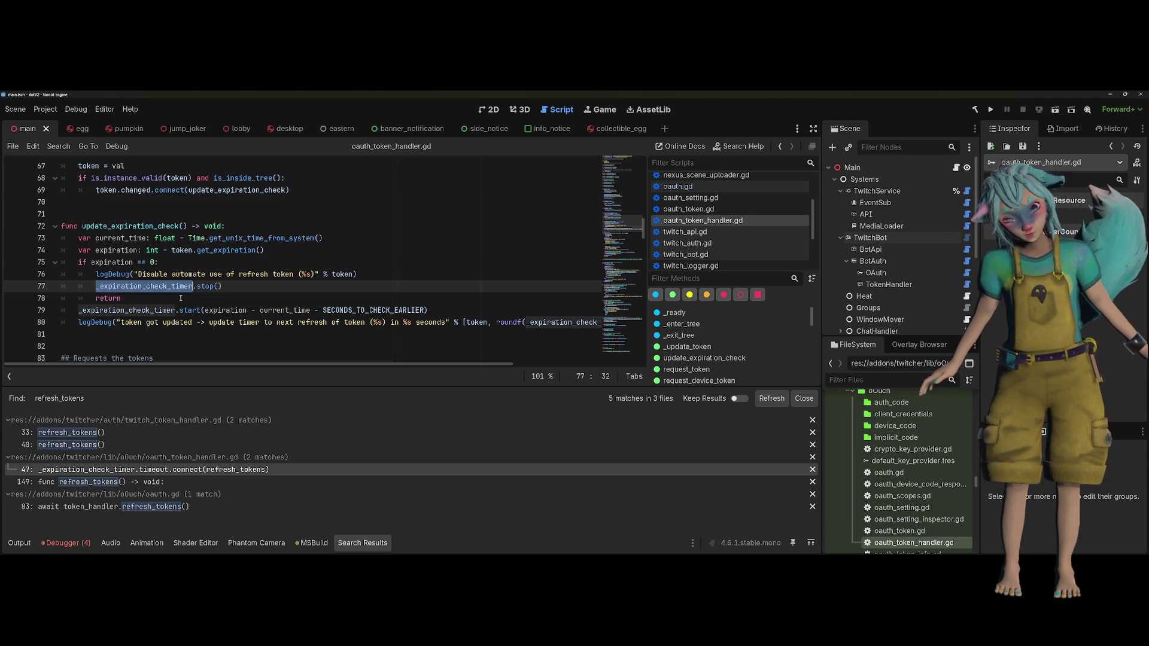
Scroll through the timer code in oauth_token_handler.gd, placing the caret on line 80
scroll(181, 297, down, 4)
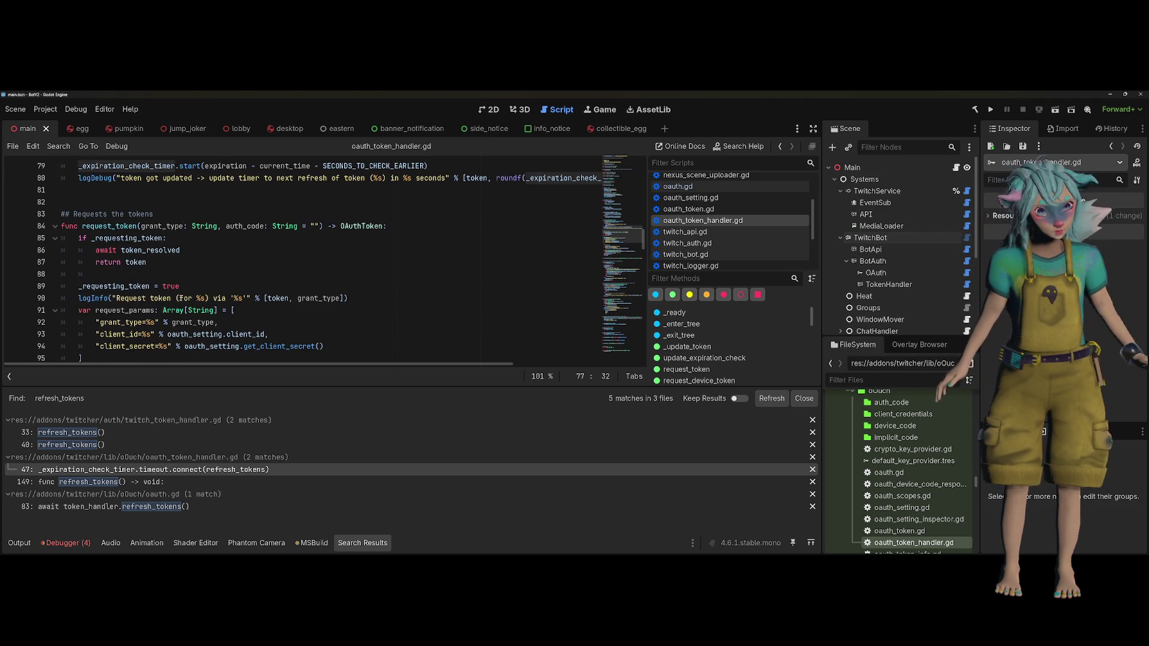
scroll(217, 269, down, 1)
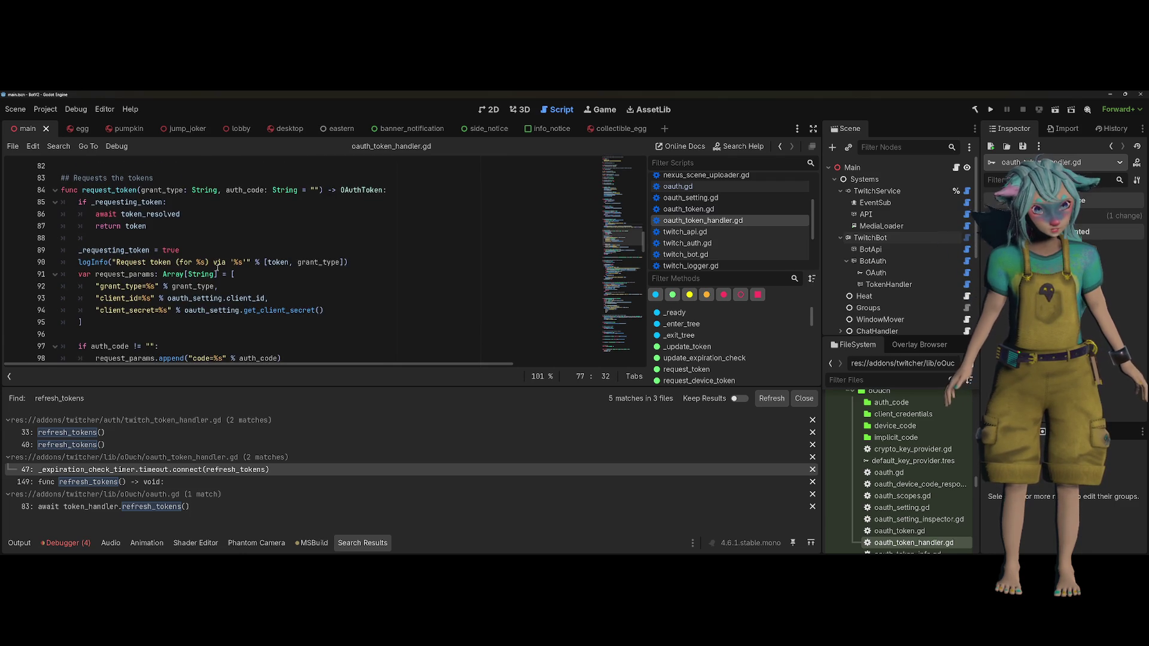
scroll(217, 268, down, 5)
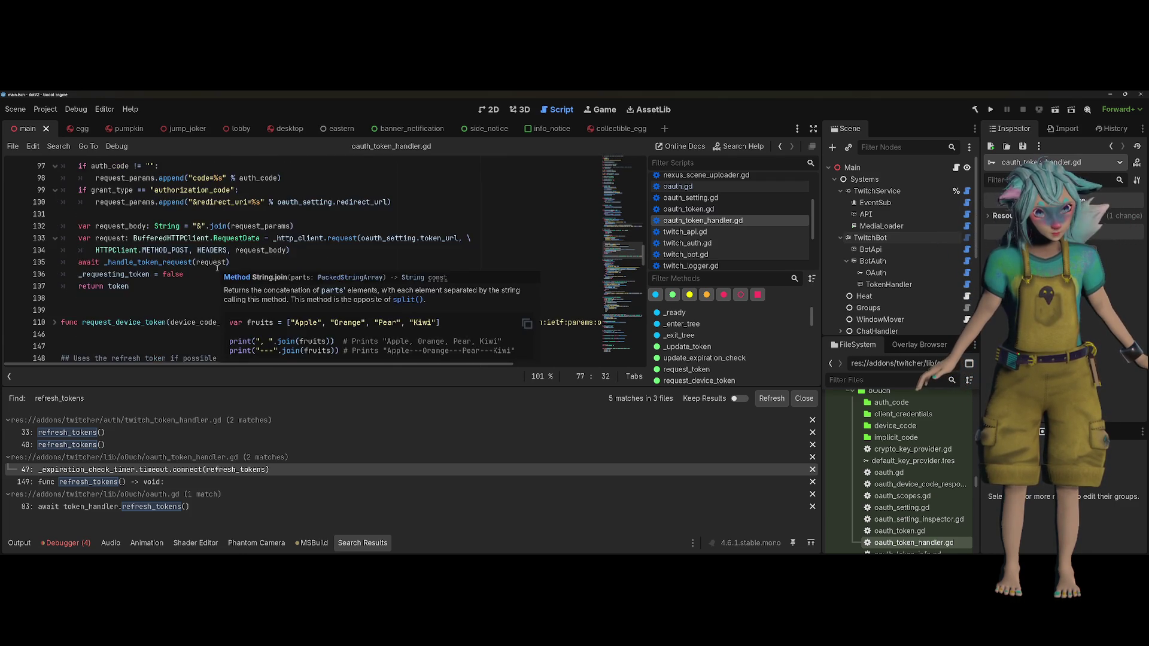
scroll(217, 269, up, 6)
scroll(217, 268, up, 2)
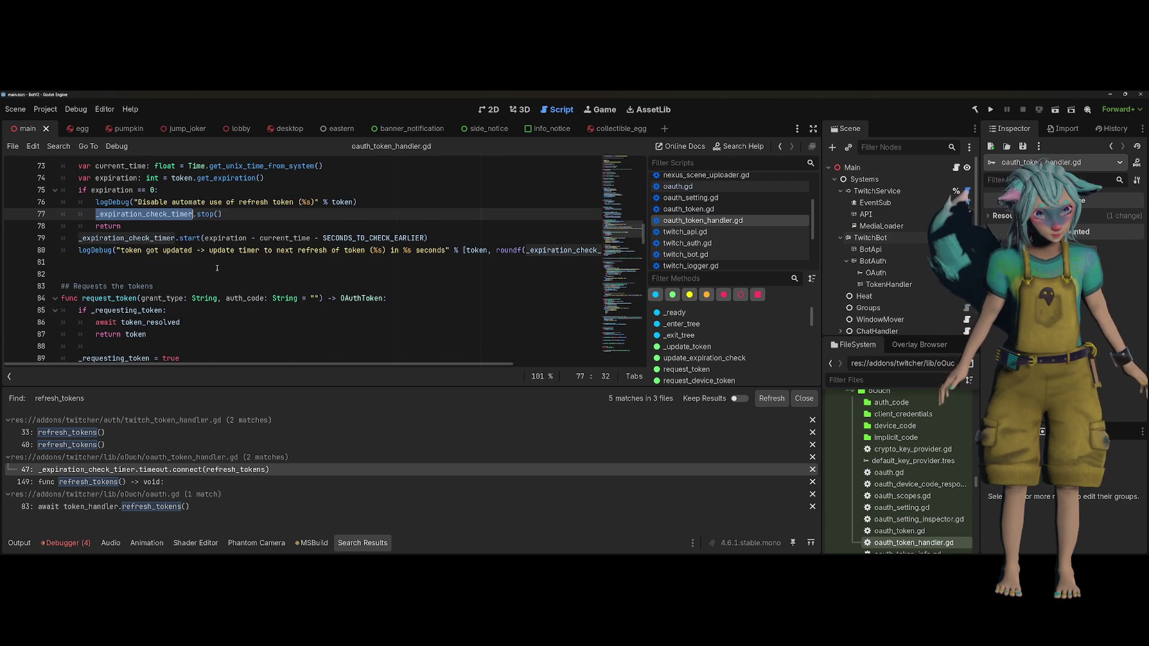
click(151, 246)
Move up to line 49, dismiss the _expiration_check_timer popup, and select the refresh_tokens definition name
scroll(151, 247, up, 1)
scroll(153, 248, up, 3)
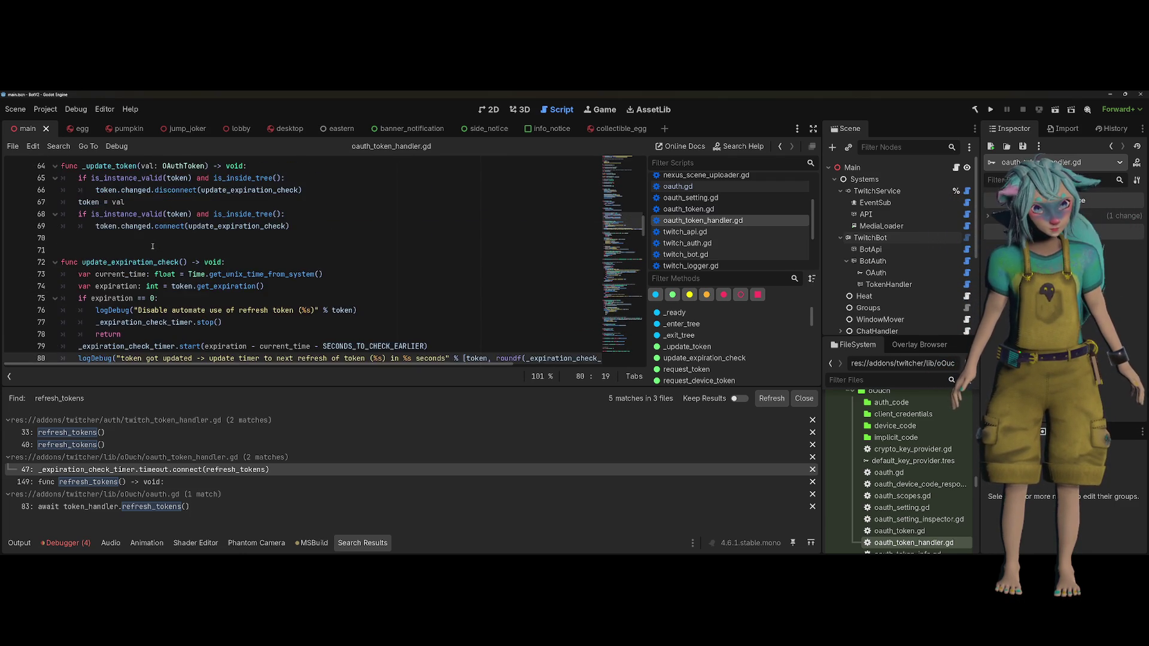
scroll(154, 247, up, 7)
click(159, 256)
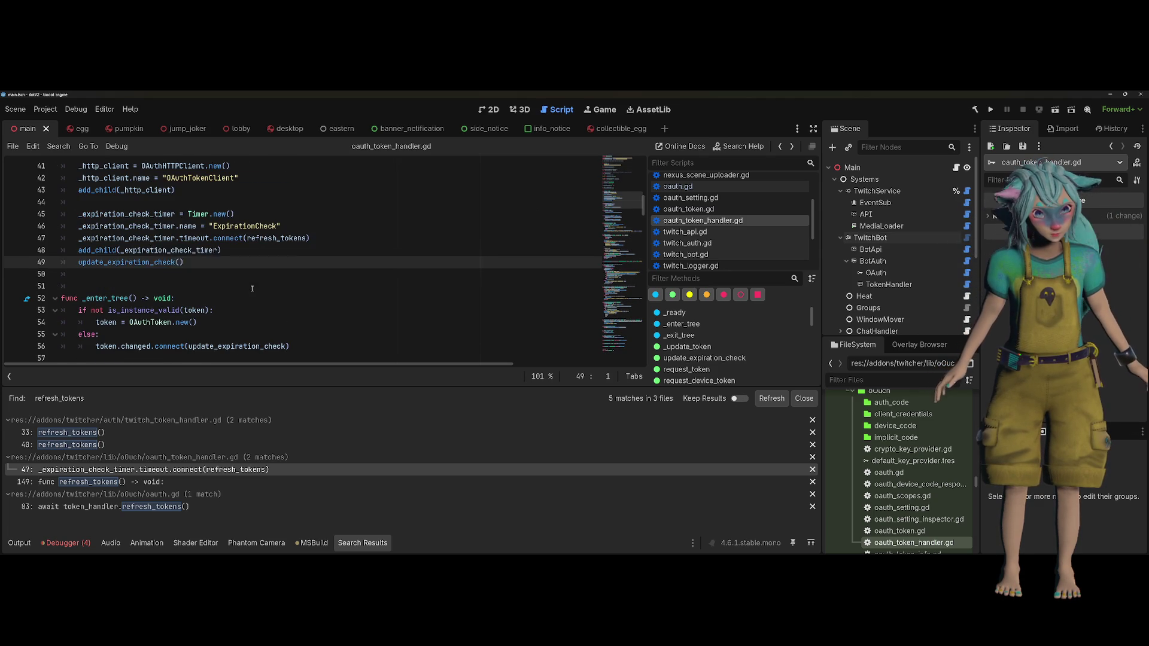
ctrl+click(160, 262)
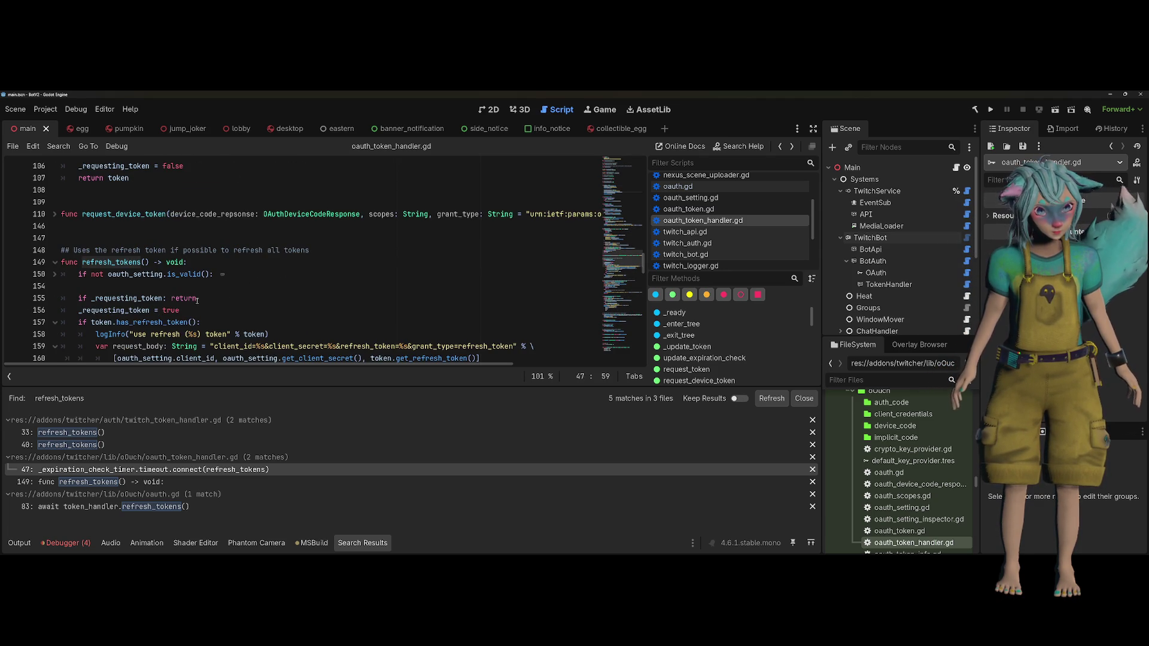
double_click(119, 267)
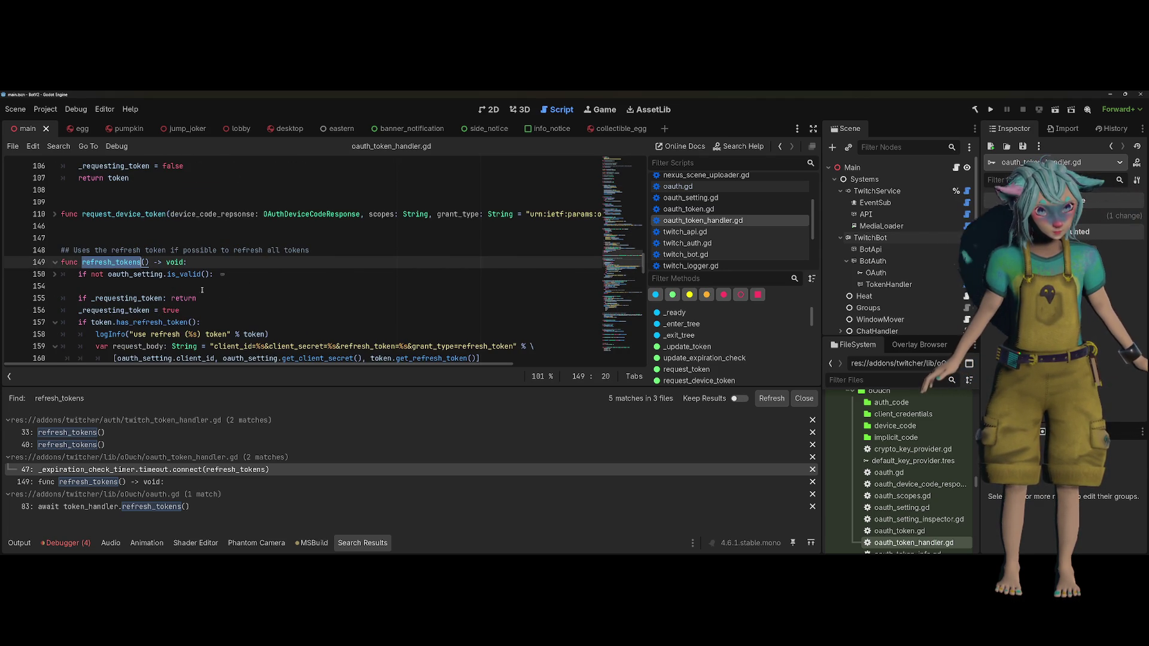
scroll(202, 290, down, 1)
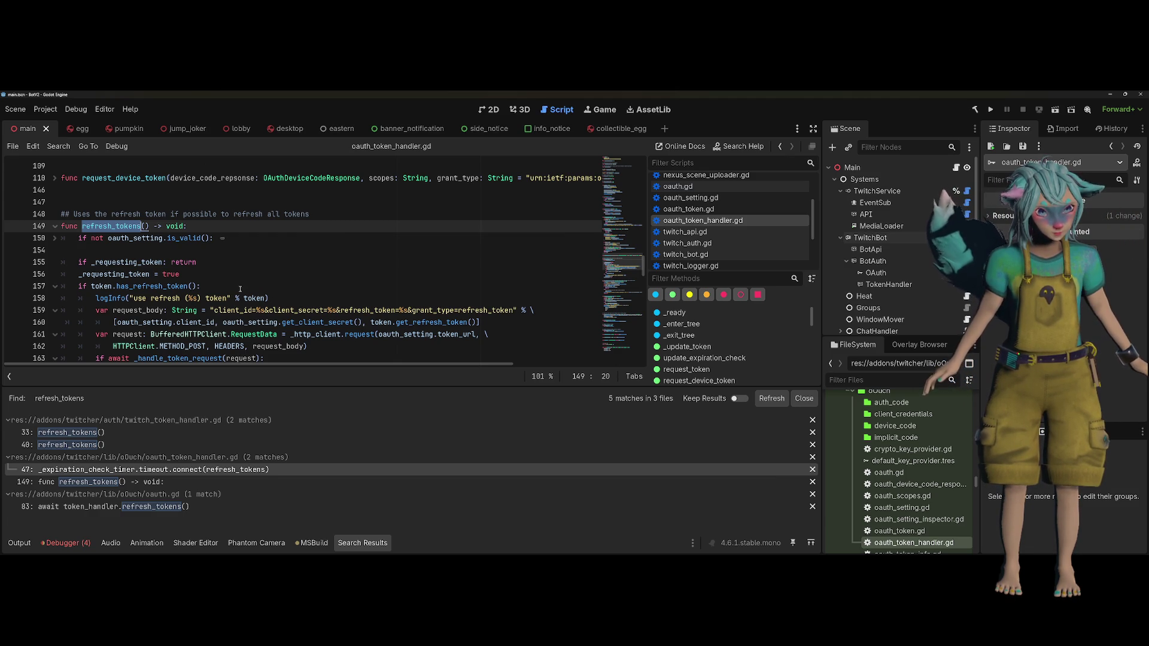
click(240, 289)
key(shift+Home)
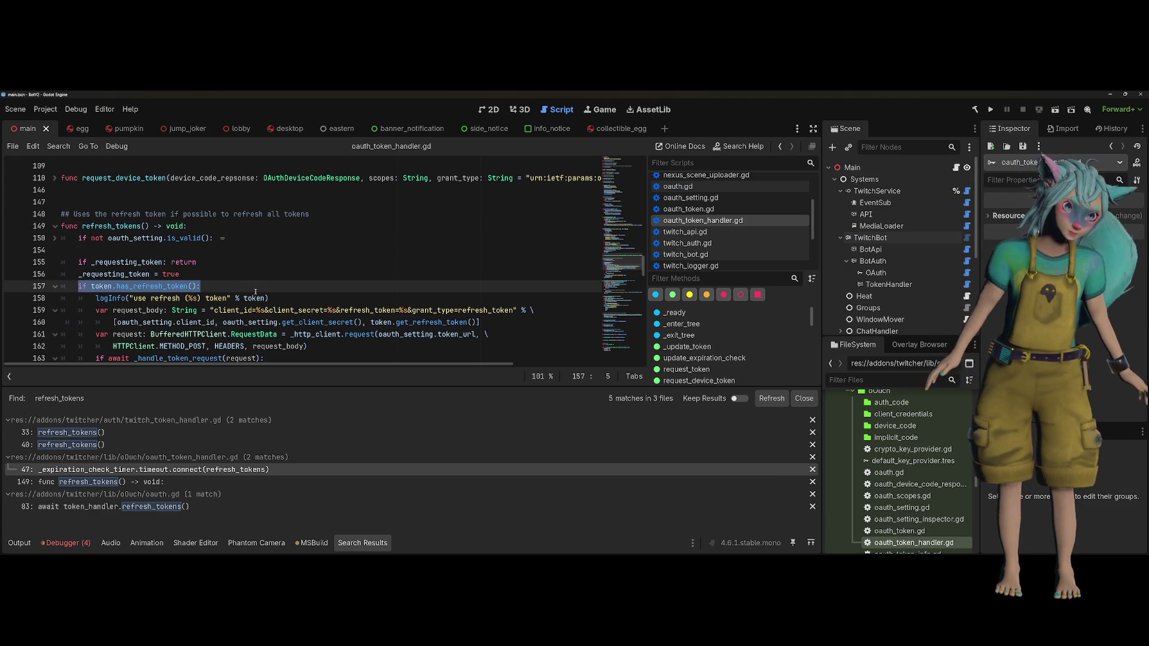
scroll(256, 291, down, 3)
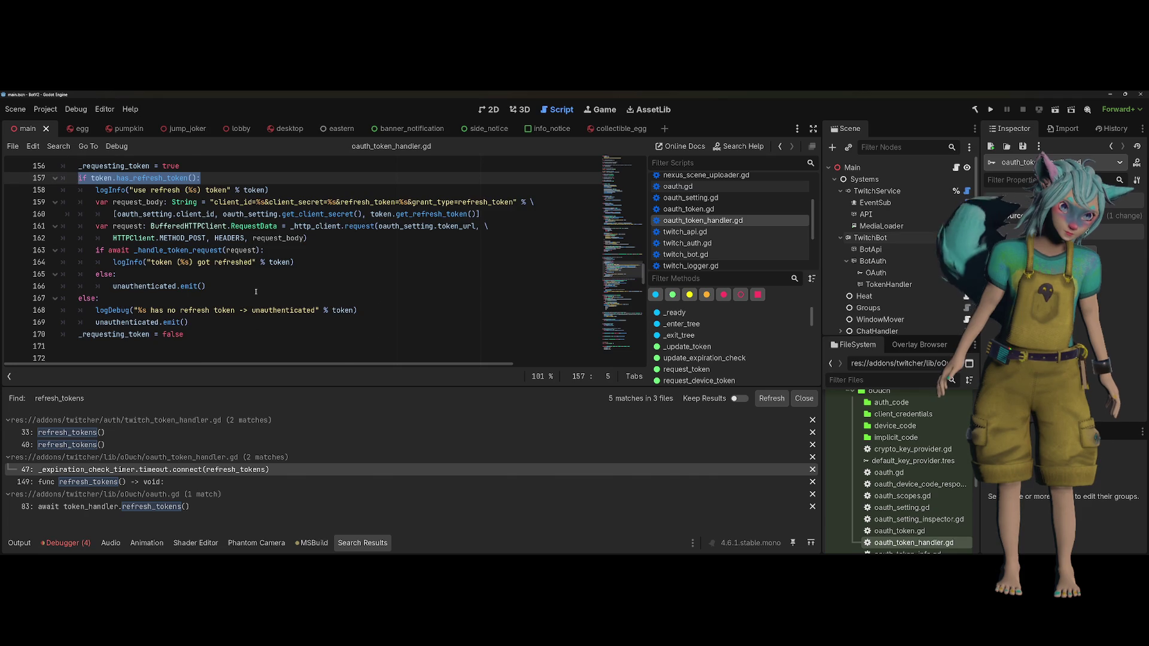
scroll(256, 292, up, 3)
scroll(256, 292, down, 2)
scroll(256, 291, down, 1)
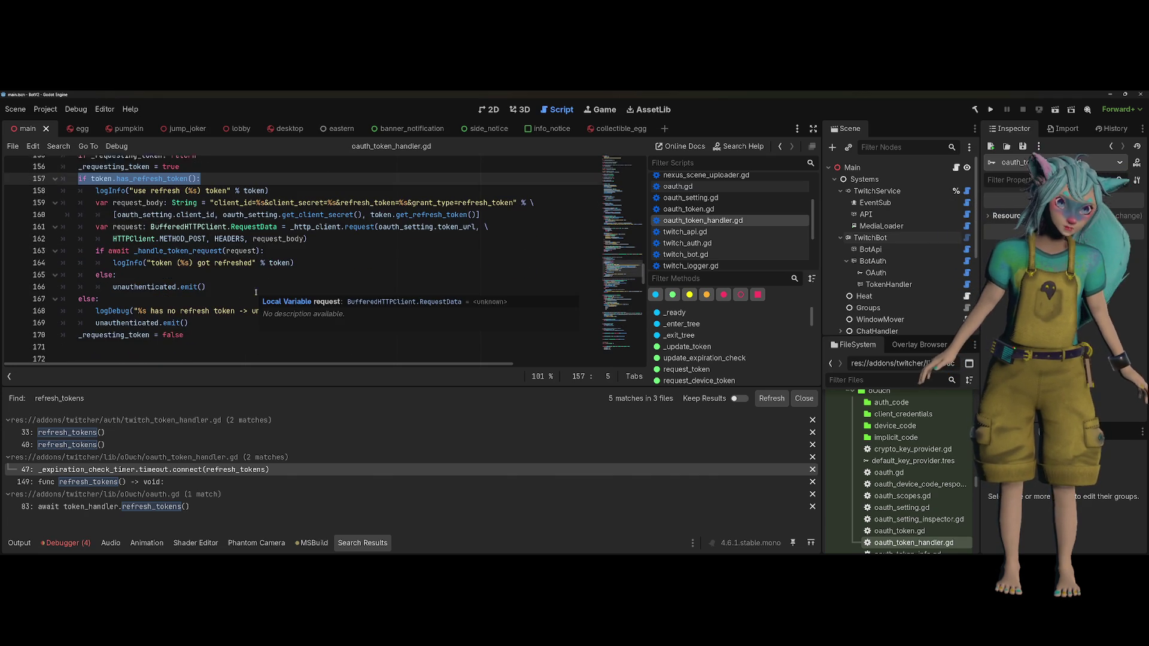
drag(190, 322, 49, 315)
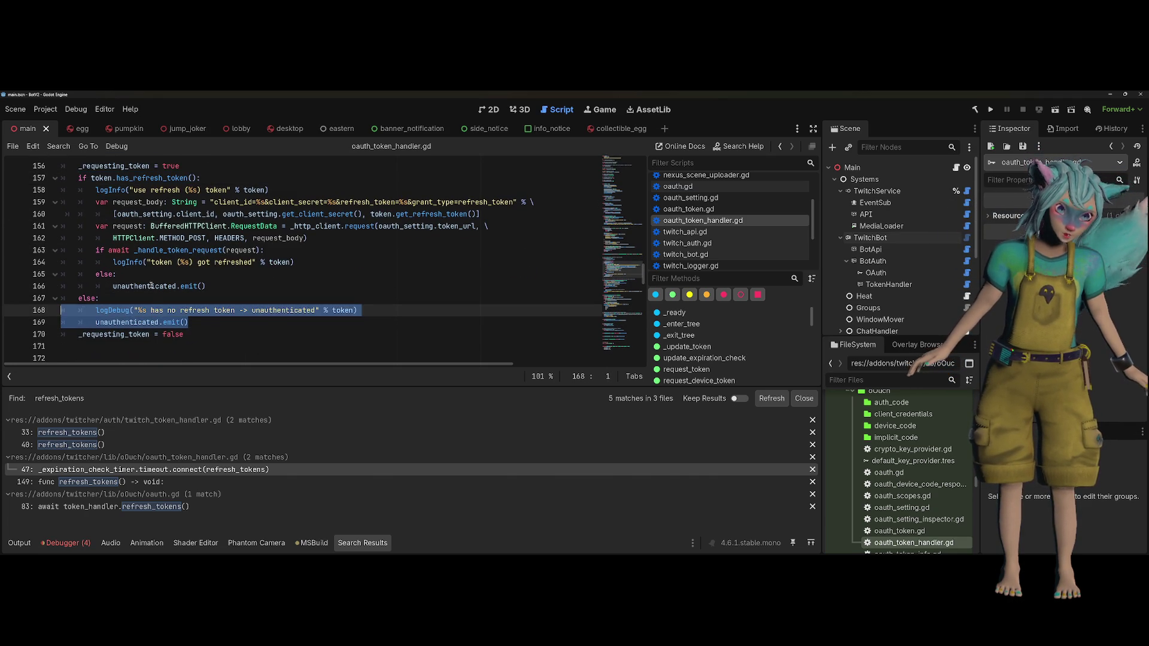
scroll(152, 286, up, 1)
drag(201, 214, 60, 216)
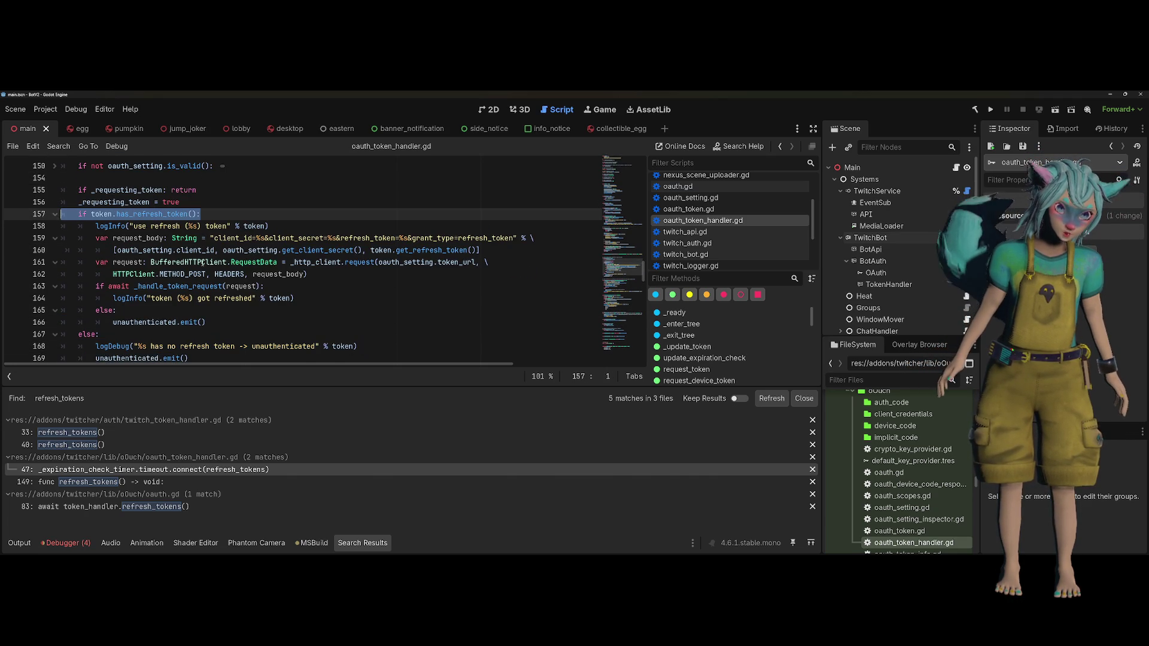
scroll(202, 262, up, 2)
mouse_move(201, 286)
mouse_down()
mouse_move(69, 276)
mouse_move(79, 286)
mouse_up()
key(ctrl+c)
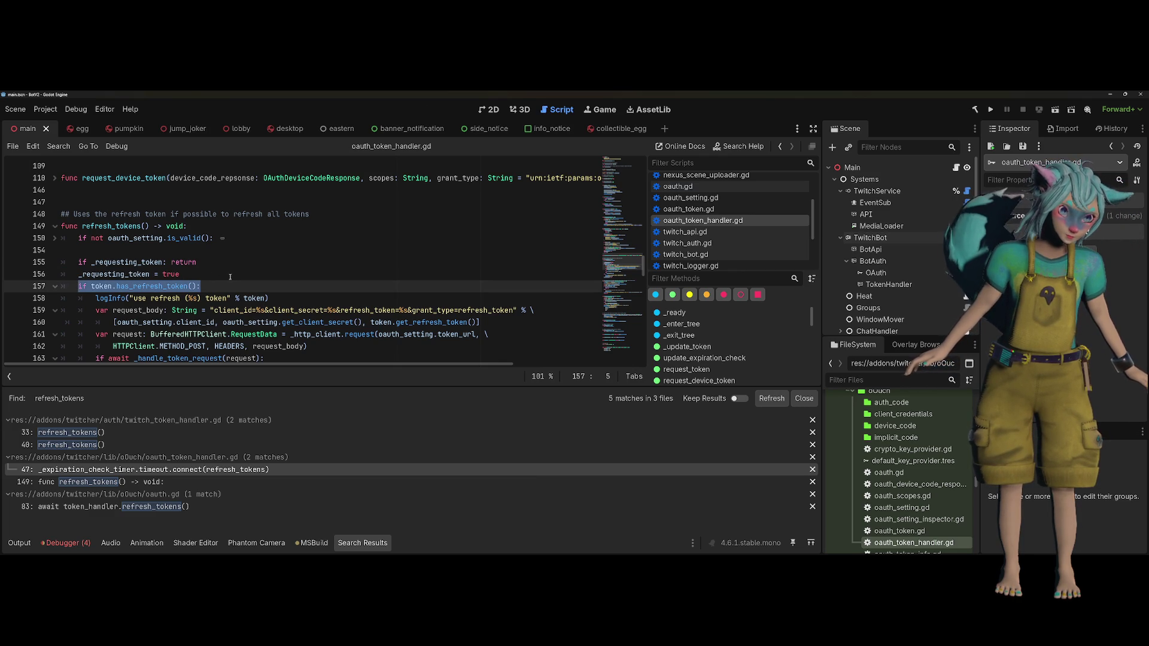
Add 'if not token.has_refresh_token(): return' as refresh_tokens' first line and delete the old if-line
click(213, 227)
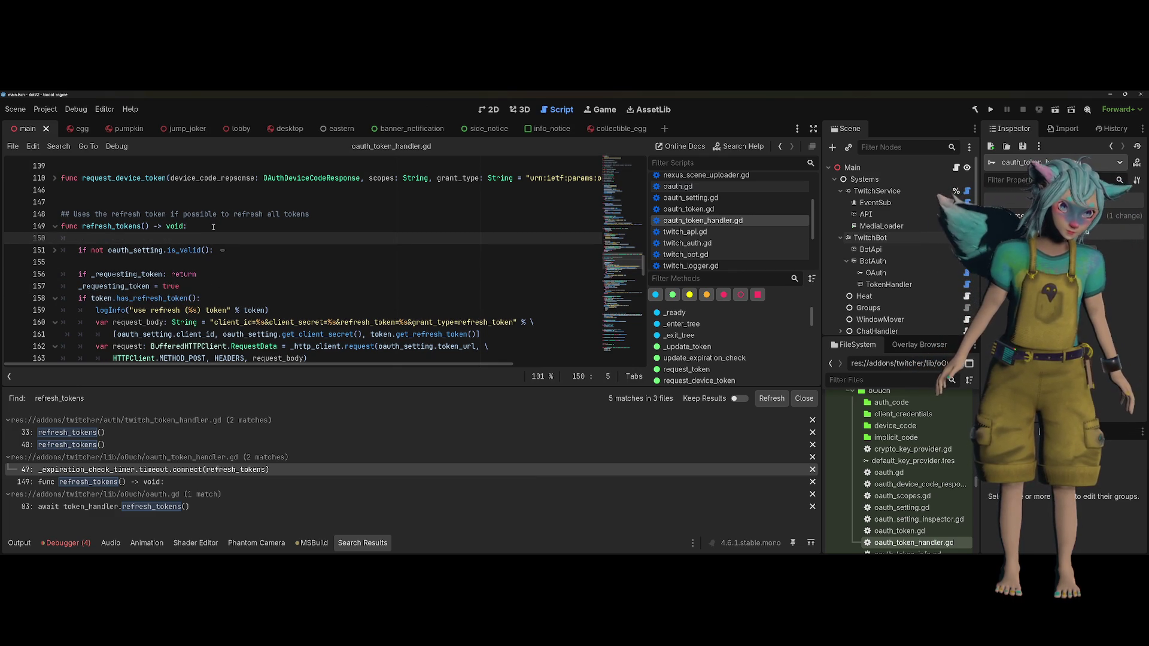
key(Return)
key(ctrl+v)
key(Home)
key(Right)
key(Right)
key(Right)
text(not)
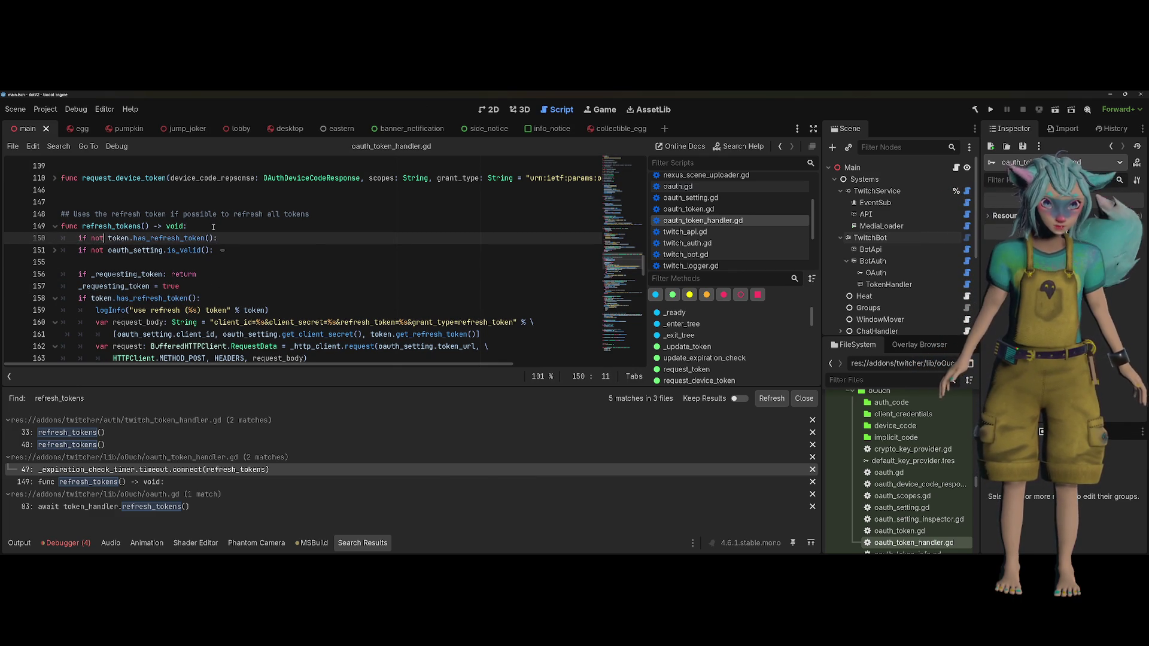
key(End)
text(return)
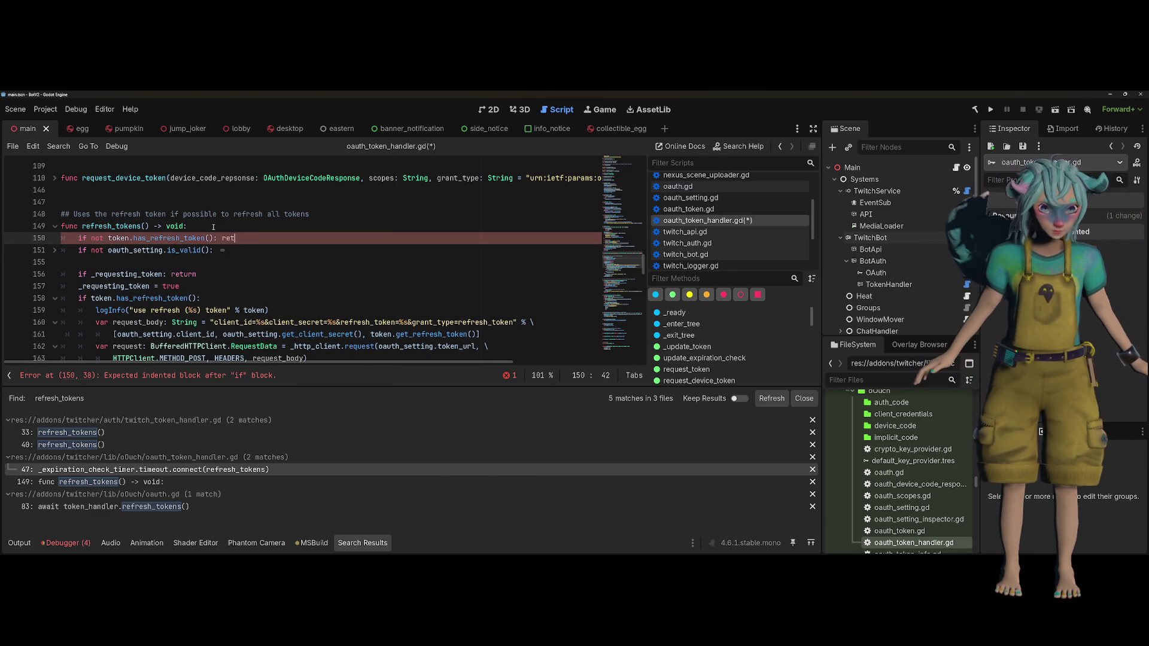
key(Return)
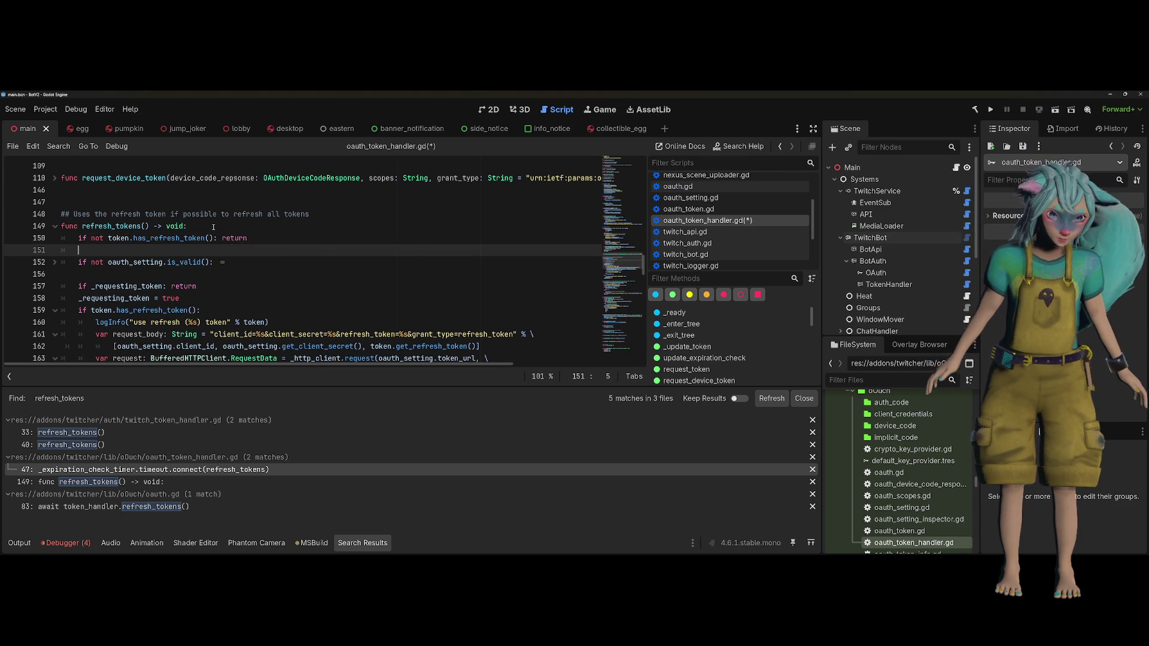
click(235, 305)
key(ctrl+shift+k)
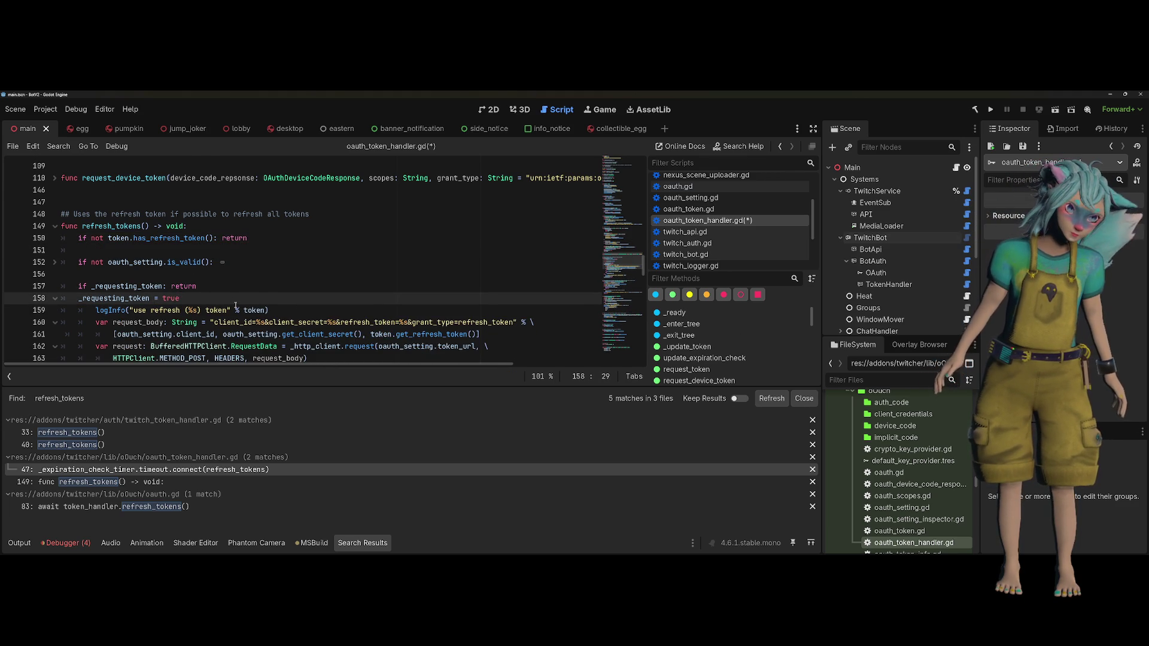
Unindent the former if-block body and delete the leftover no-refresh-token else branch
scroll(236, 304, down, 2)
mouse_move(209, 238)
mouse_down()
mouse_move(233, 347)
mouse_move(230, 262)
mouse_up()
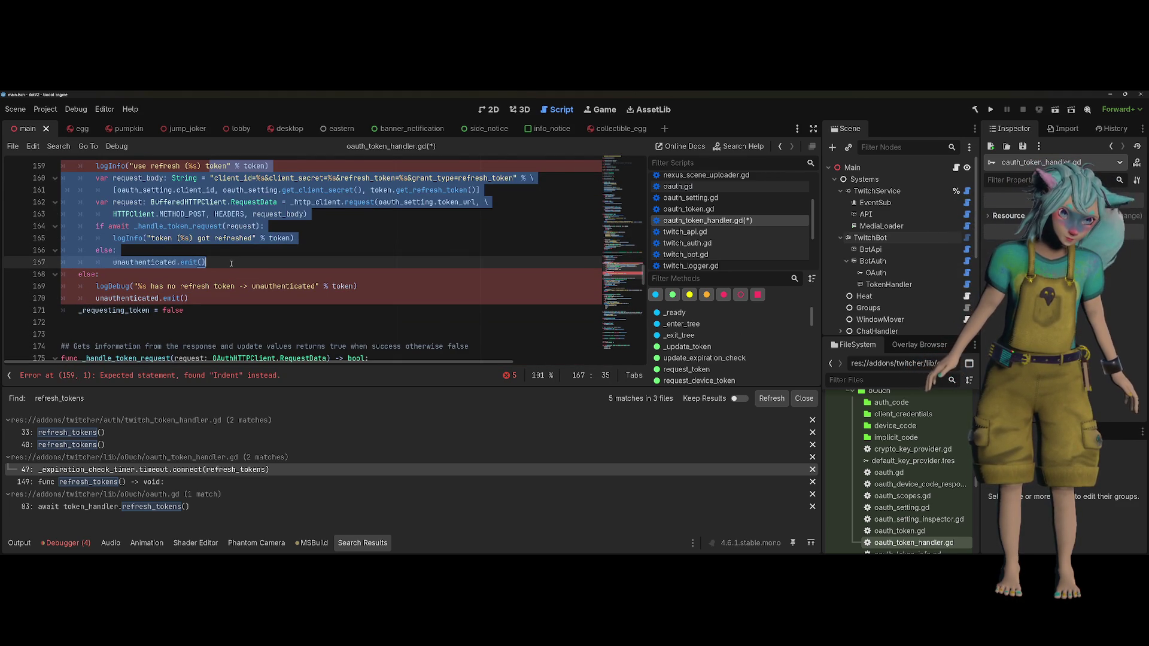
key(shift+Tab)
click(168, 286)
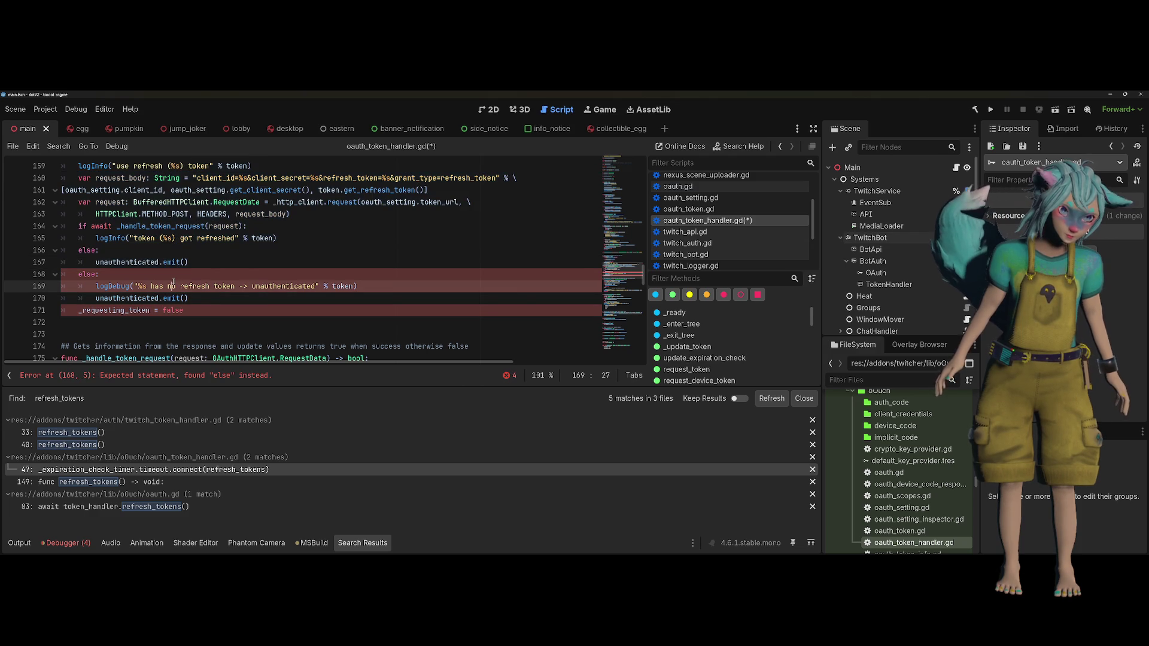
drag(199, 298, 37, 275)
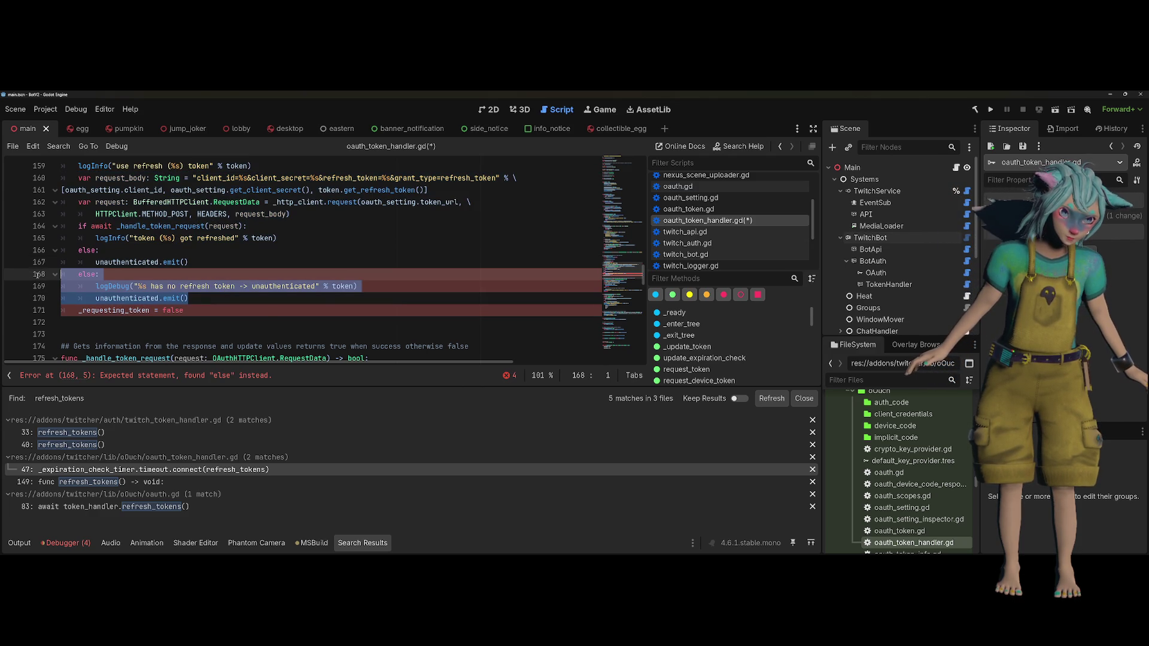
key(BackSpace)
key(BackSpace)
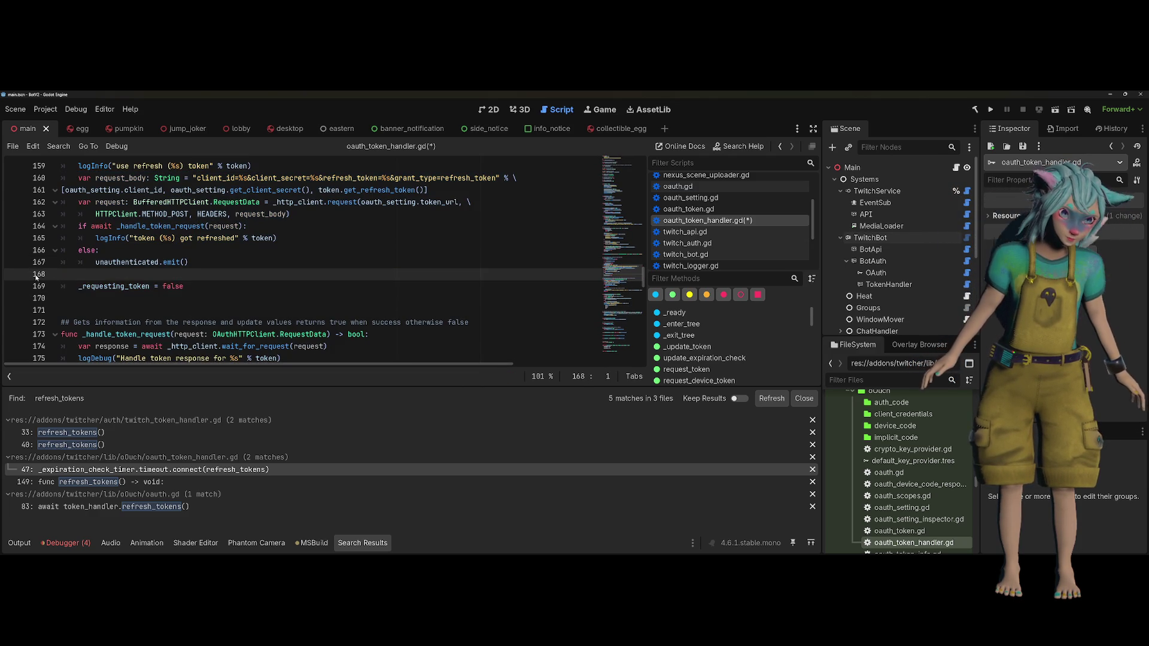
Indent the request_body continuation line two levels and save oauth_token_handler.gd
scroll(338, 230, up, 1)
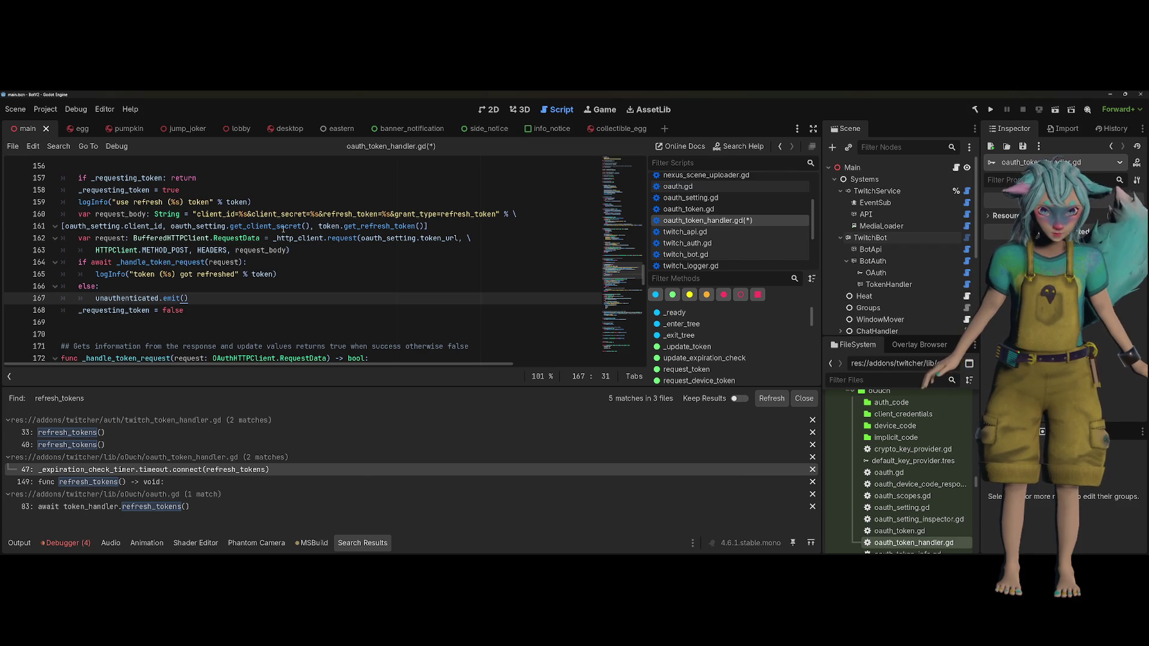
key(Up)
key(Up)
key(Up)
key(Home)
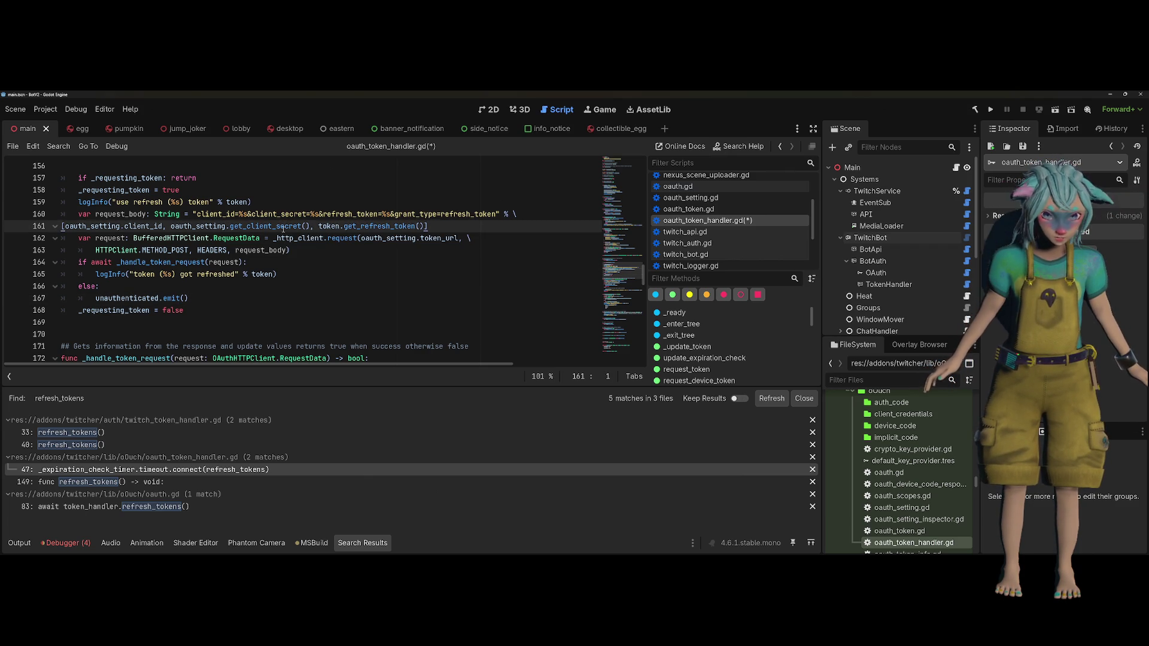
key(Tab)
key(Tab)
key(Down)
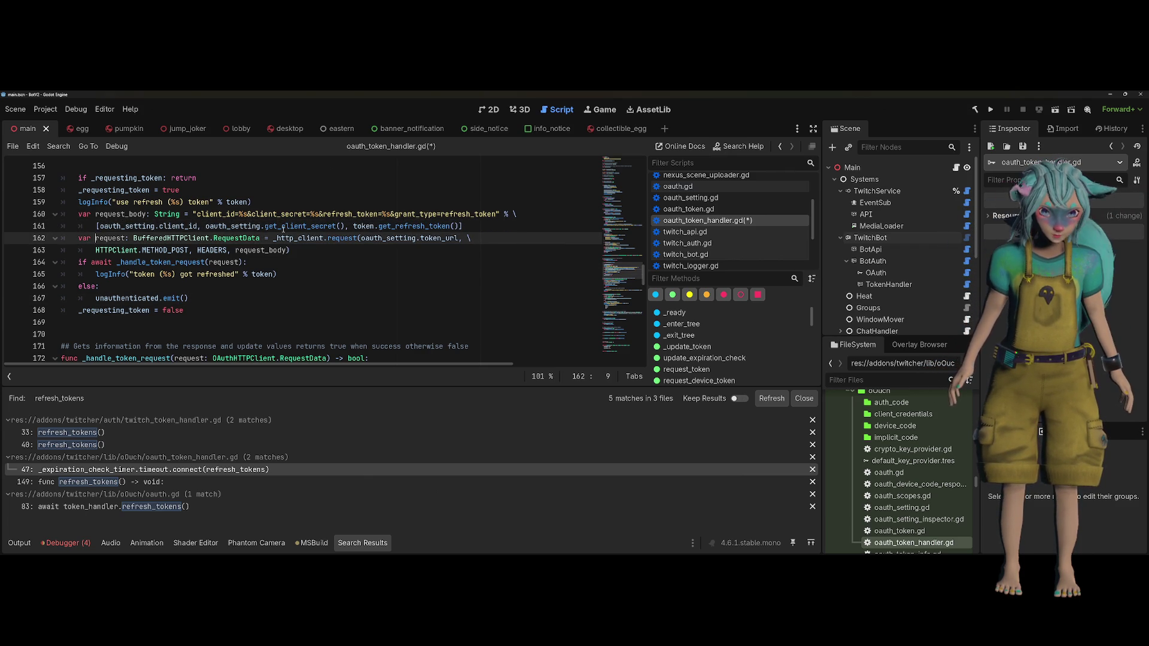
key(ctrl+s)
click(415, 274)
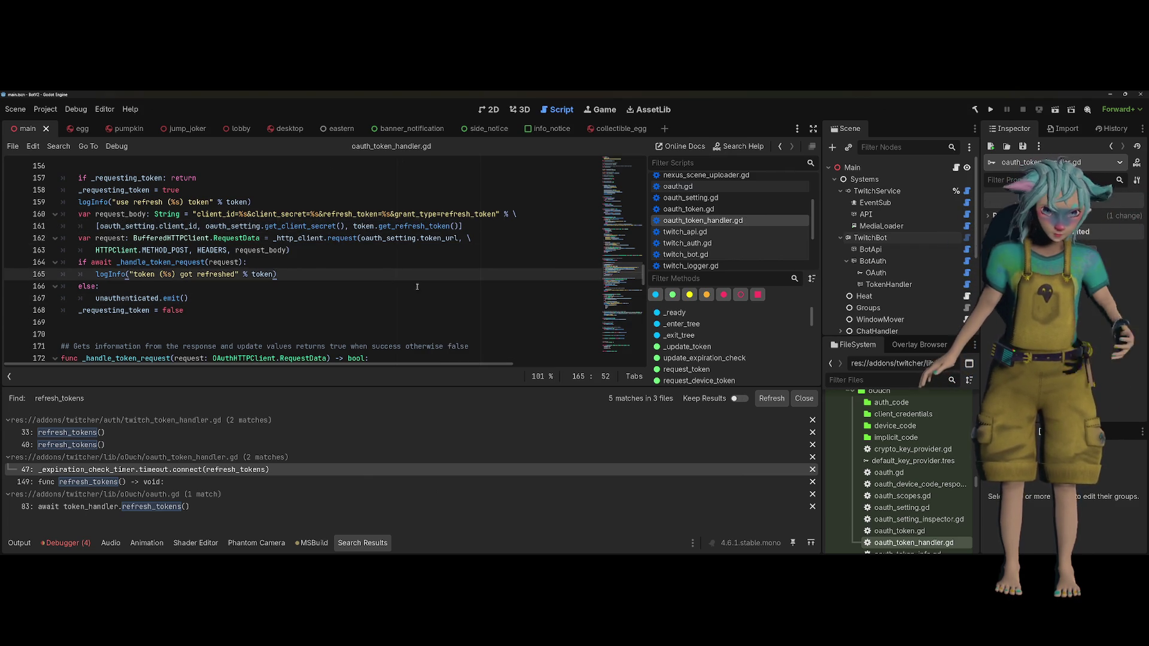
Review refresh_tokens, unfolding its is_valid check block, and reopen the Output log beneath it
scroll(415, 295, up, 1)
scroll(415, 295, up, 1)
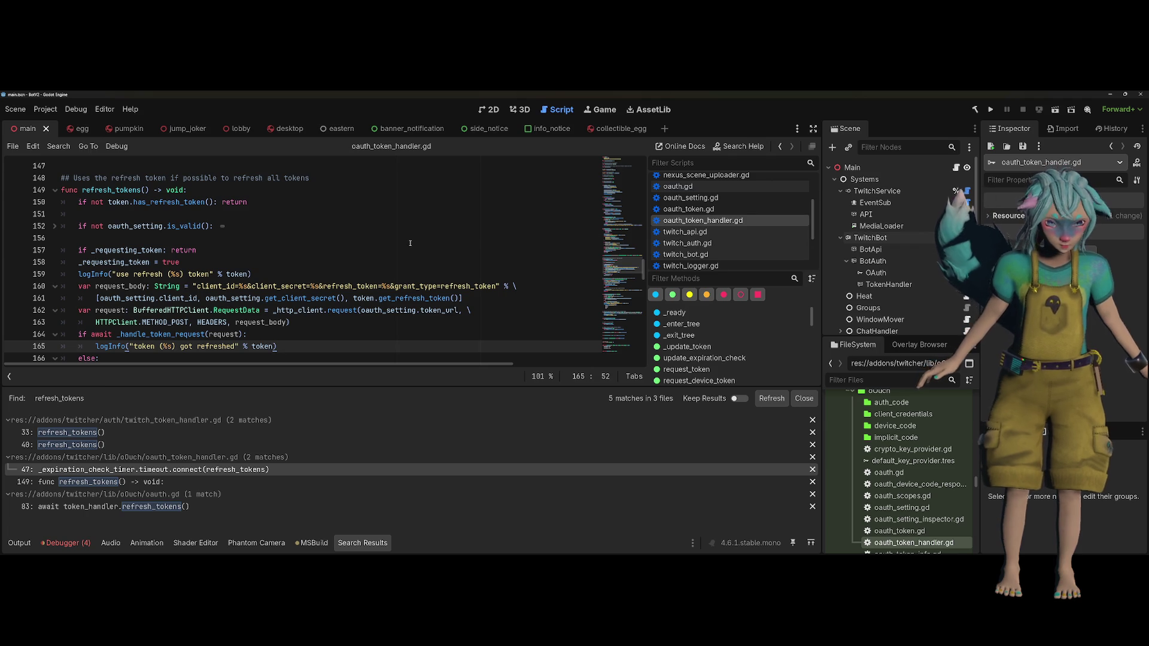
scroll(410, 243, up, 1)
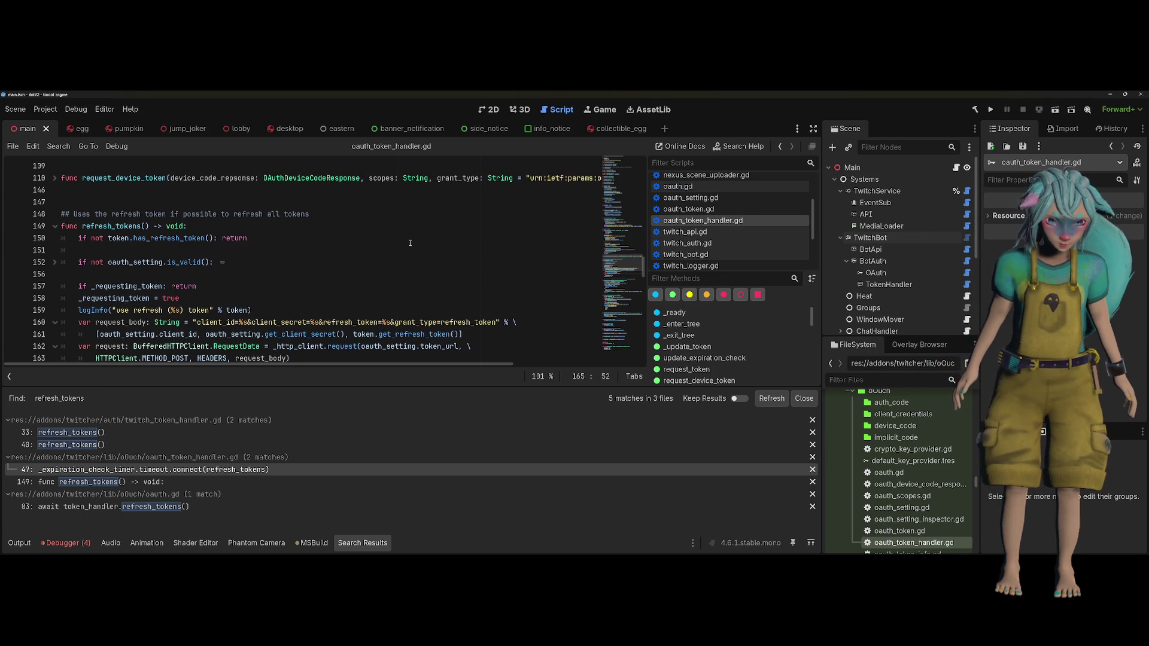
click(222, 262)
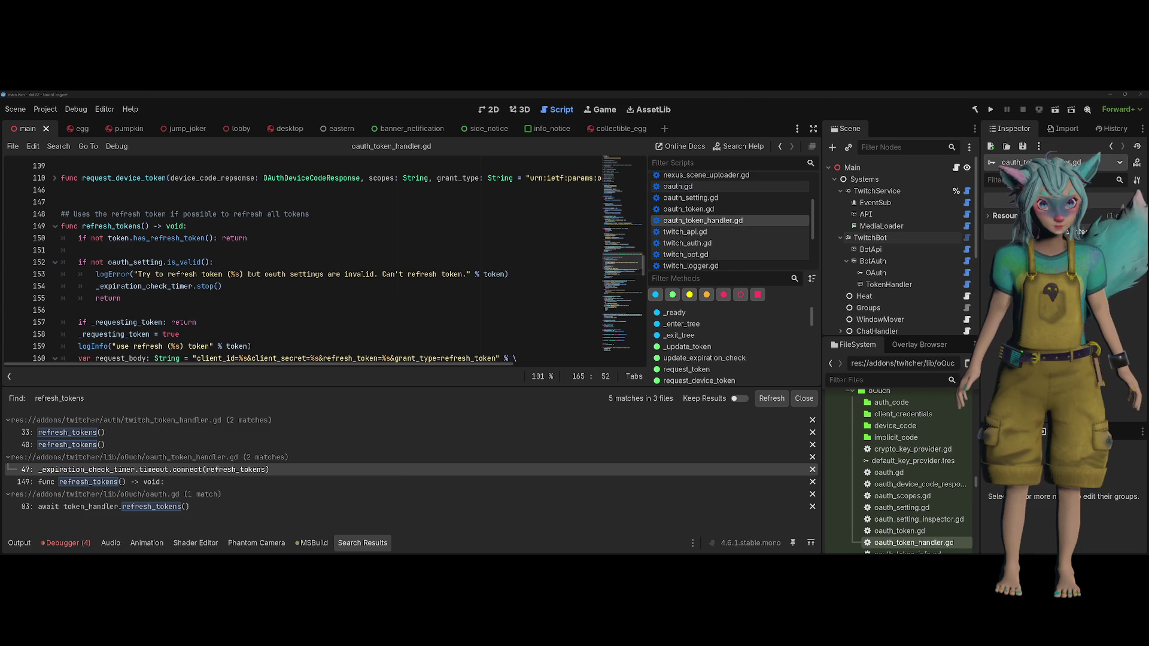
click(201, 274)
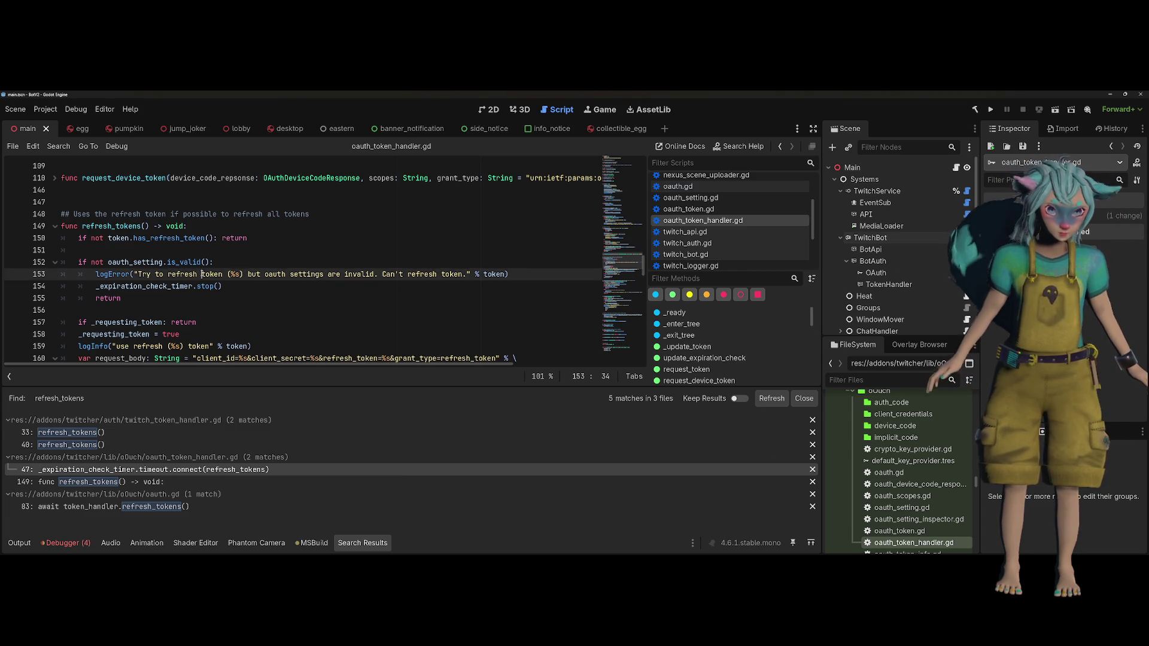
scroll(207, 271, up, 2)
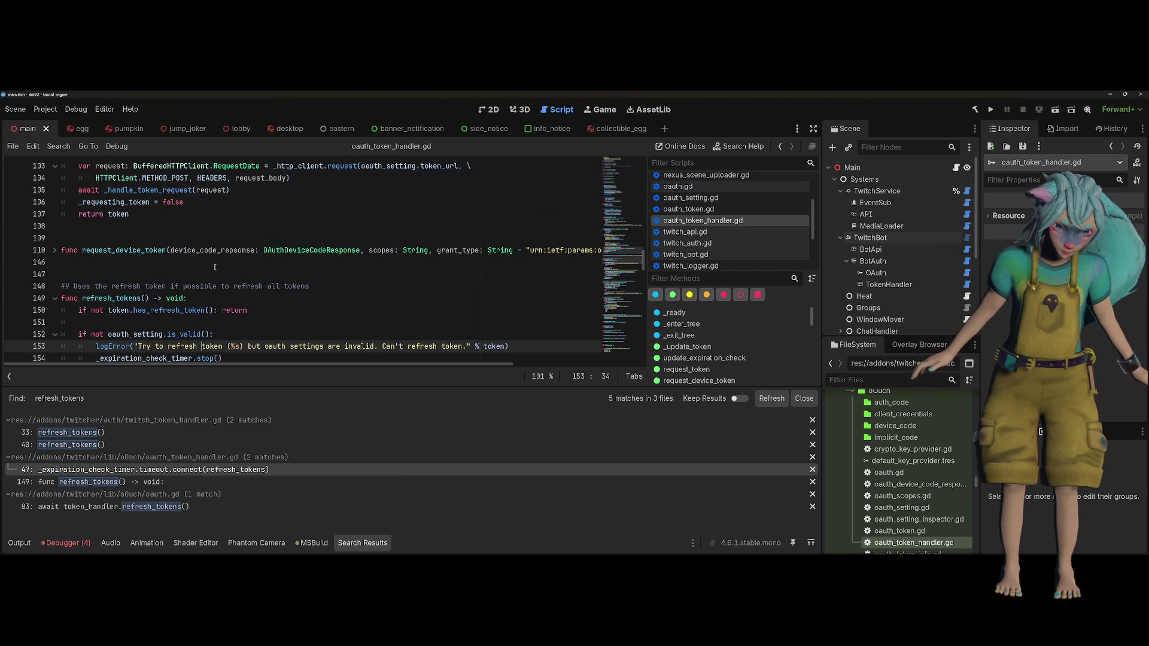
scroll(215, 267, down, 1)
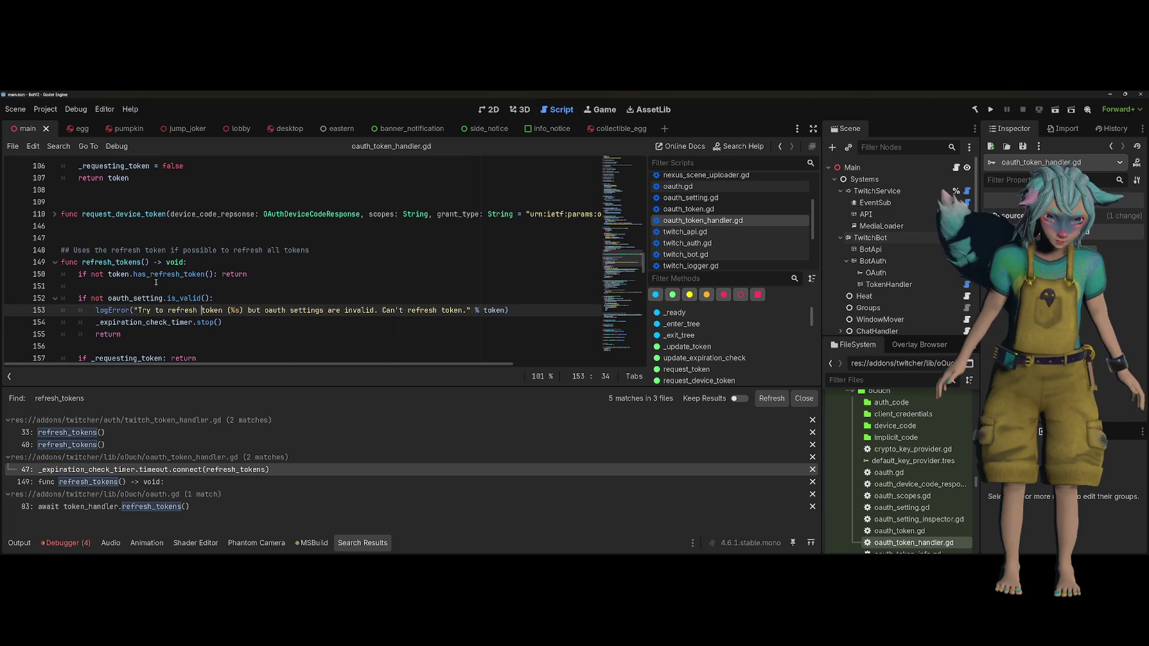
scroll(156, 281, up, 7)
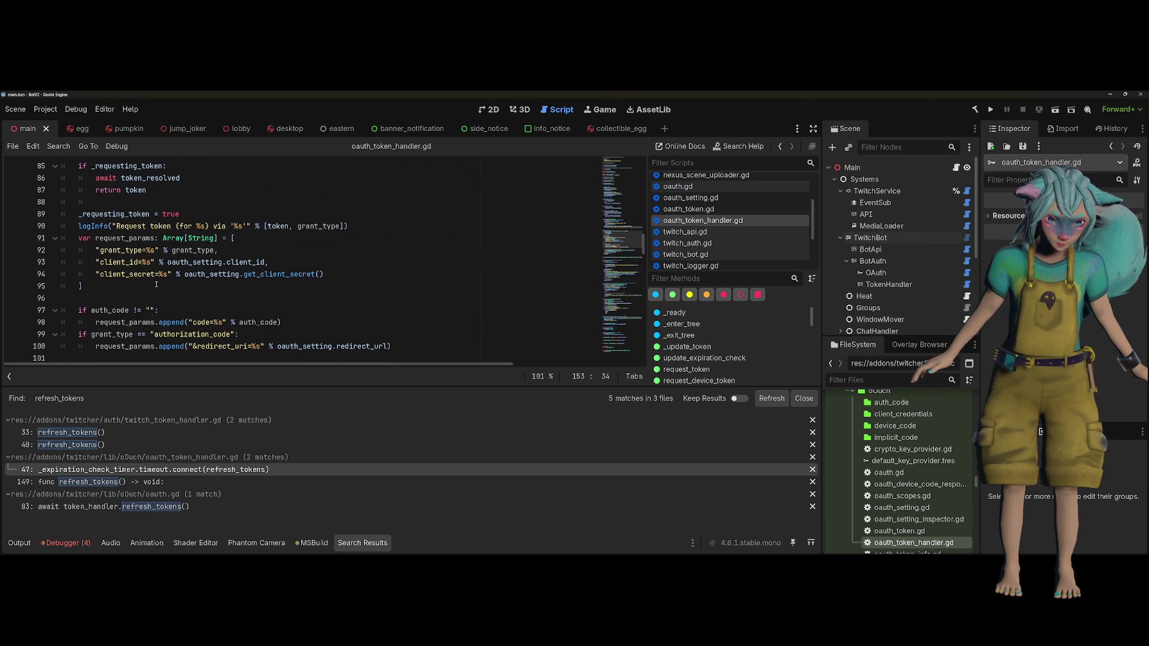
scroll(155, 292, down, 7)
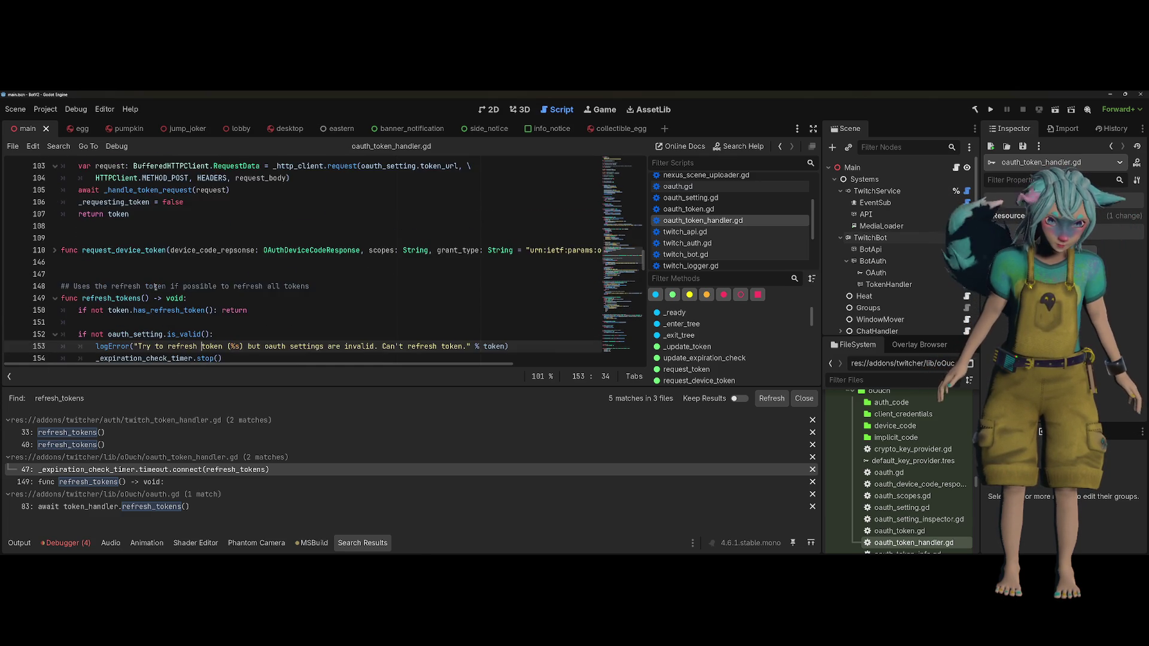
click(19, 542)
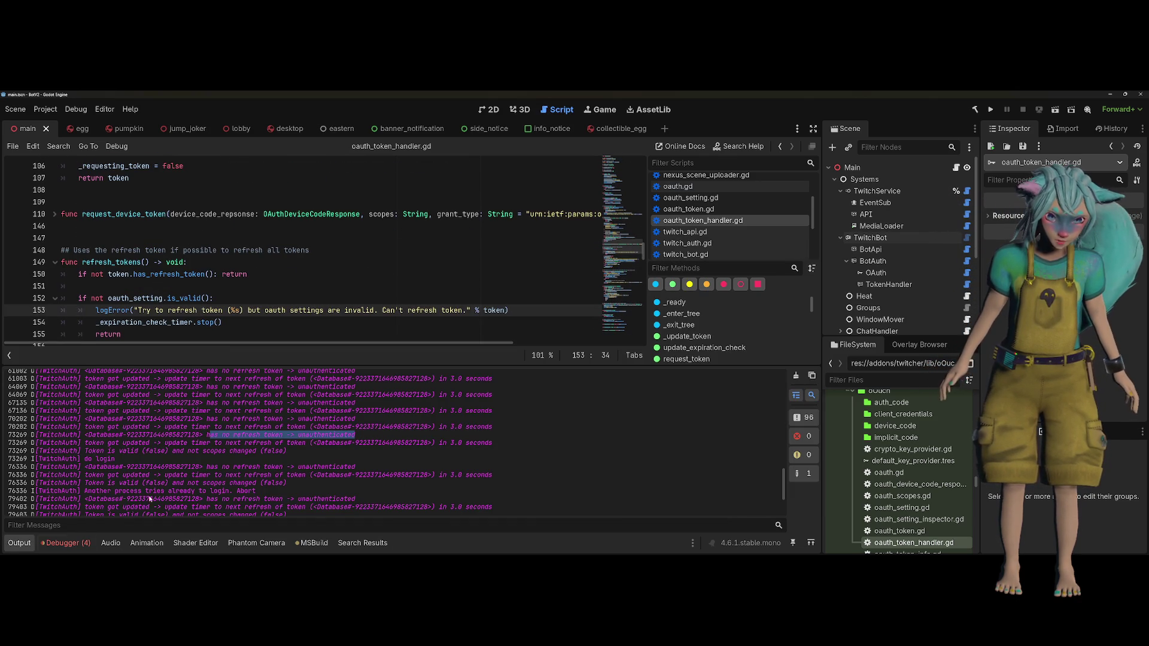
drag(210, 435, 356, 435)
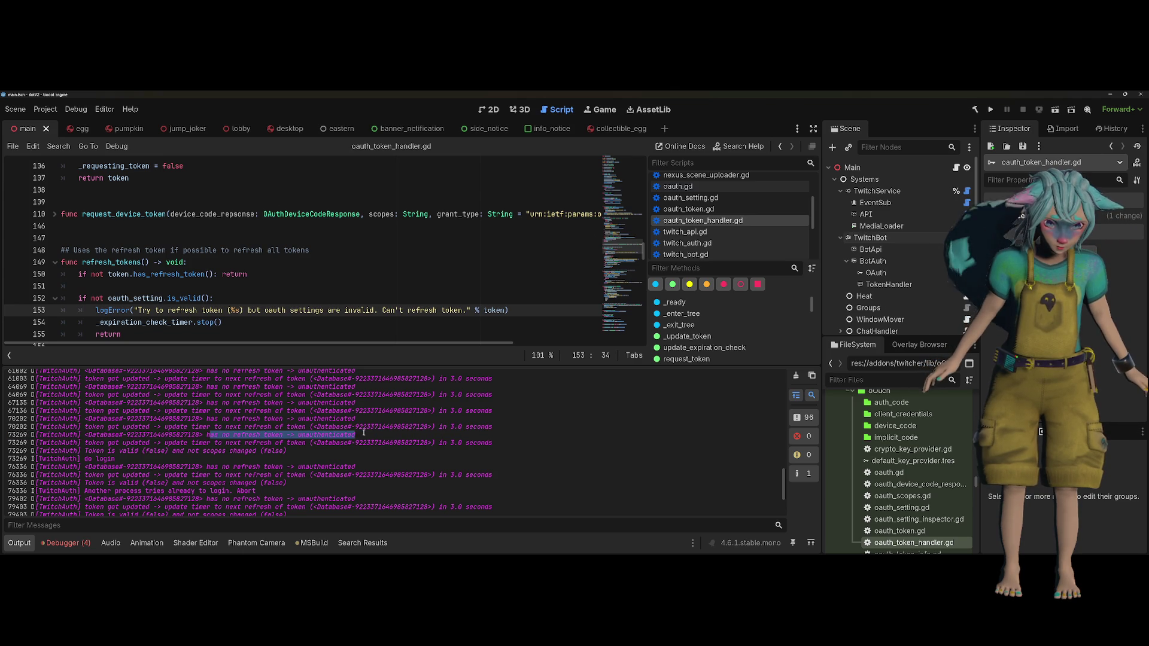
click(301, 434)
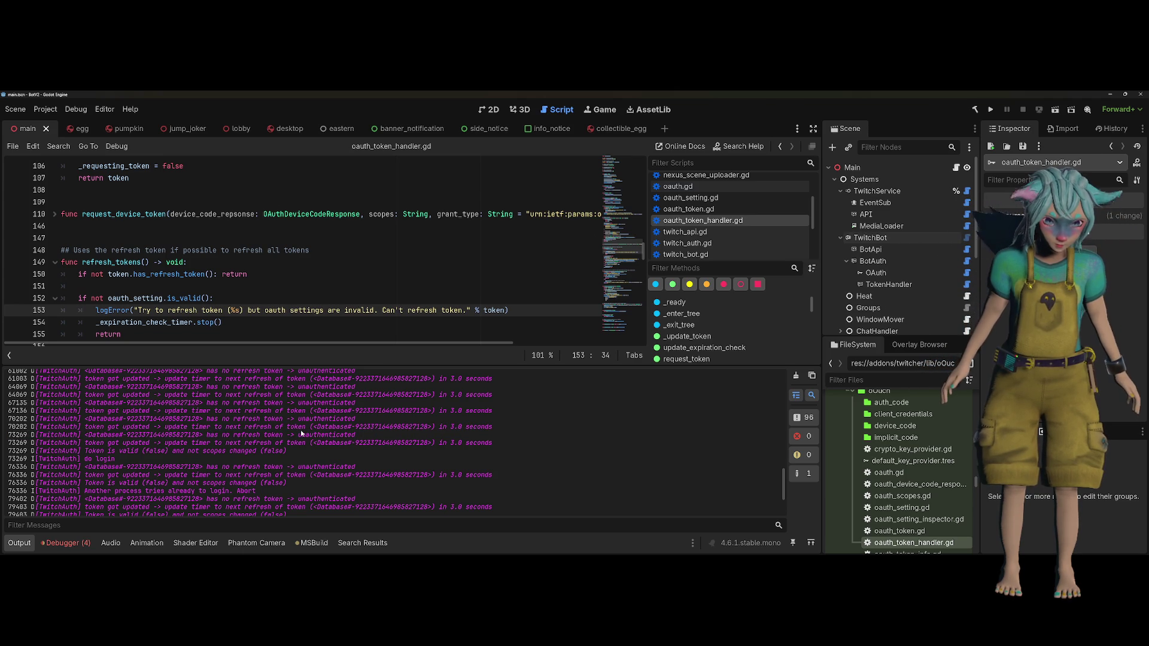
double_click(177, 428)
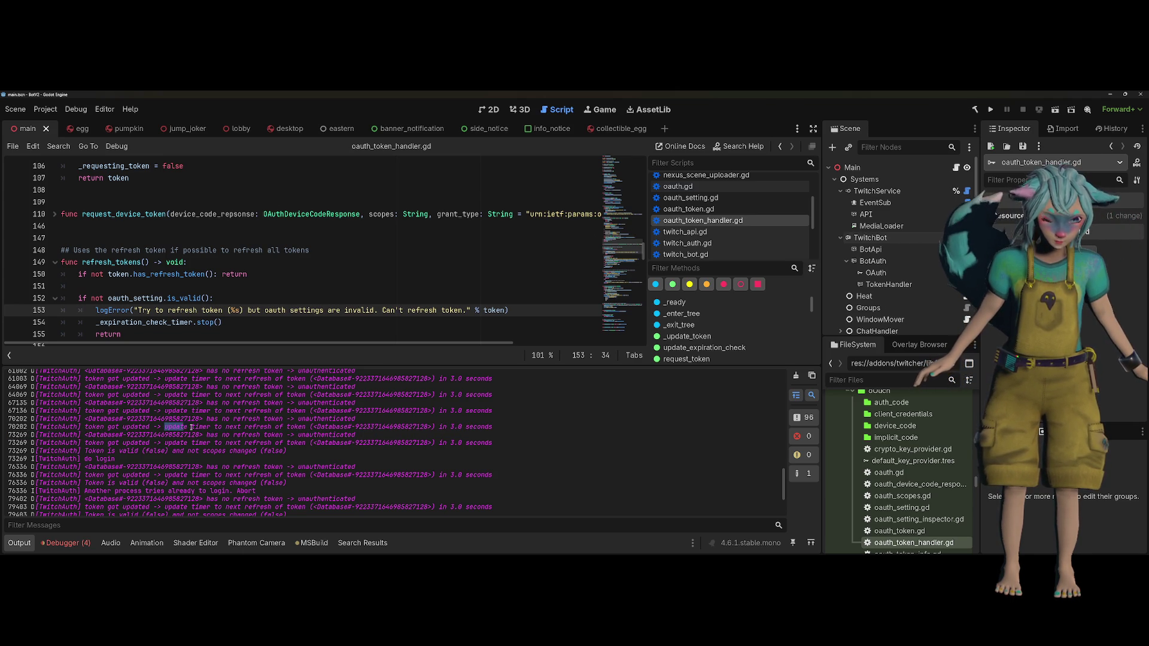
drag(192, 427, 307, 427)
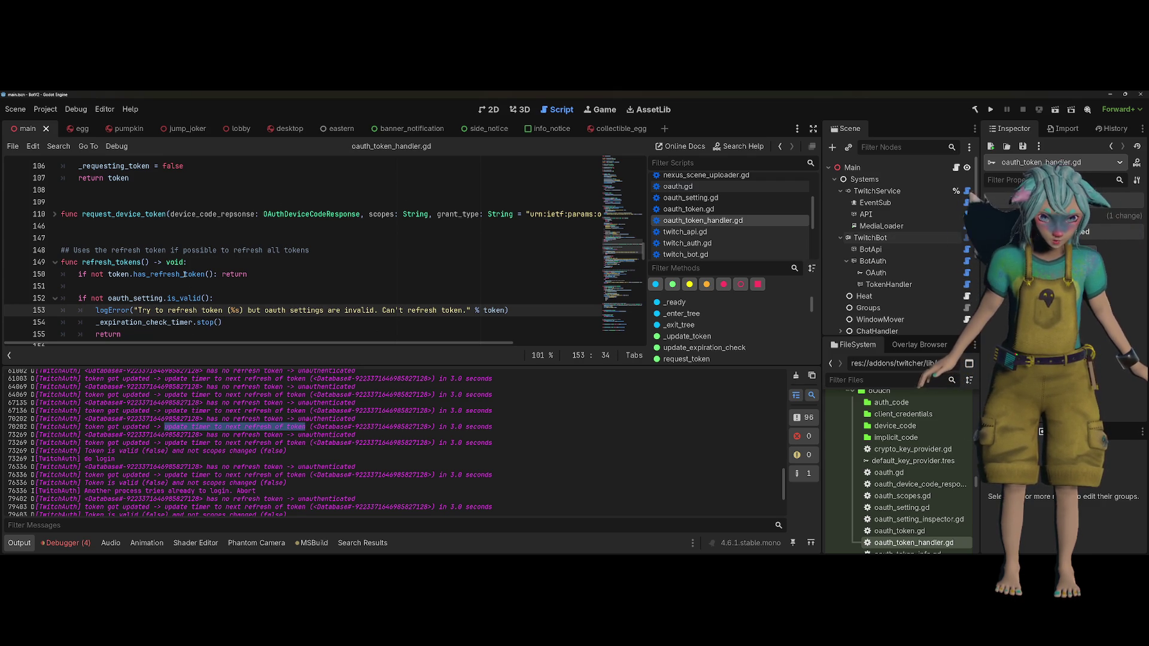
mouse_move(185, 275)
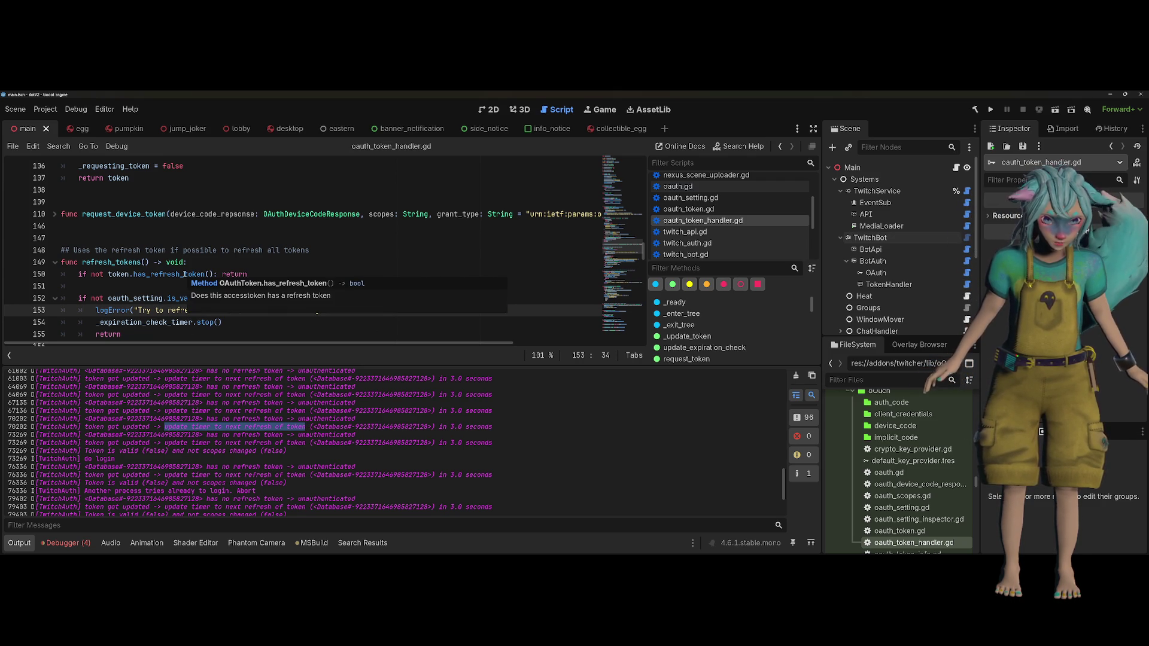
click(185, 274)
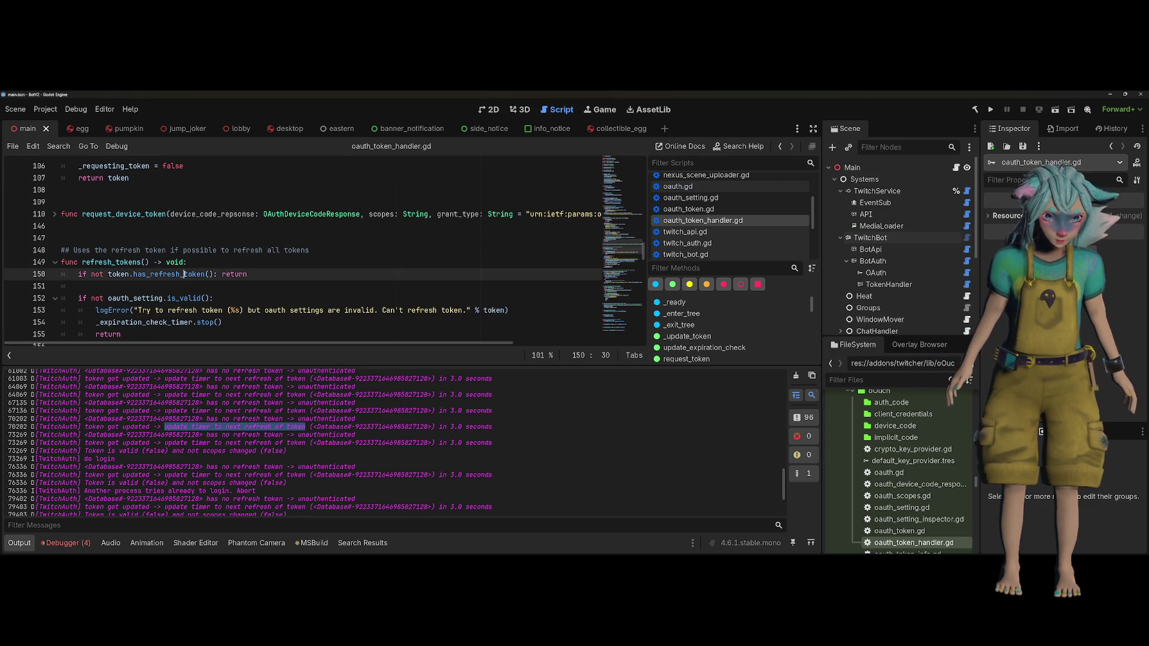
ctrl+click(185, 275)
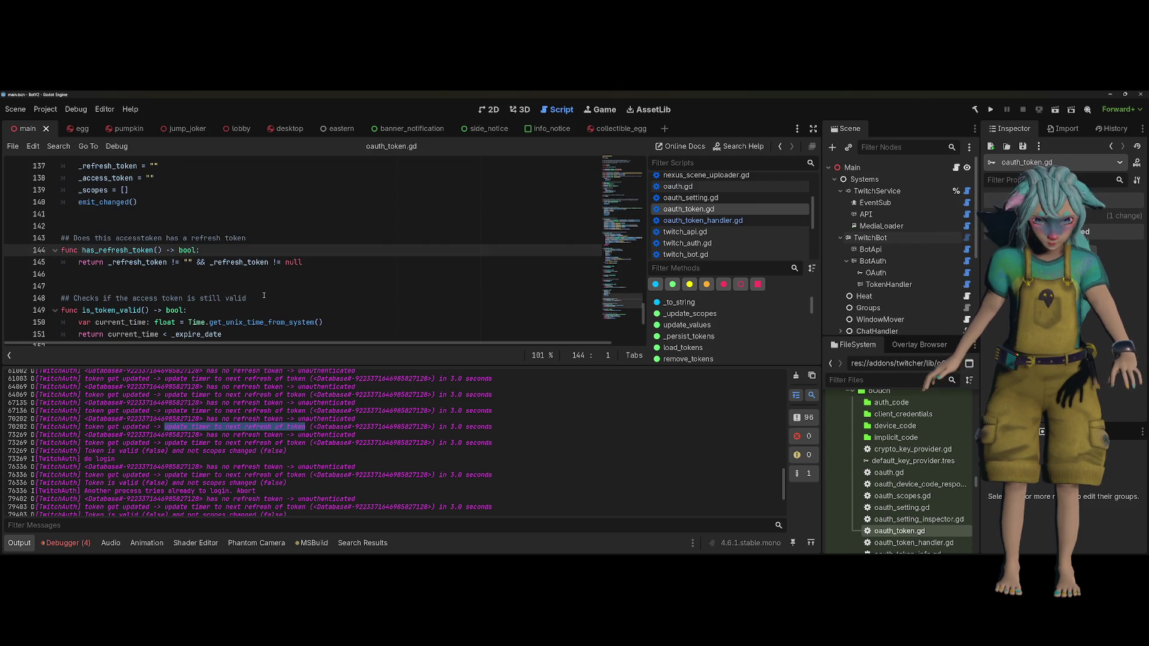
key(alt+Left)
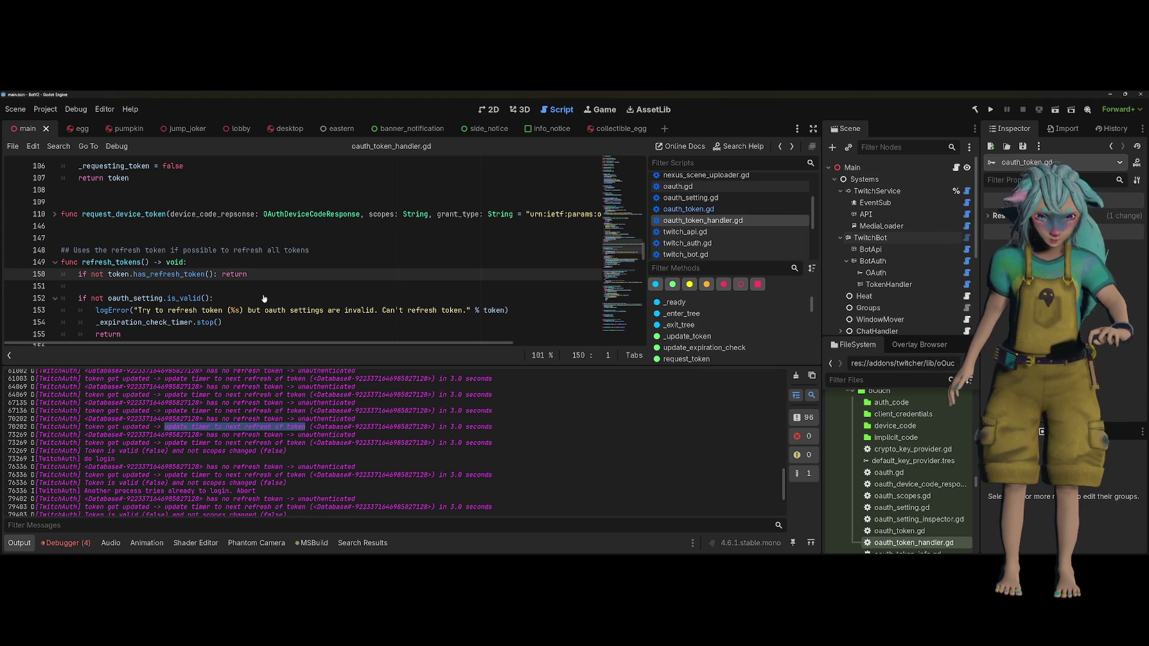
scroll(311, 429, up, 15)
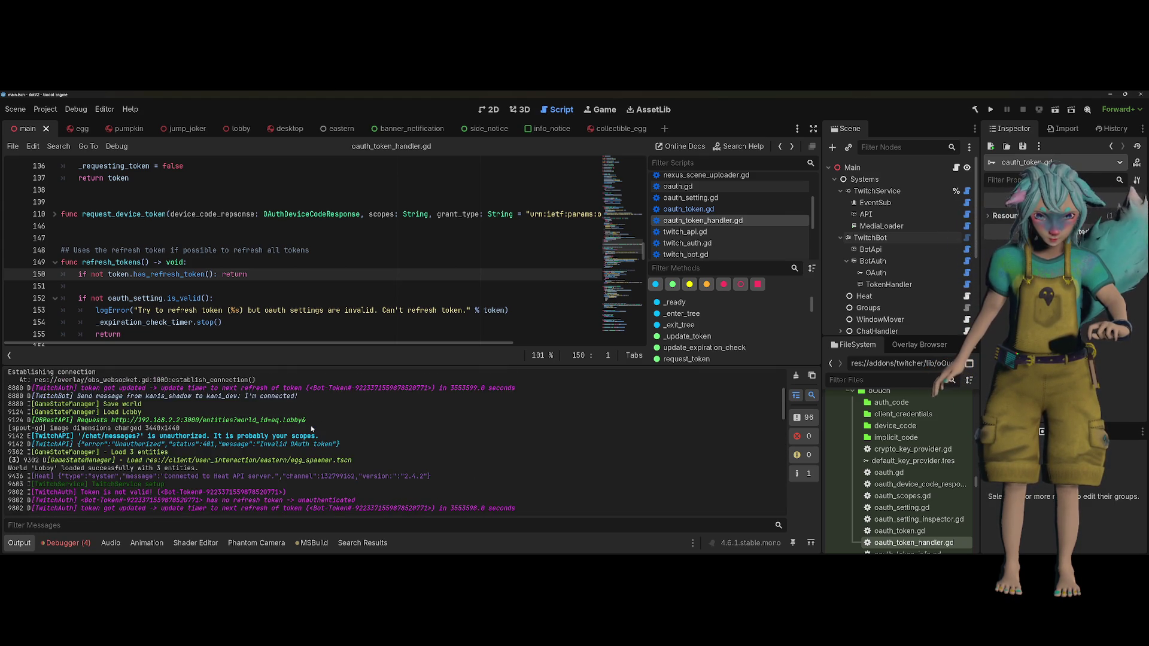
scroll(311, 429, down, 2)
scroll(221, 475, down, 2)
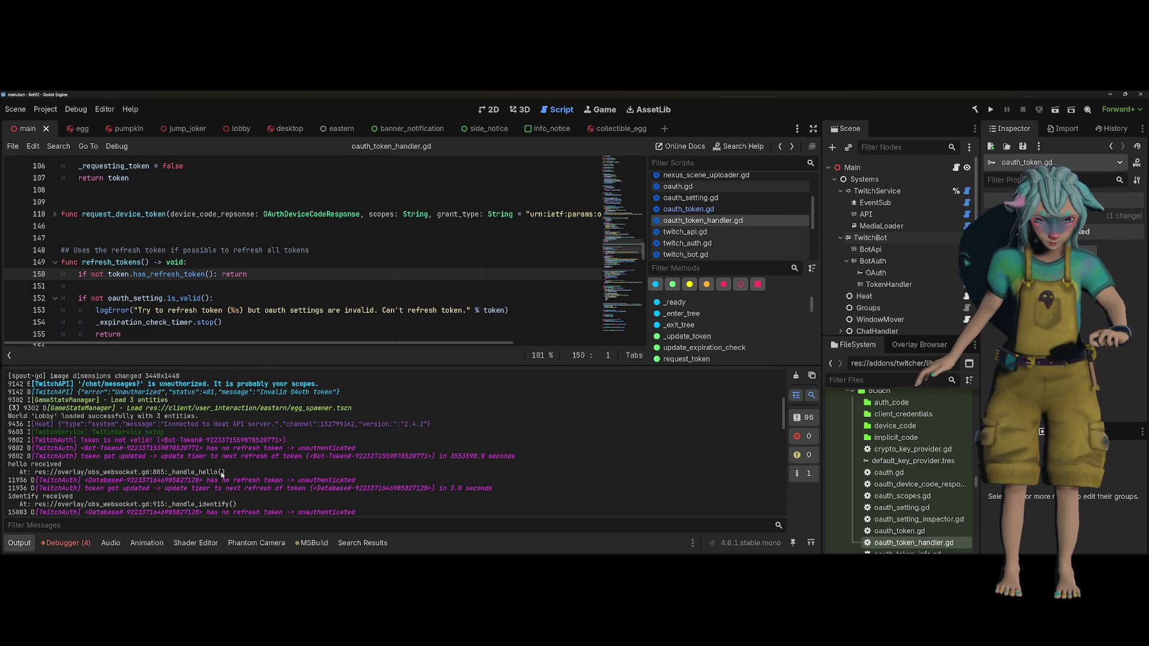
scroll(222, 476, down, 1)
scroll(222, 476, up, 4)
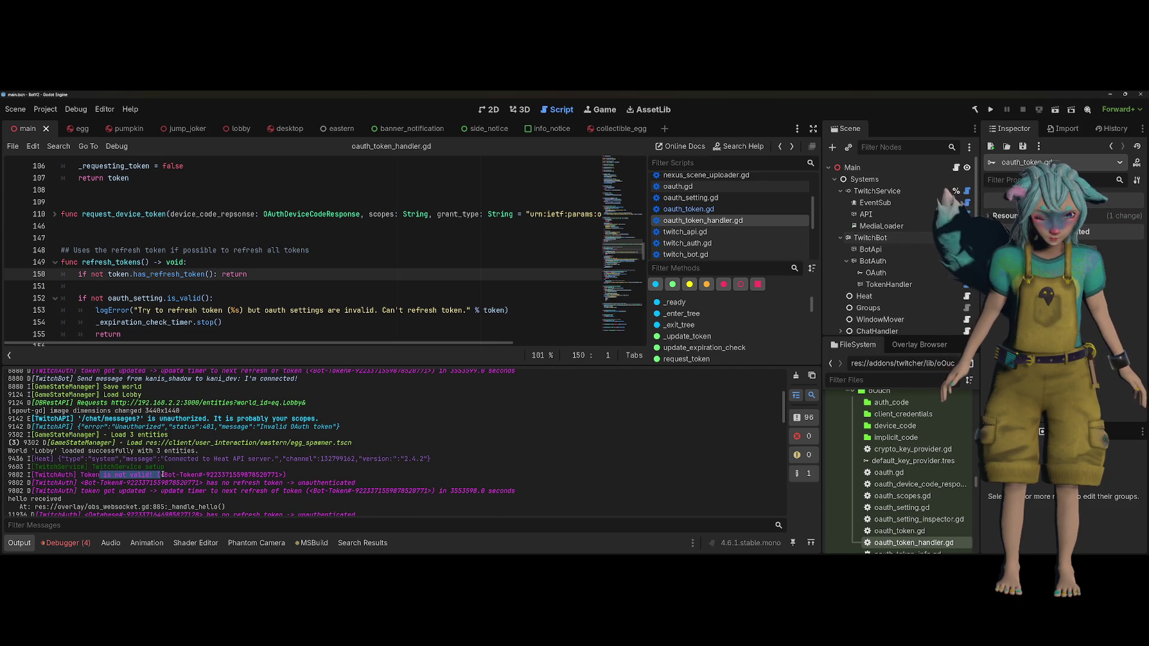
scroll(125, 456, down, 2)
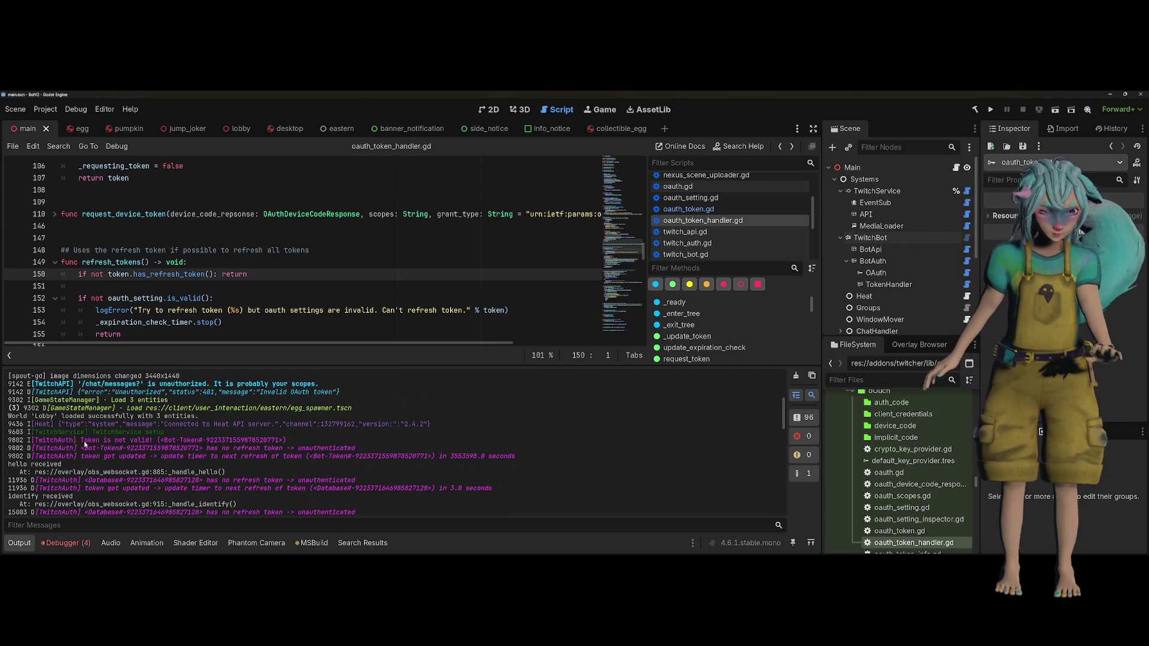
drag(80, 440, 152, 441)
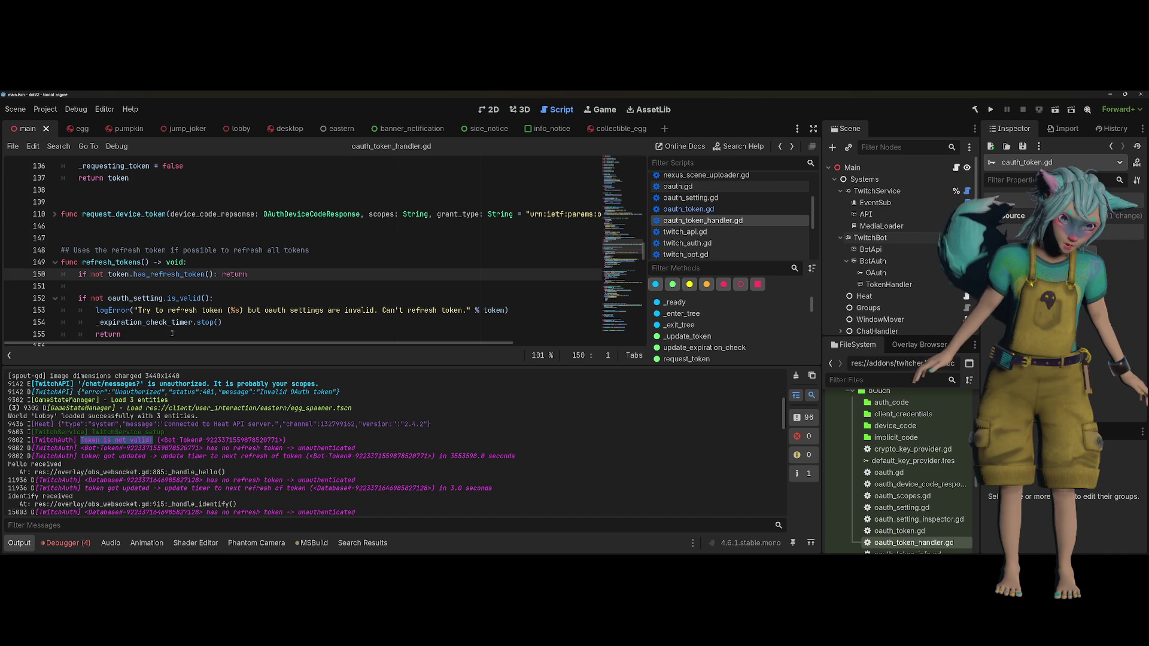
click(183, 298)
key(ctrl+shift+f)
key(ctrl+v)
Find 'Token is not valid!' in twitch_token_handler.gd, peek at refresh_tokens' definition, and return to validate_token
key(Return)
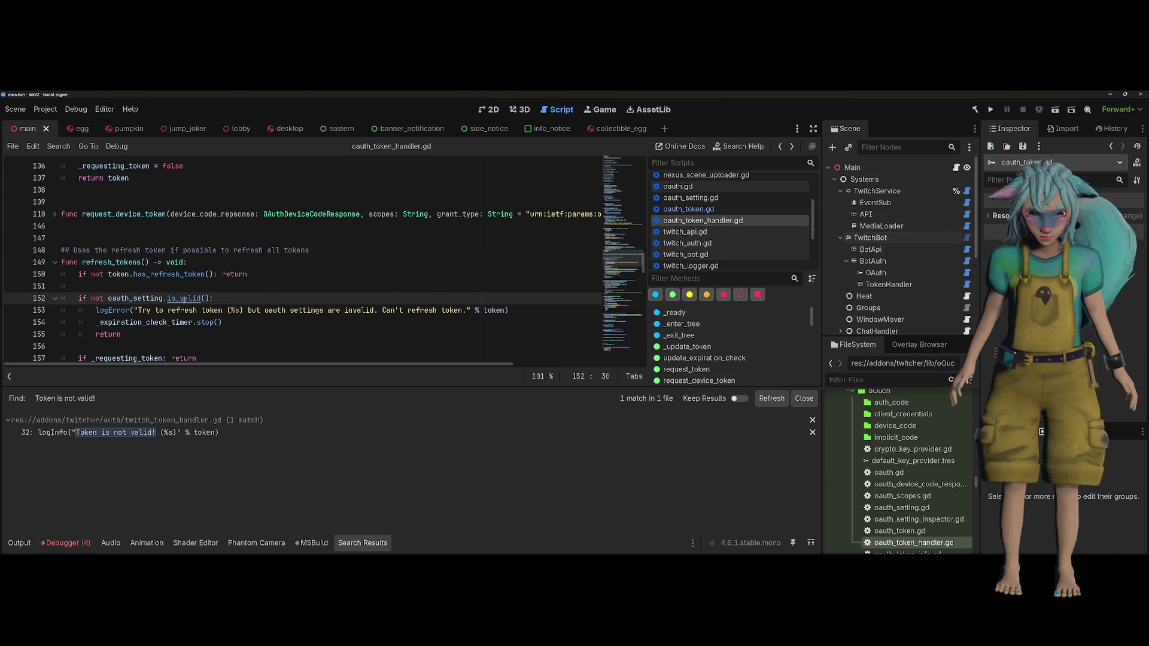
click(120, 433)
scroll(273, 339, down, 2)
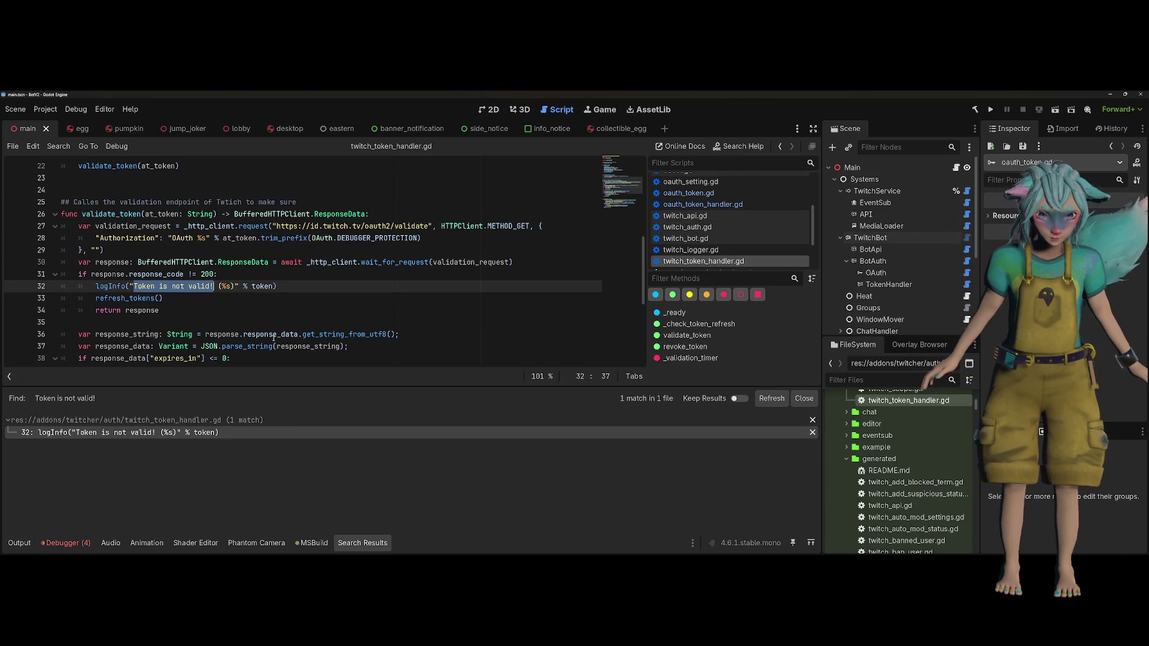
click(151, 299)
mouse_move(151, 299)
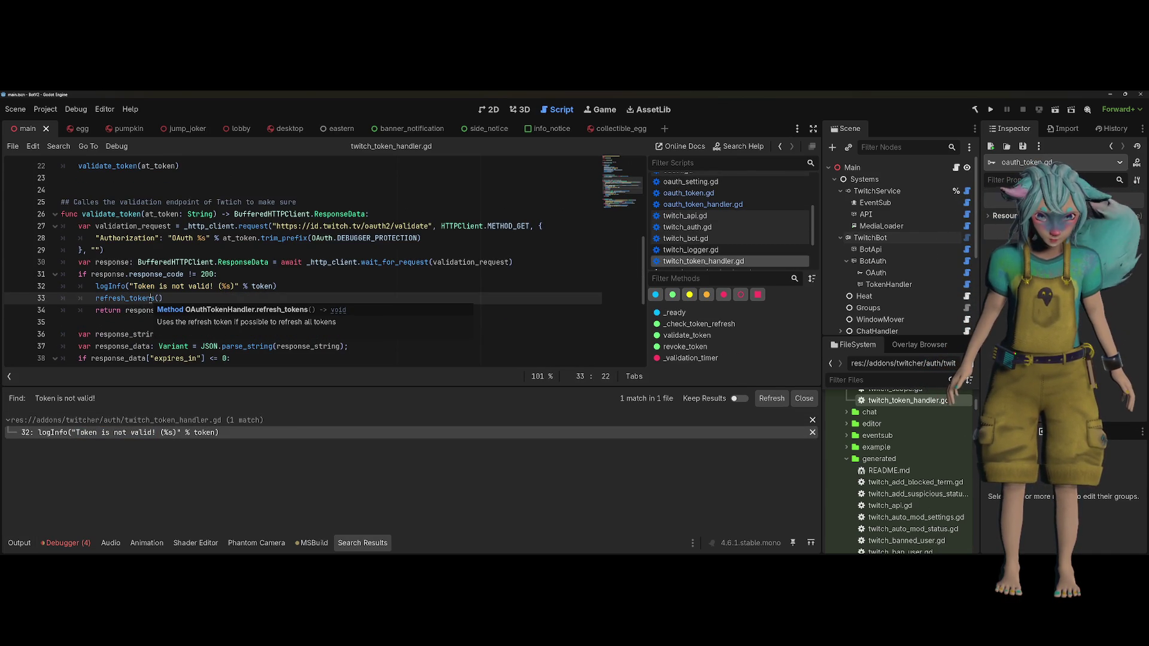
ctrl+click(151, 299)
key(alt+Left)
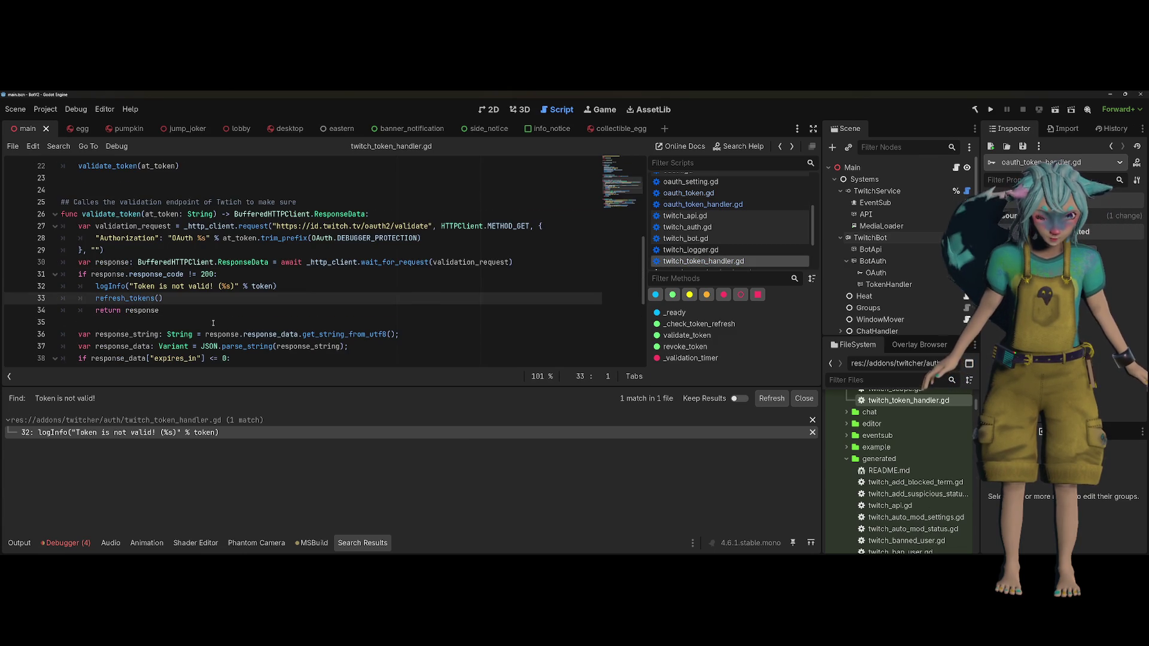
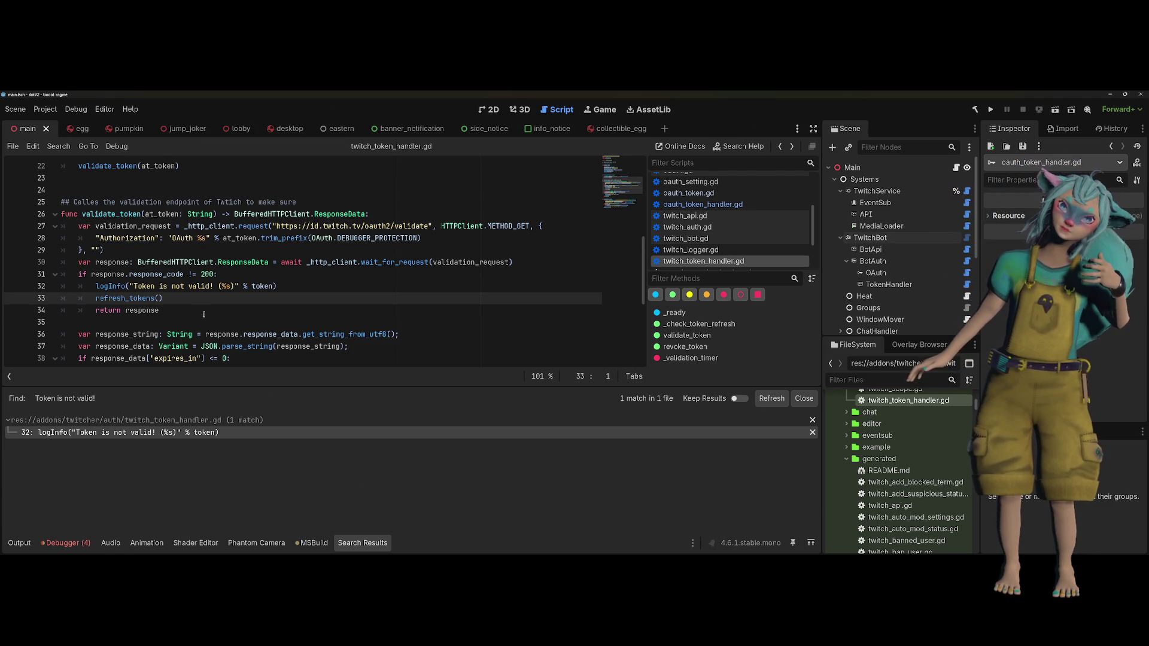
Scroll Twitch's Validating Tokens docs to the 'How to validate a token' section
click(229, 312)
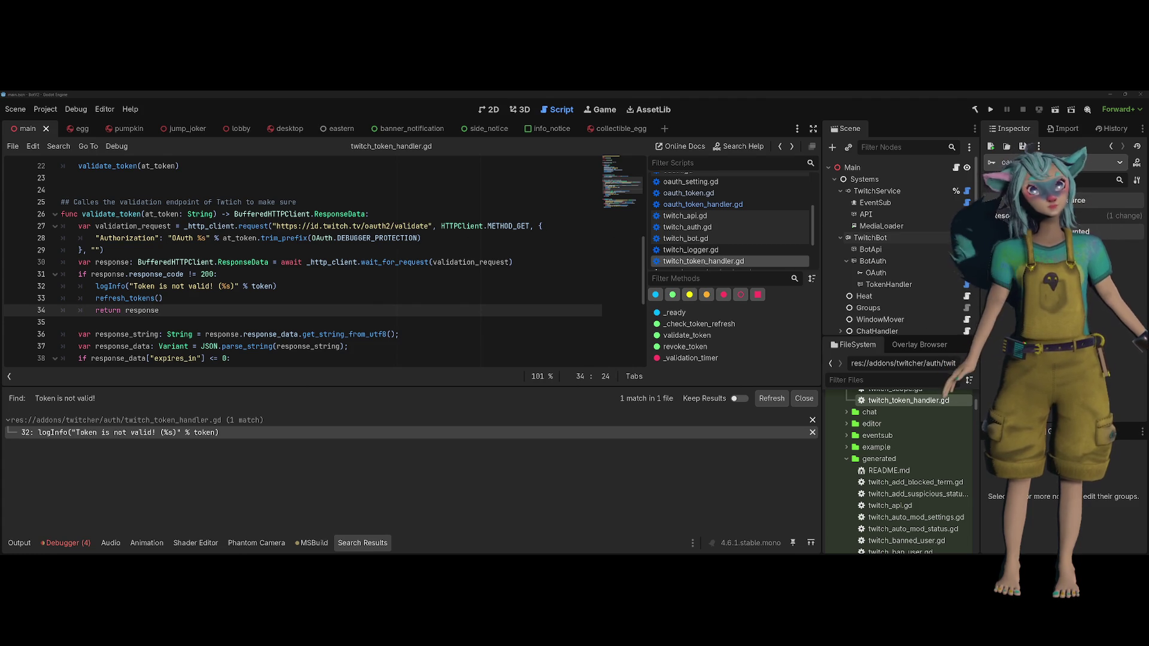
key(alt+Tab)
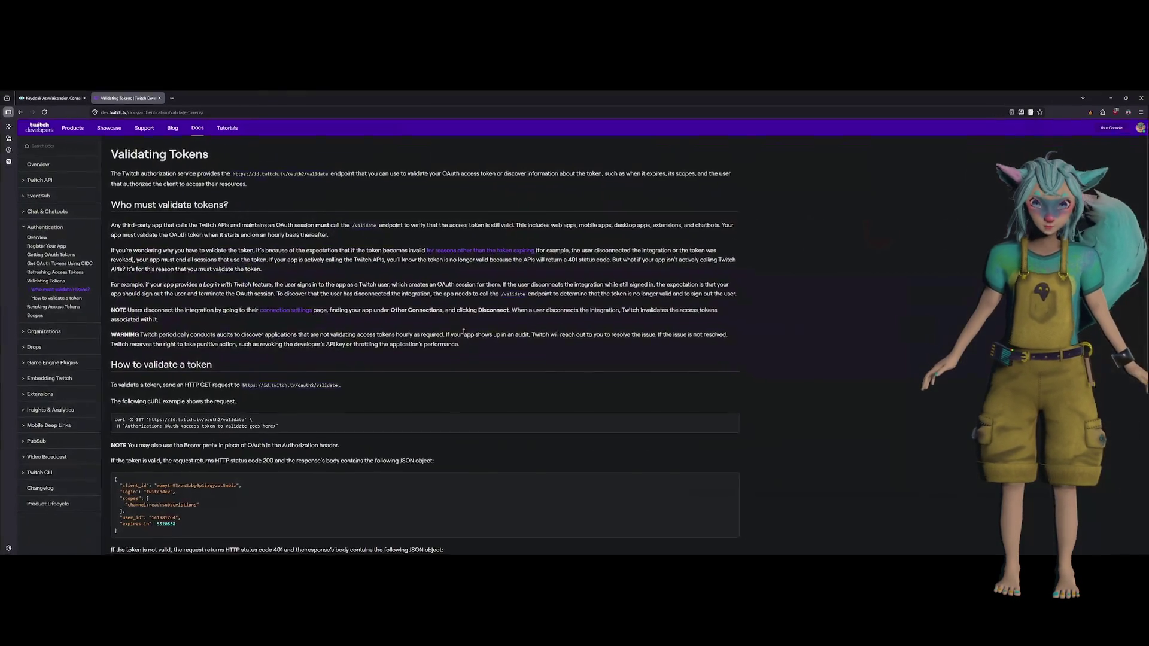
scroll(463, 332, up, 9)
scroll(461, 329, down, 10)
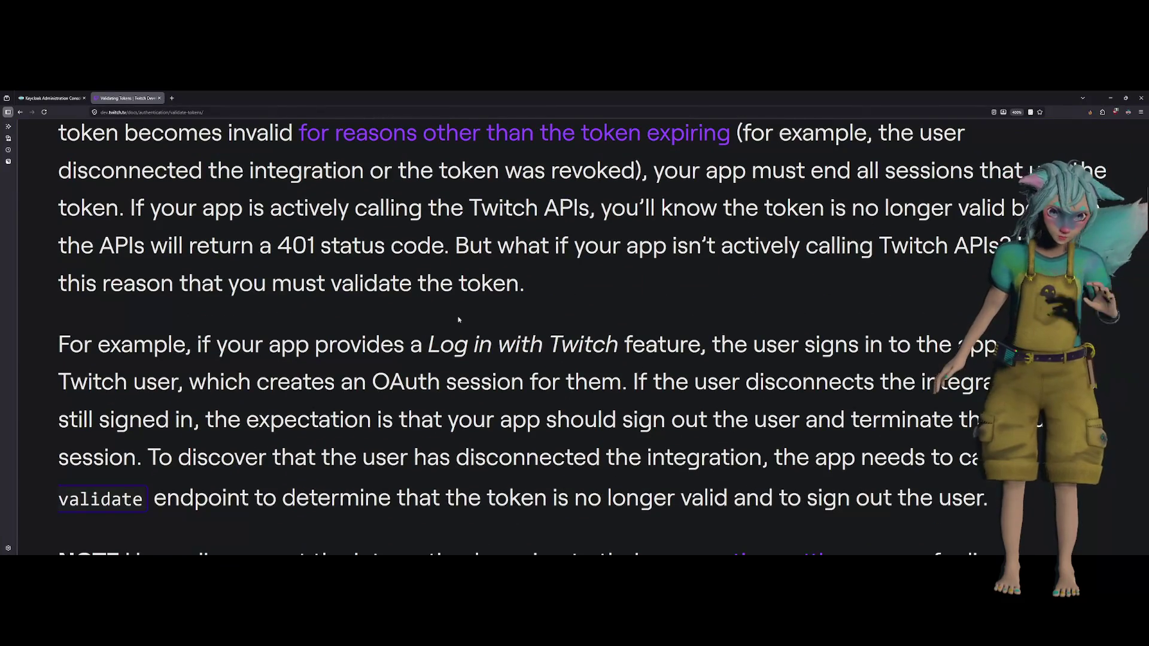
scroll(459, 320, down, 1)
scroll(469, 316, up, 2)
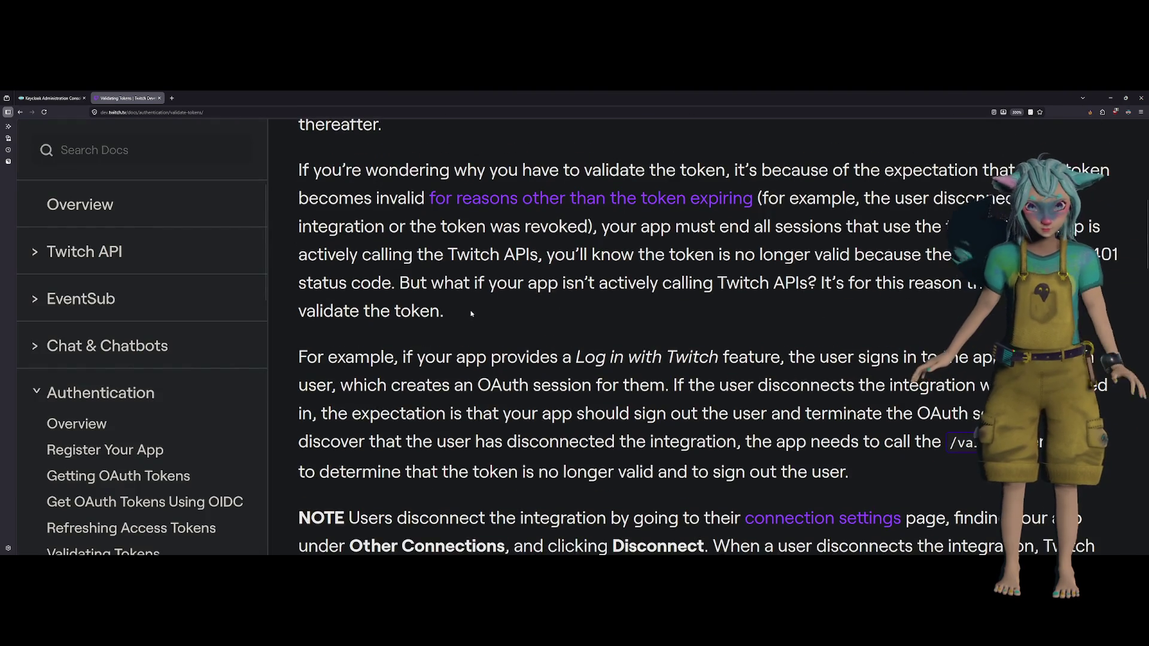
scroll(471, 314, up, 2)
scroll(659, 340, down, 4)
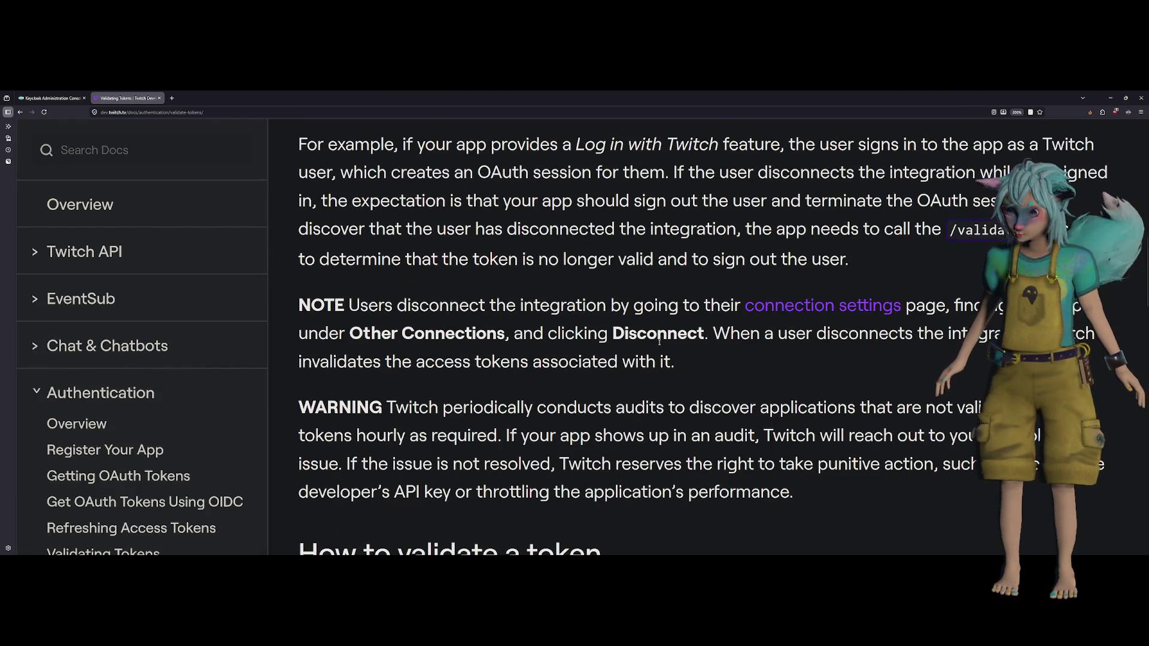
scroll(659, 341, down, 2)
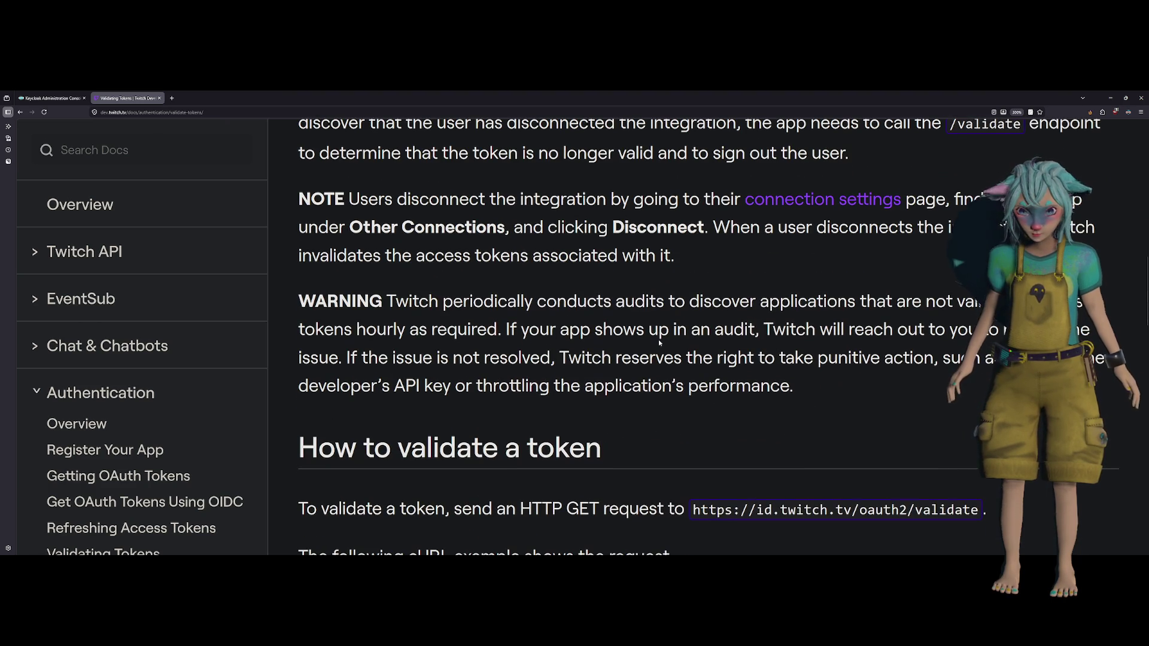
scroll(660, 343, down, 2)
scroll(659, 341, down, 4)
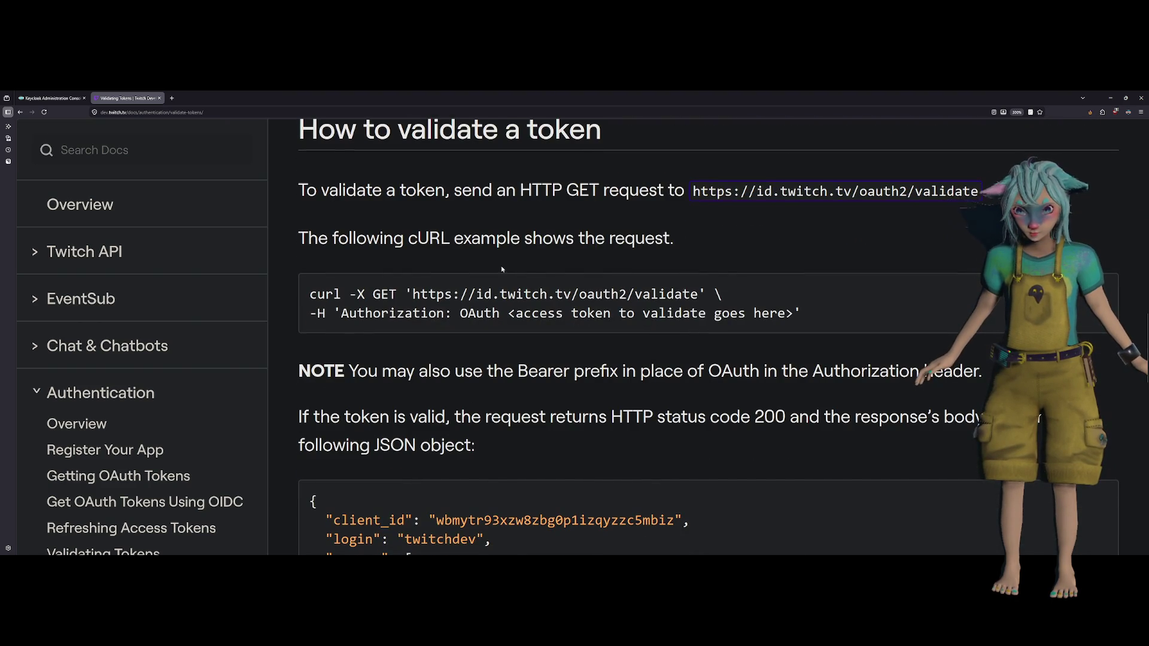
scroll(547, 244, down, 2)
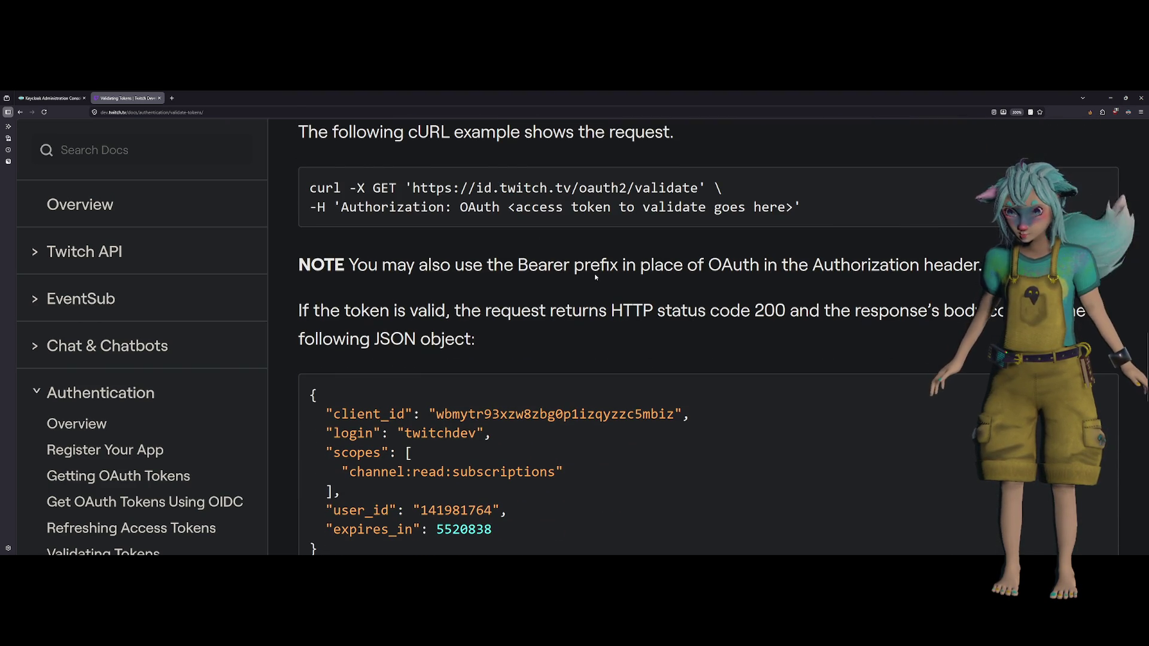
scroll(703, 269, down, 2)
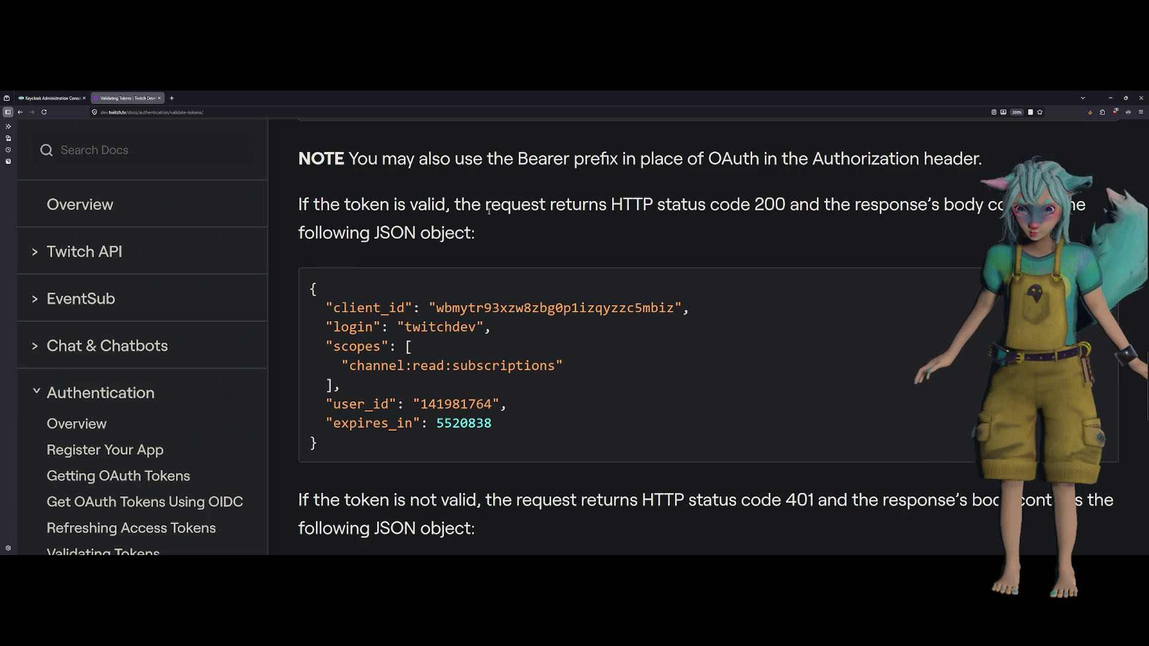
scroll(489, 211, up, 2)
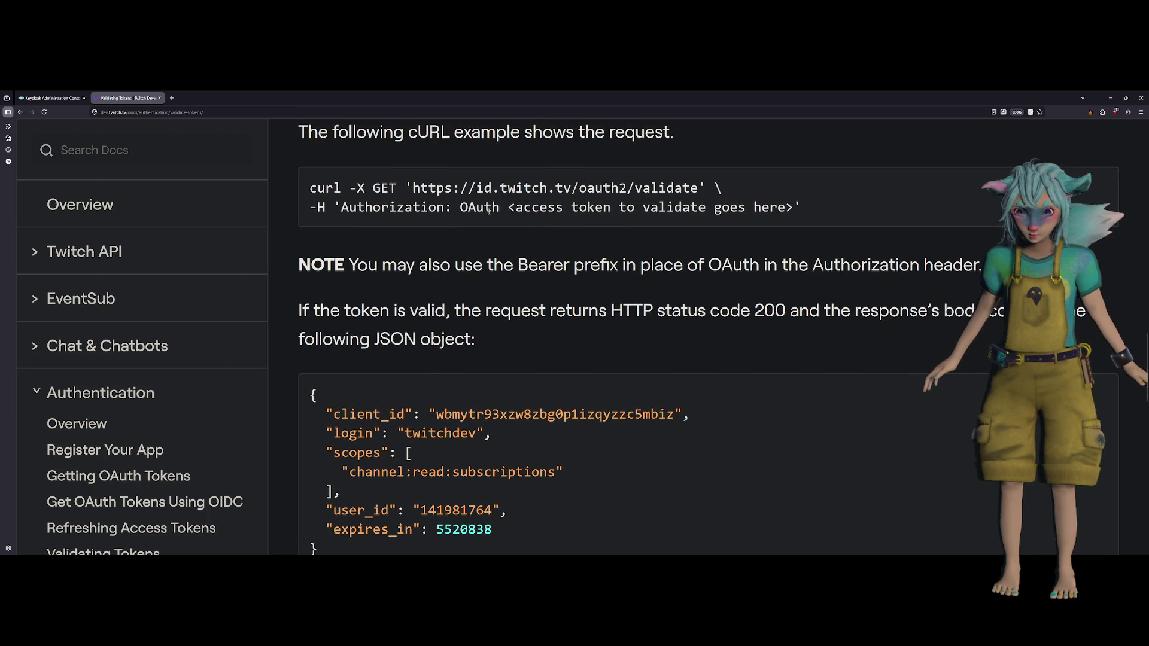
Highlight the note that Bearer can replace OAuth in the Authorization header, then return to Godot
drag(397, 264, 985, 266)
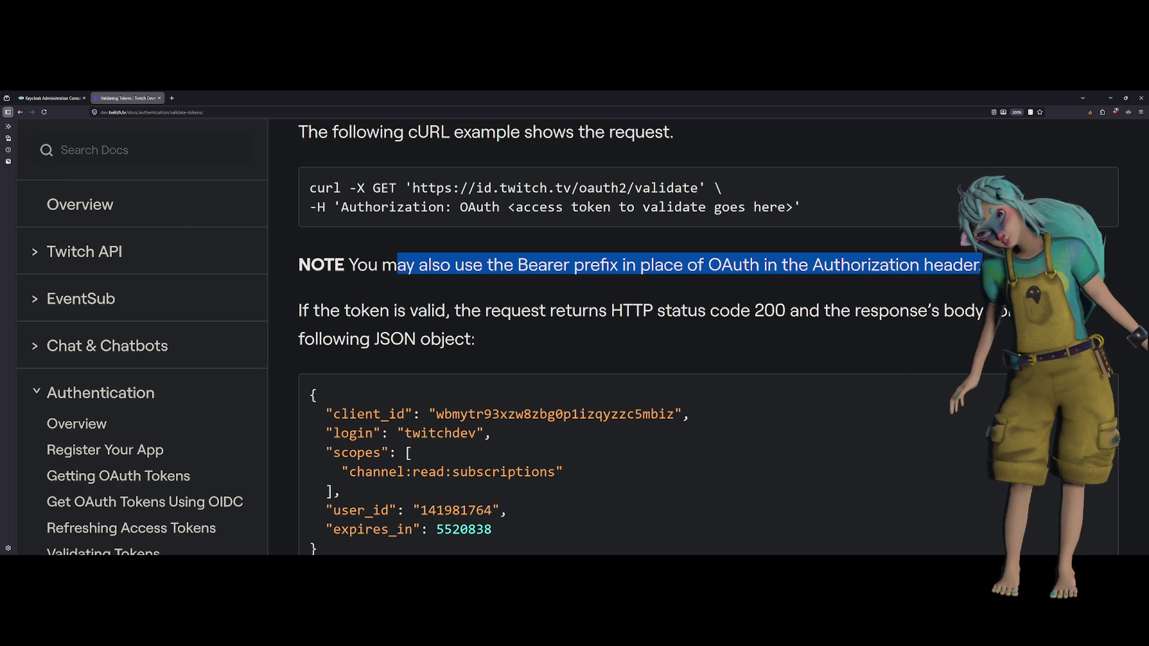
scroll(598, 336, up, 2)
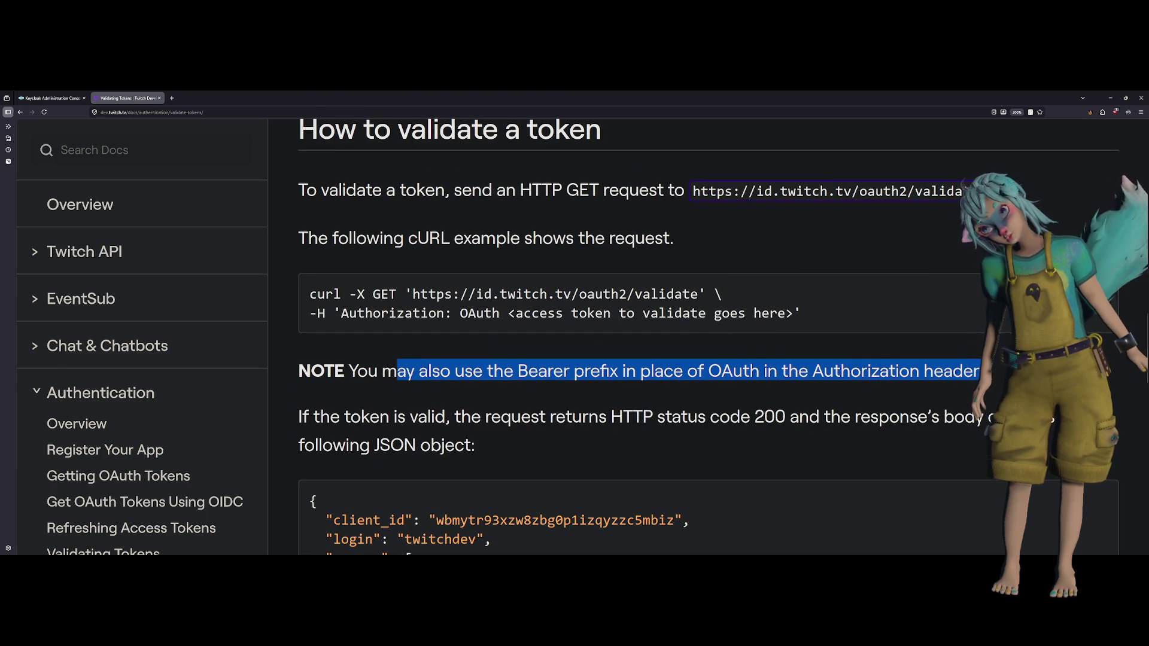
key(alt+Tab)
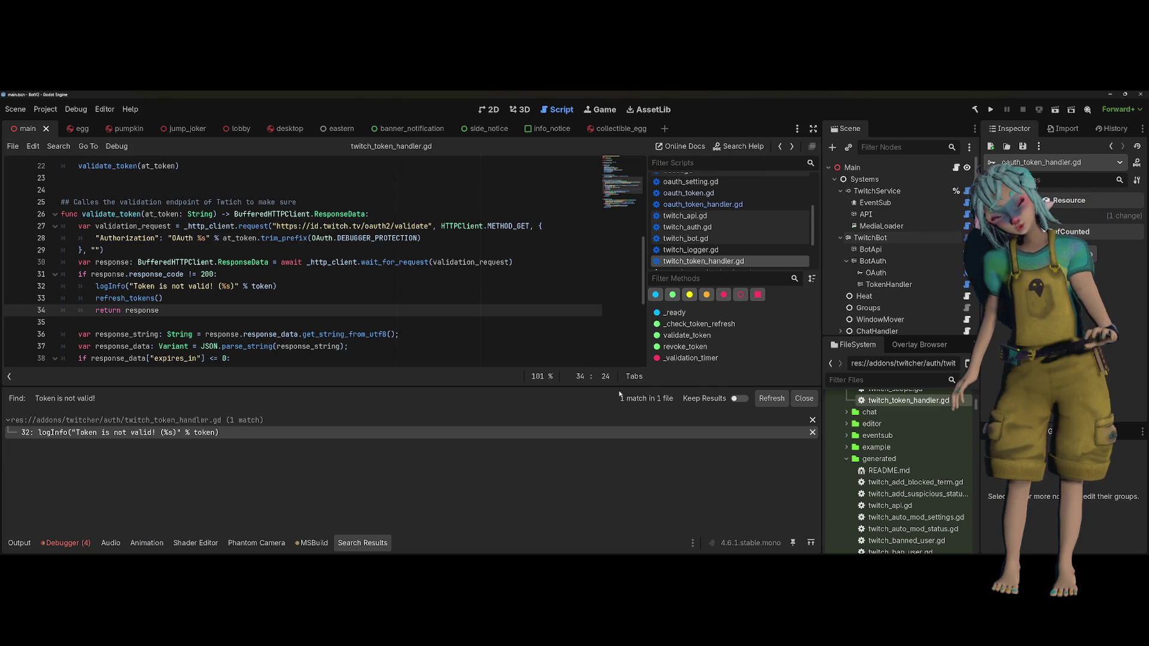
Insert 'Bearer' after OAuth on line 28 so the header reads "OAuth Bearer %s", then run the project
mouse_move(351, 267)
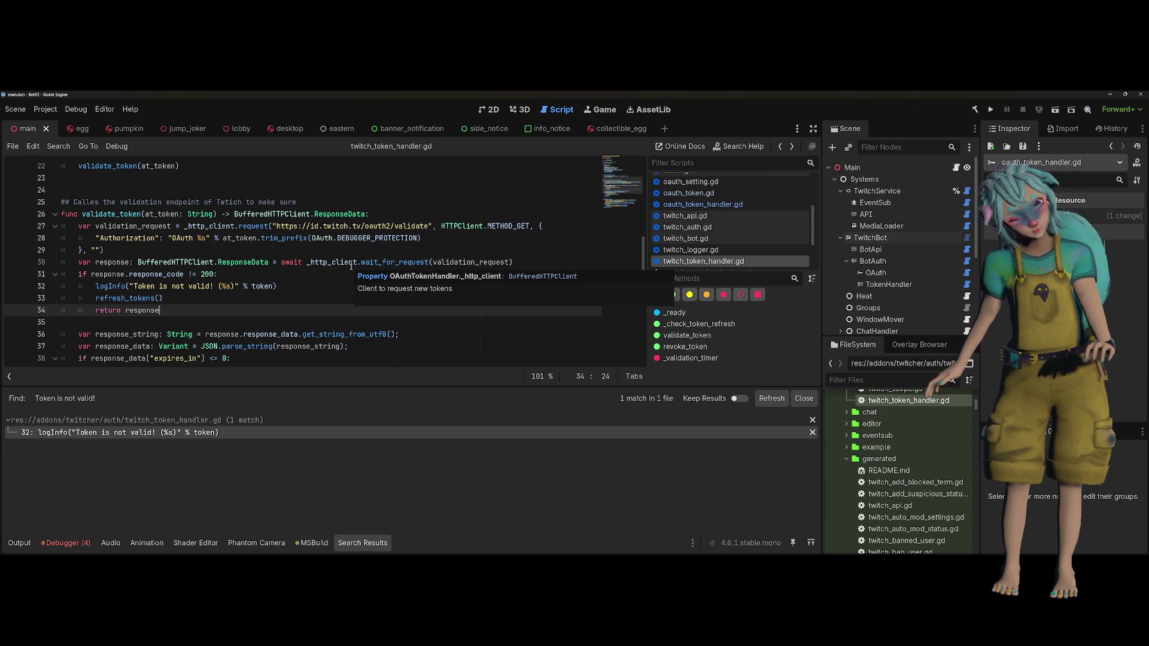
click(194, 239)
text(Bea)
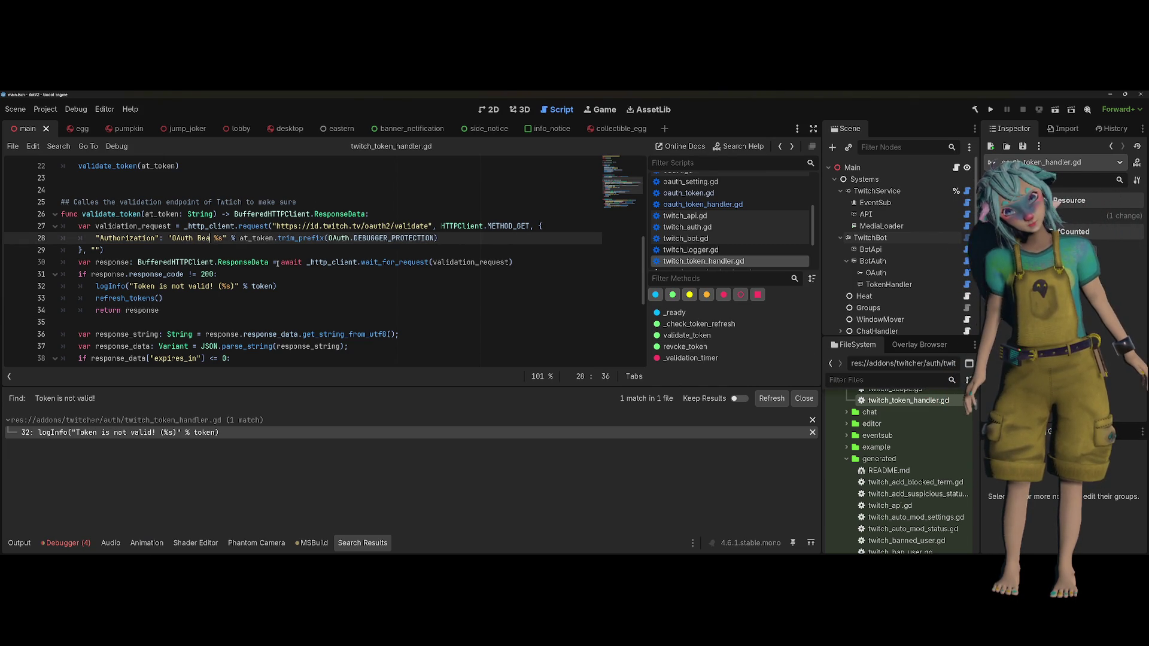
text(rer)
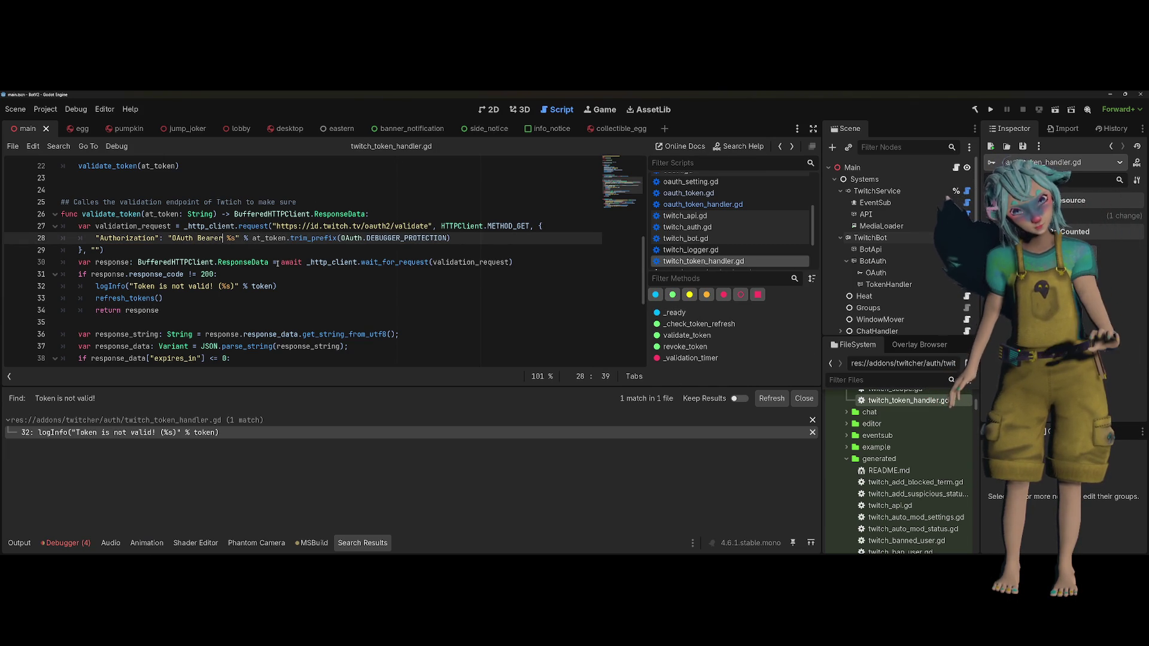
double_click(209, 238)
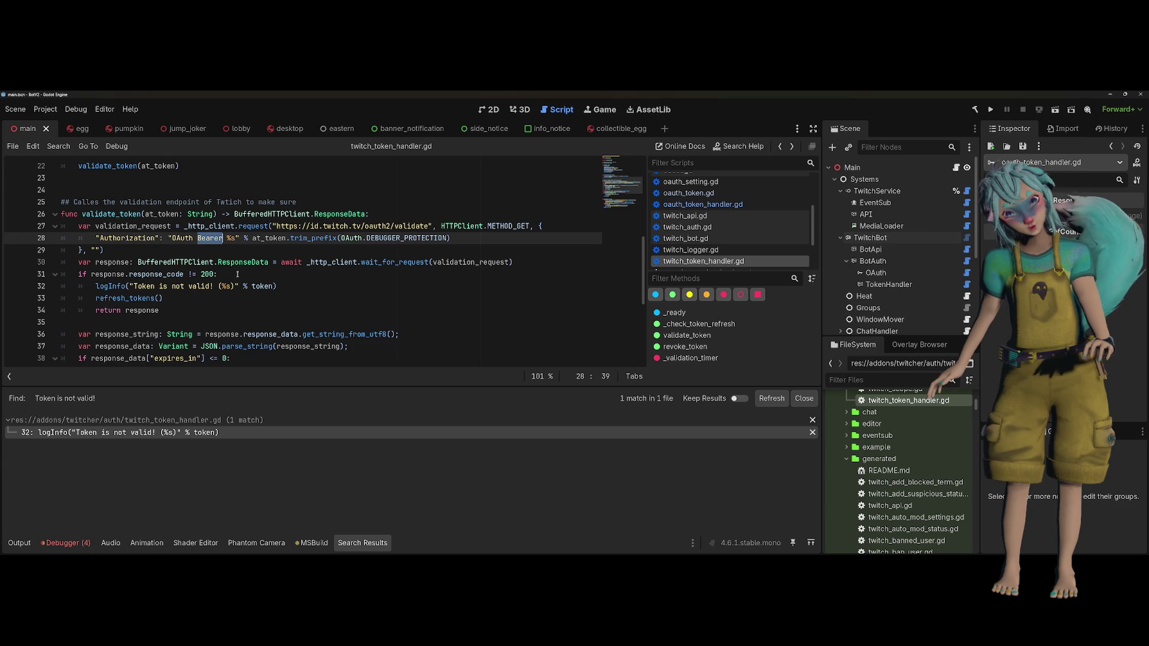
click(237, 274)
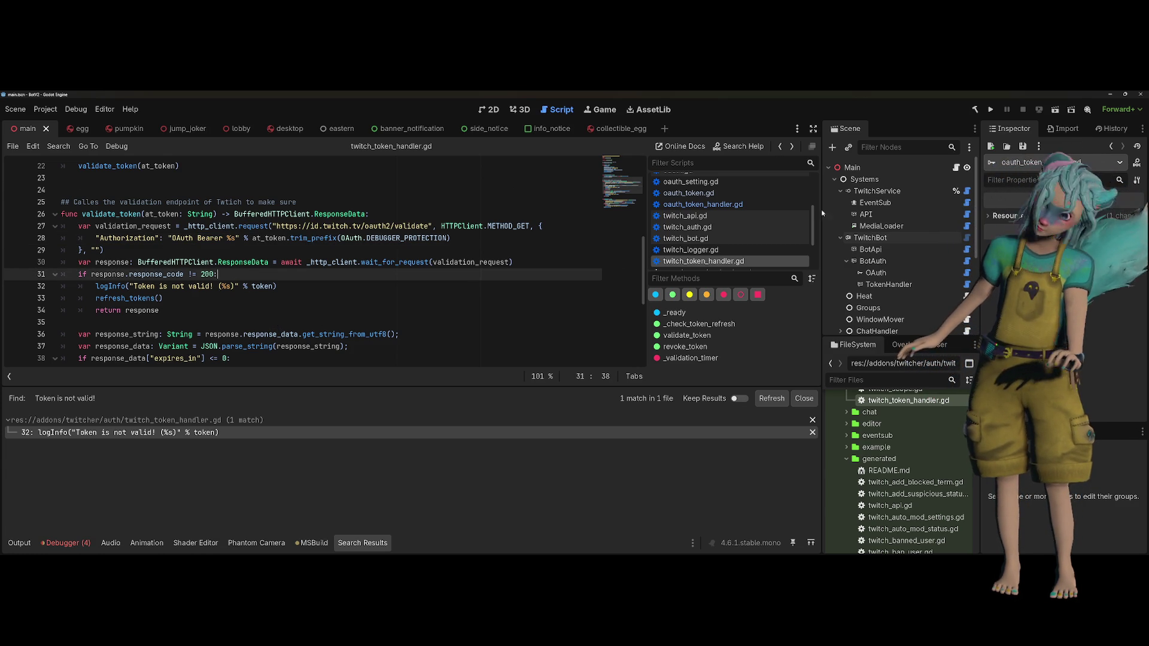
click(990, 109)
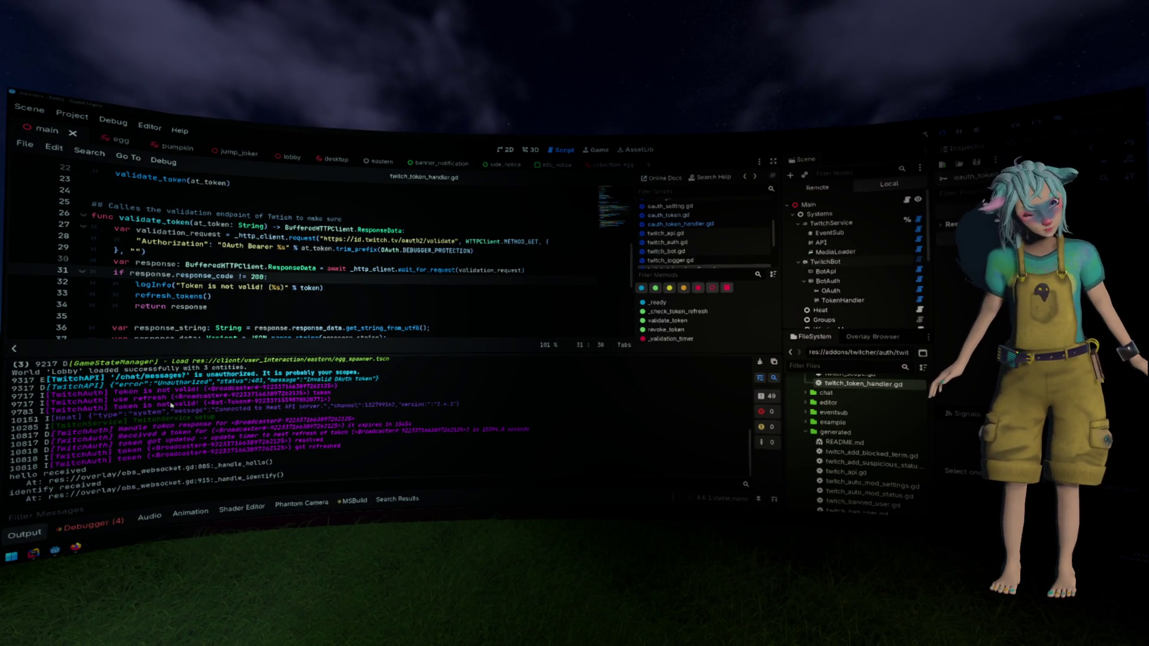
mouse_move(203, 381)
mouse_down()
mouse_move(191, 402)
mouse_move(225, 404)
mouse_up()
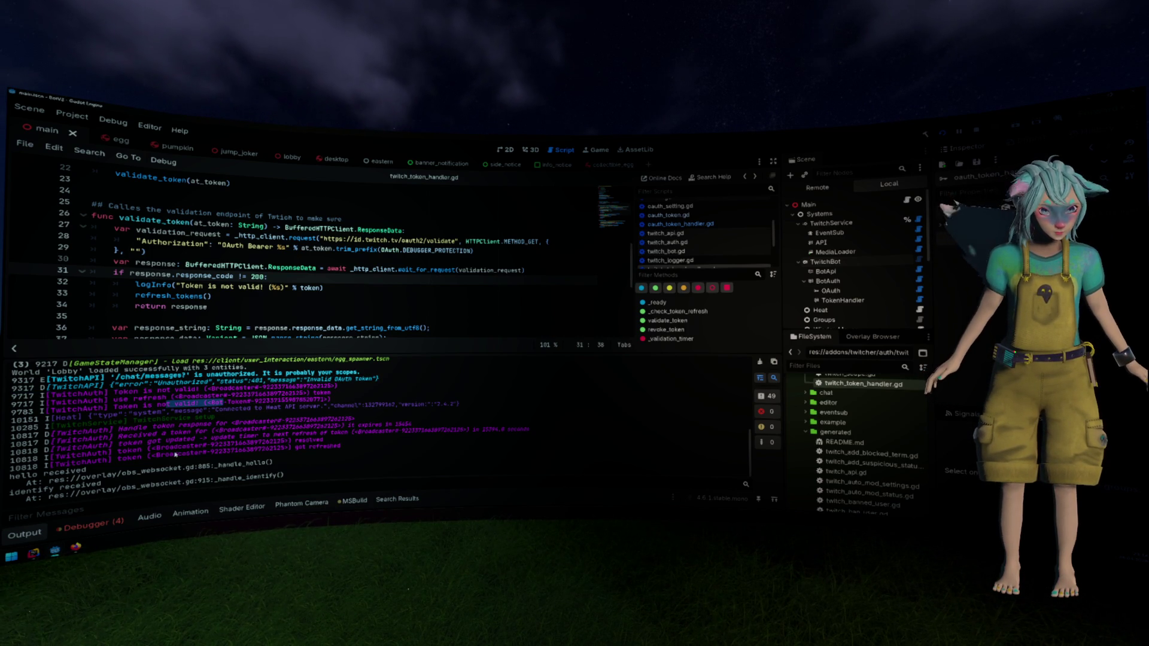
drag(167, 447, 341, 448)
click(347, 447)
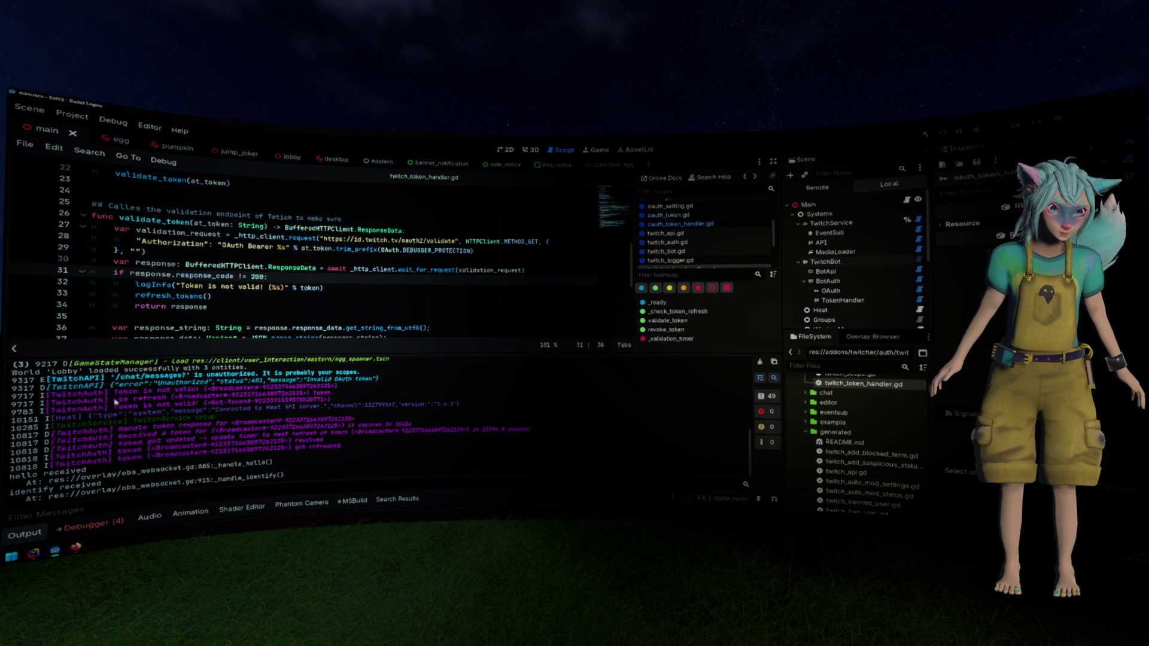
mouse_move(115, 403)
mouse_down()
mouse_move(211, 389)
mouse_move(332, 397)
mouse_move(114, 409)
mouse_up()
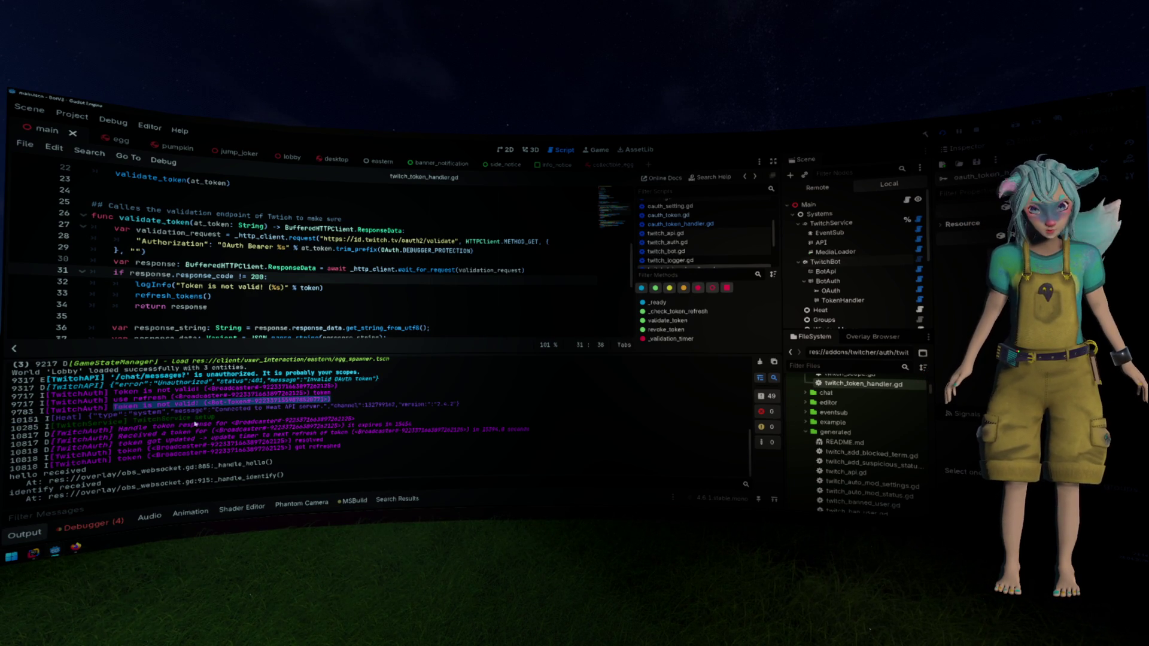
scroll(195, 424, up, 5)
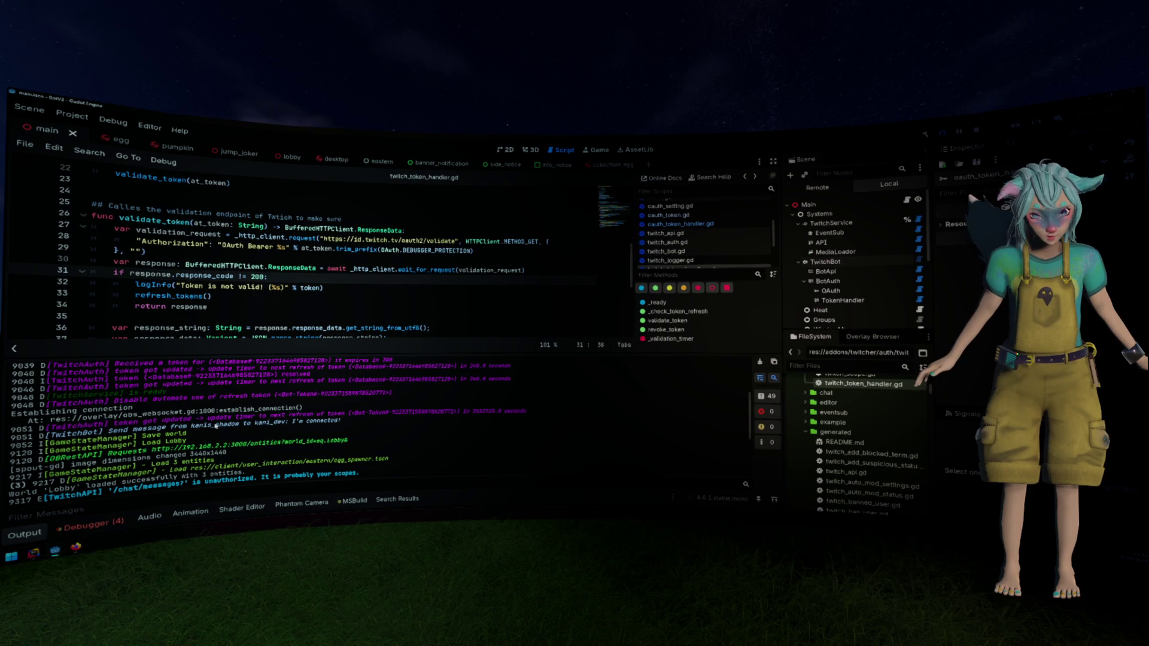
scroll(216, 426, up, 5)
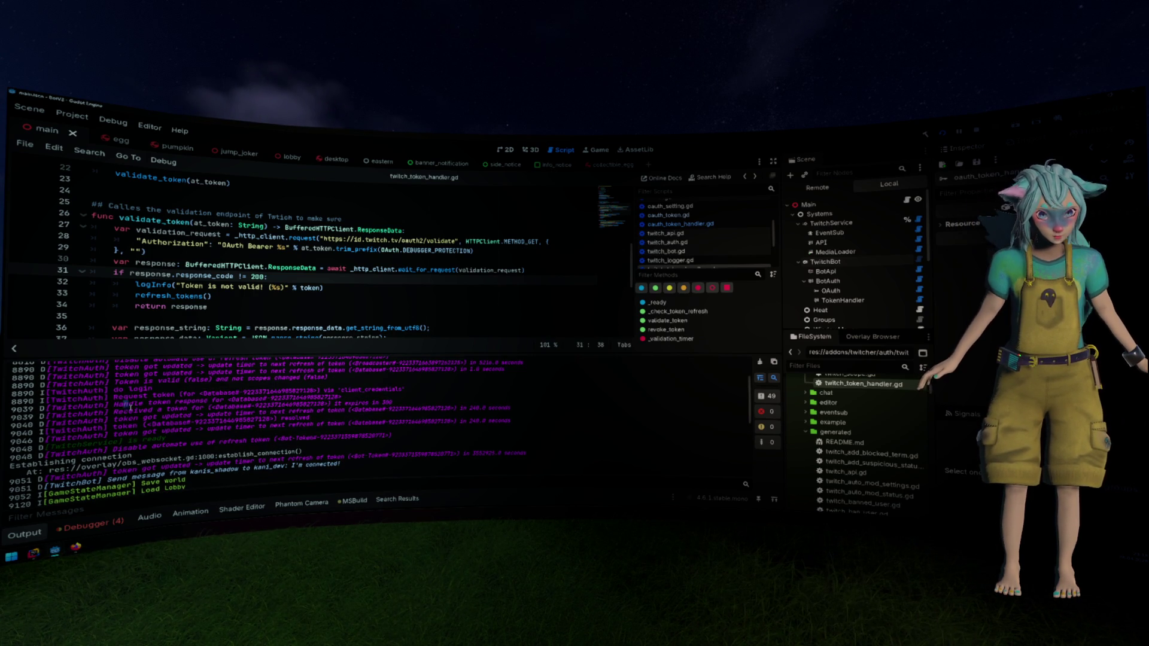
drag(120, 403, 299, 418)
click(292, 413)
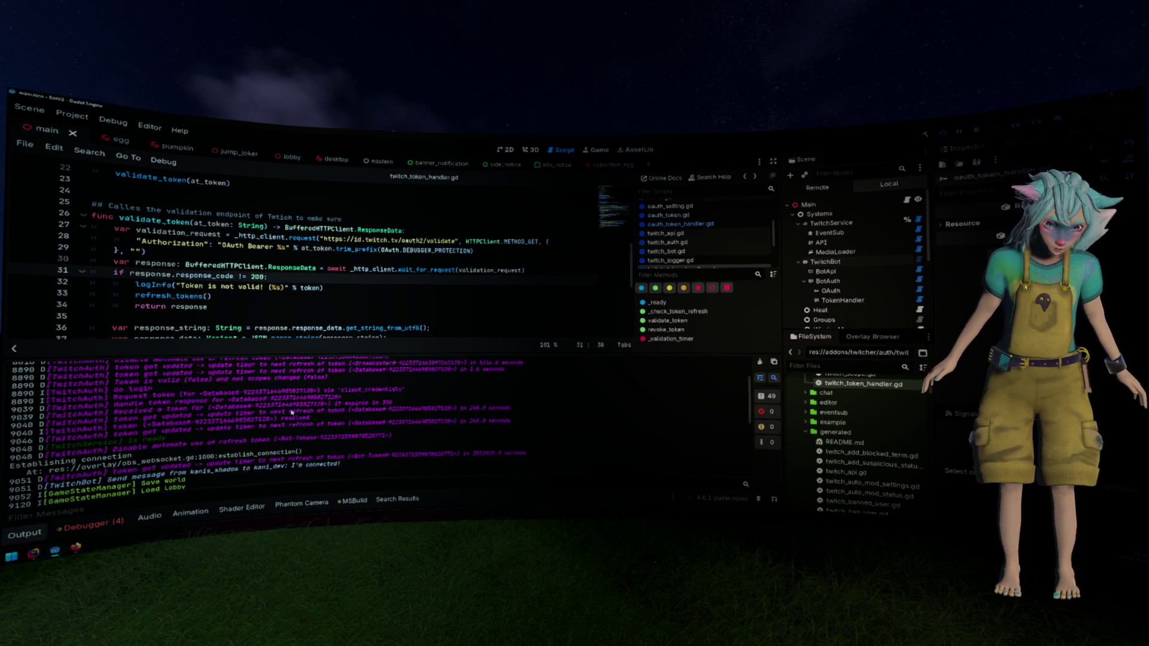
mouse_move(172, 416)
mouse_down()
mouse_move(287, 433)
mouse_move(340, 411)
mouse_move(427, 410)
mouse_up()
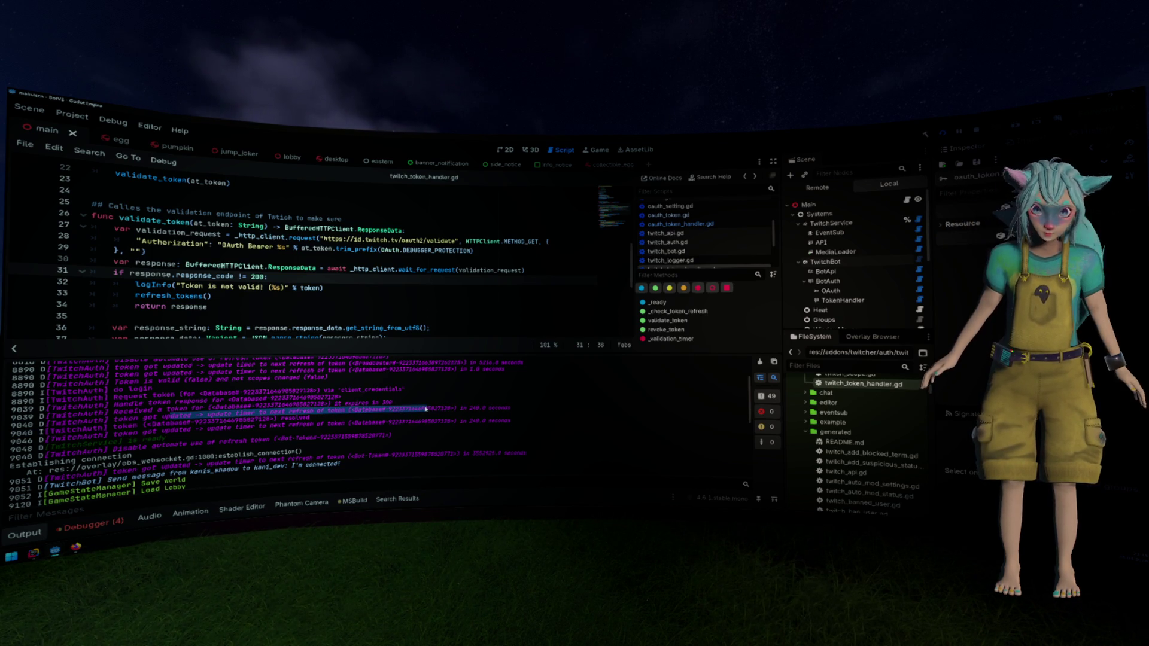
drag(228, 421, 311, 419)
click(299, 419)
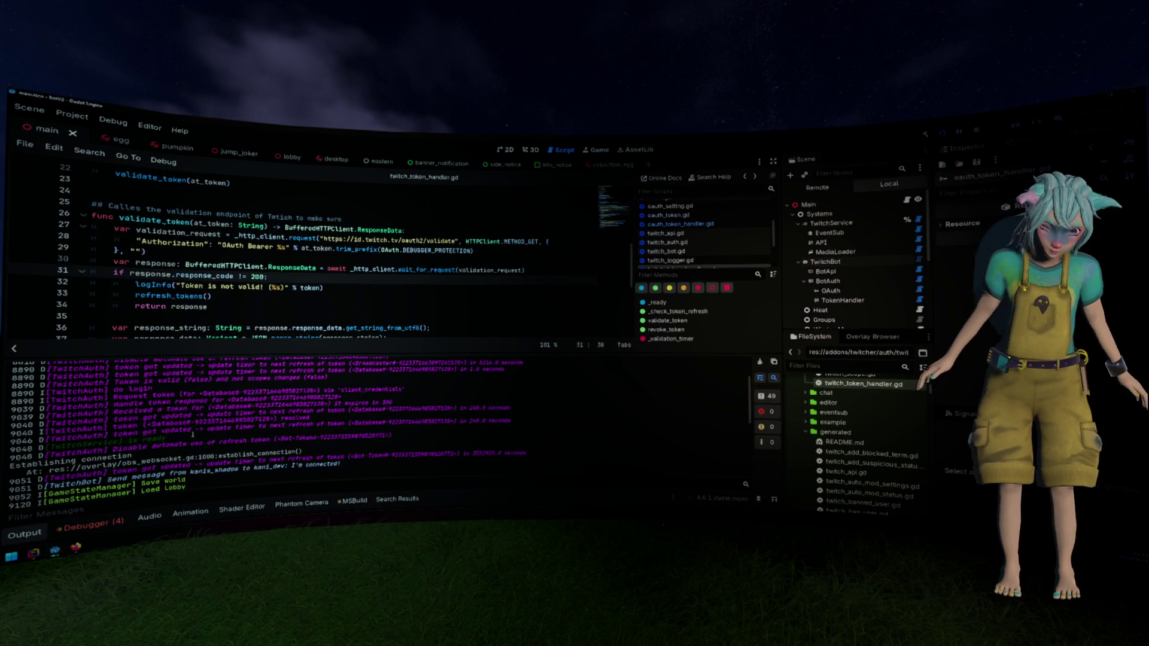
drag(59, 448, 349, 423)
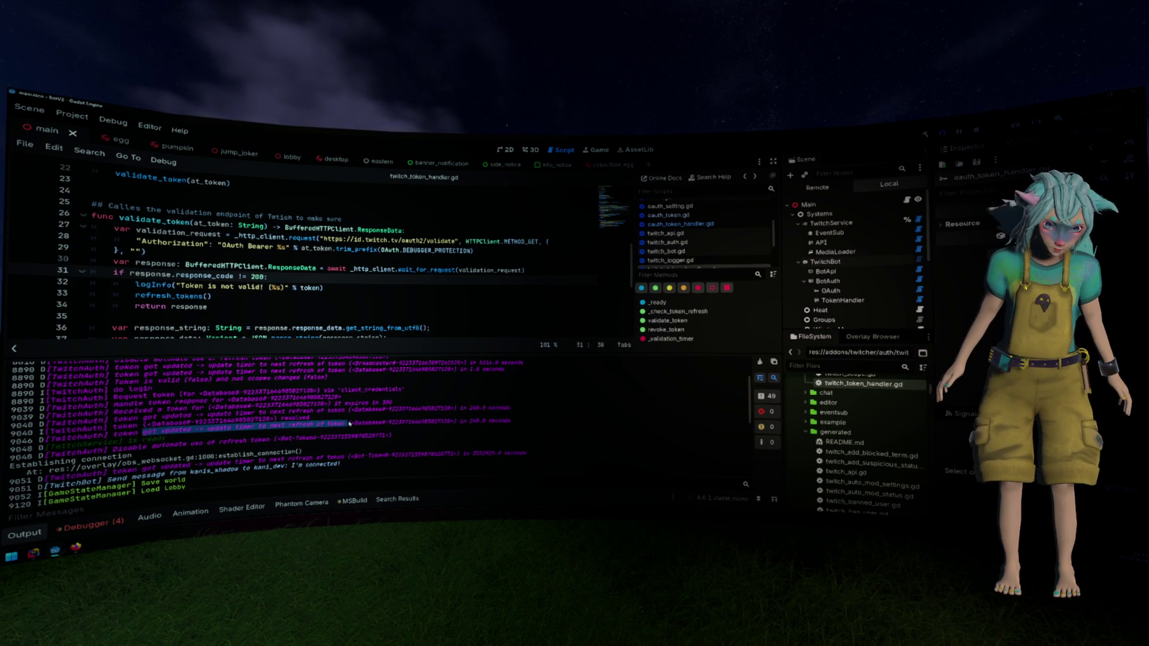
mouse_move(129, 446)
mouse_down()
mouse_move(141, 448)
mouse_move(48, 458)
mouse_move(396, 437)
mouse_move(109, 456)
mouse_up()
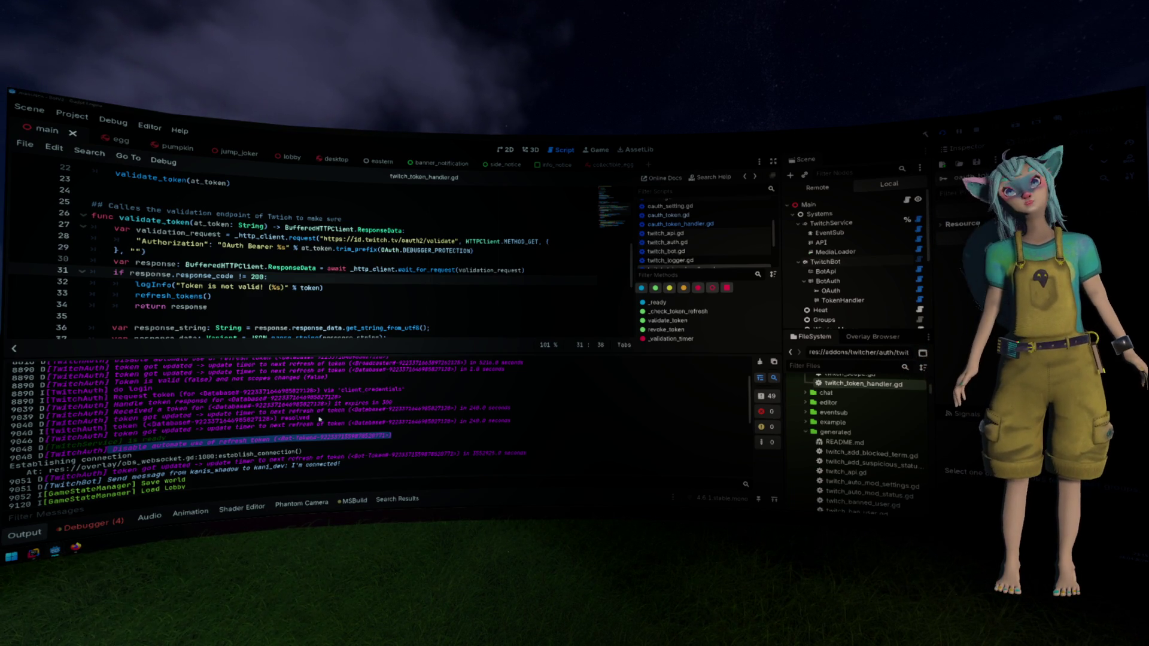
key(alt+Tab)
click(406, 383)
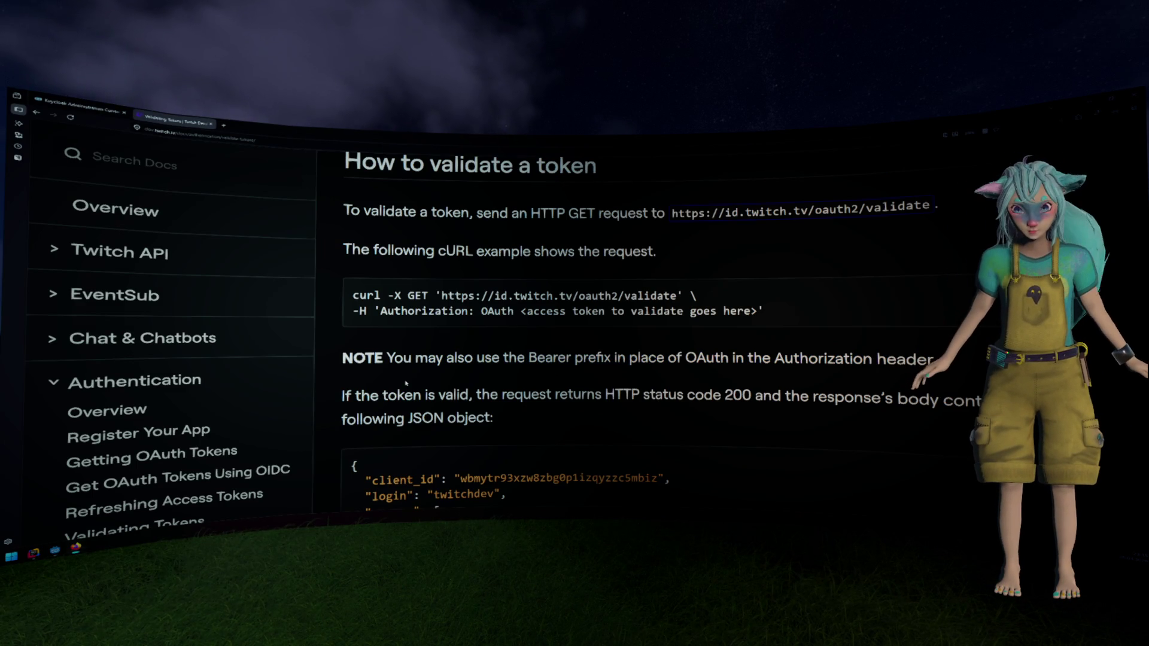
key(alt+Tab)
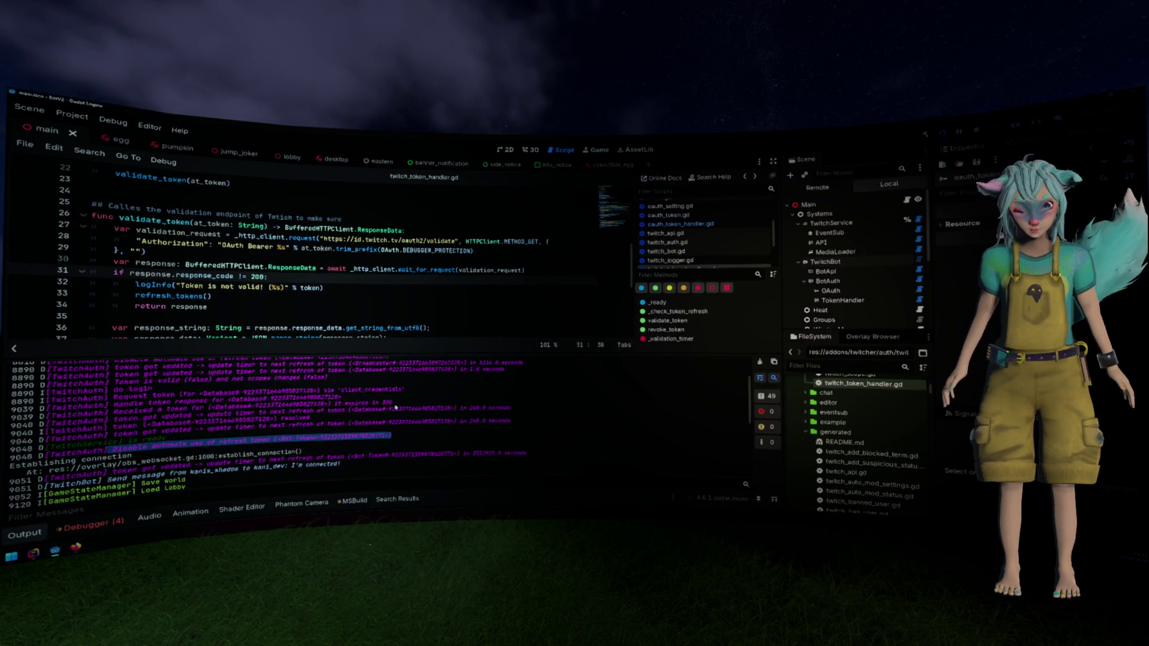
scroll(395, 407, up, 2)
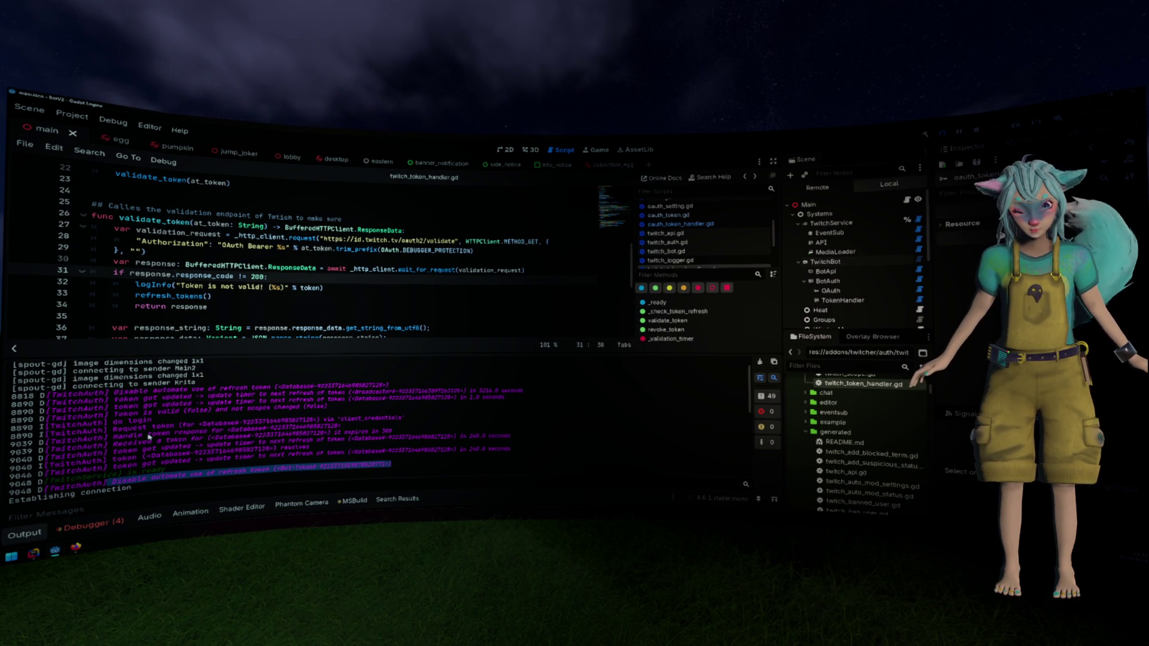
click(149, 438)
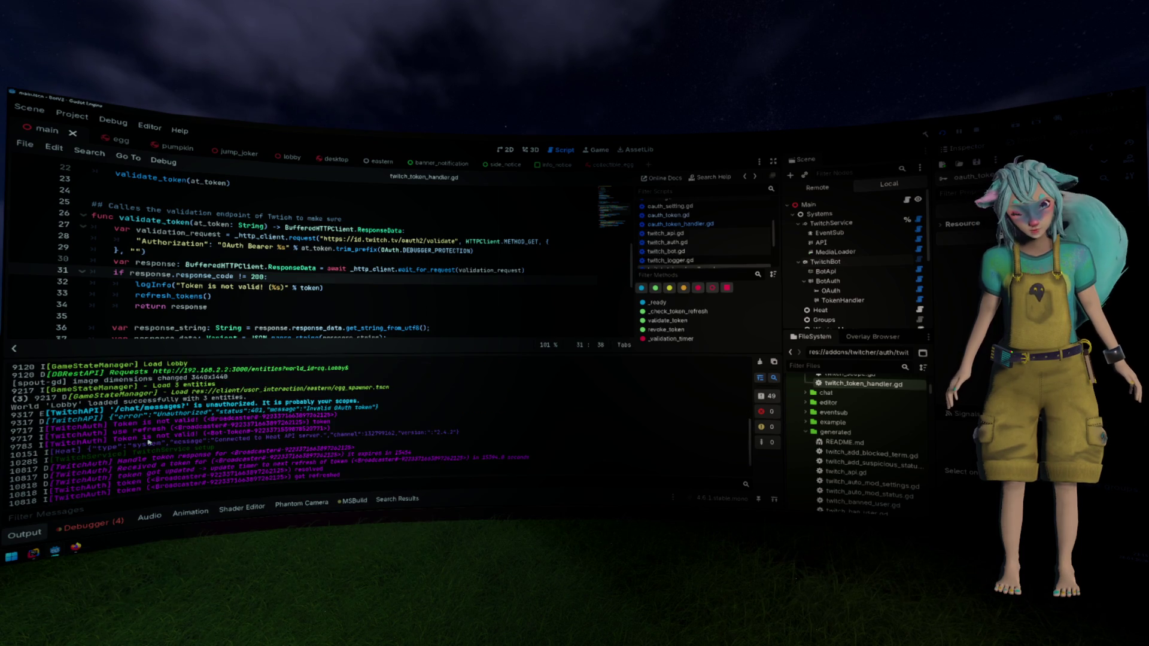
drag(113, 423, 339, 414)
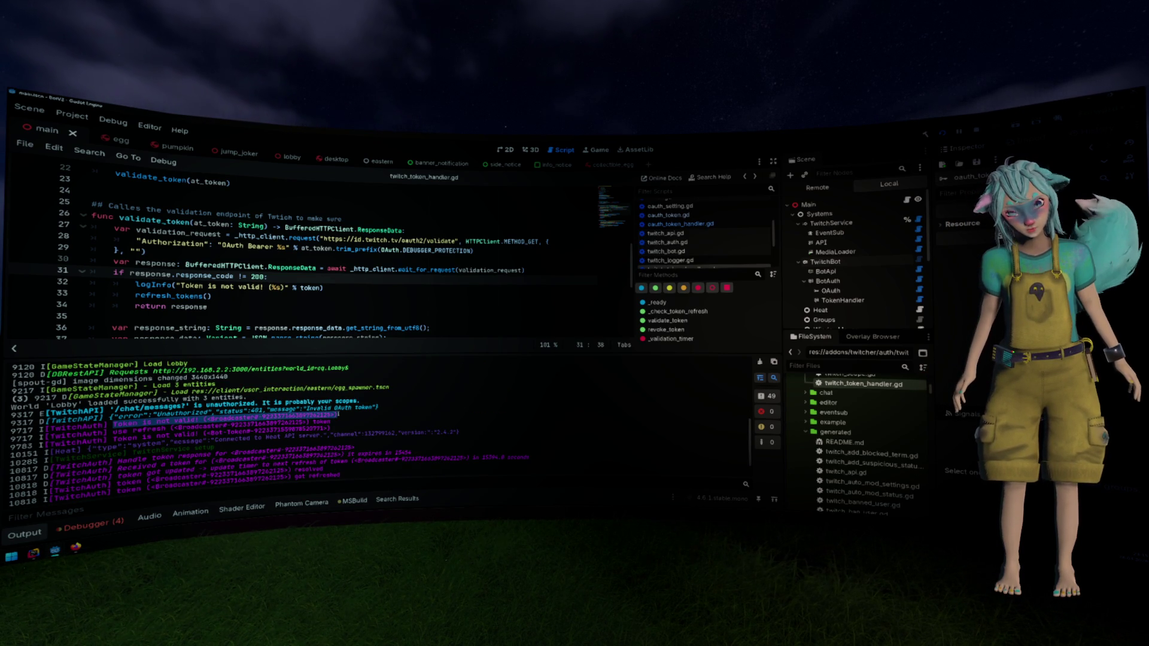
scroll(333, 419, up, 3)
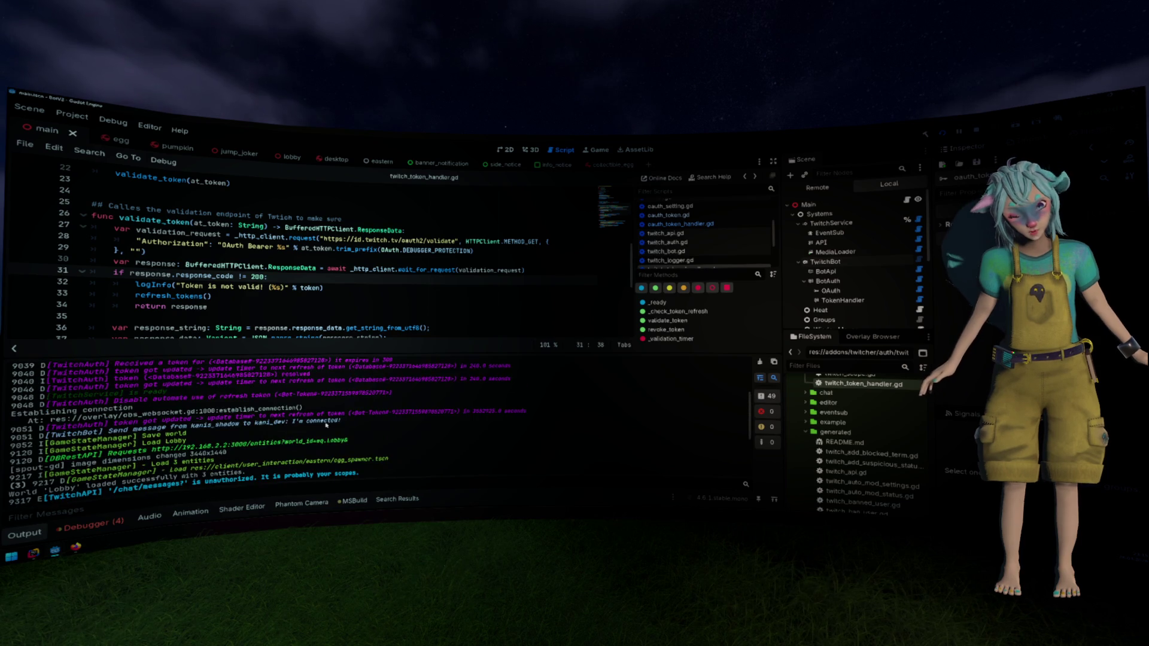
scroll(317, 423, up, 2)
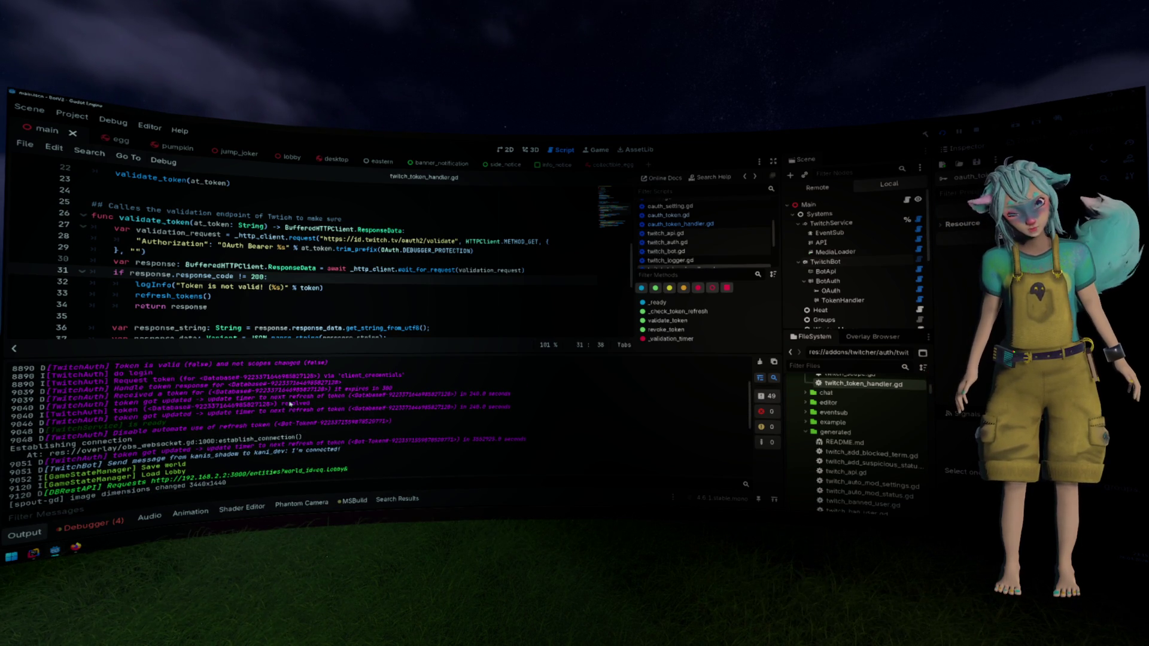
scroll(291, 404, up, 3)
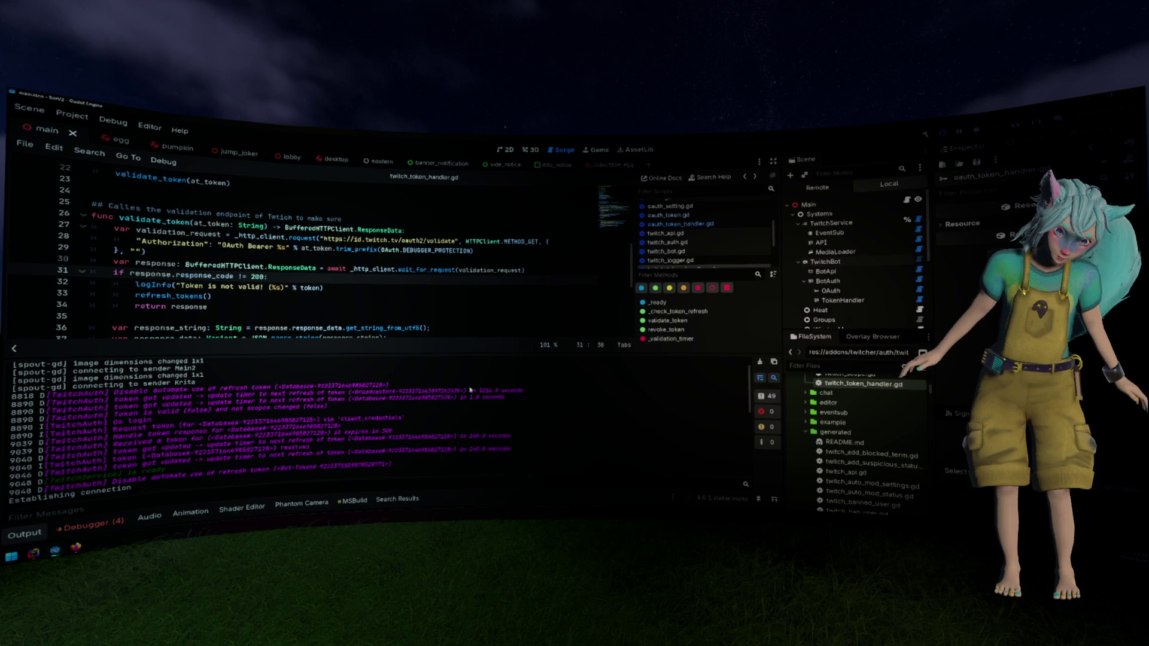
drag(272, 396, 526, 390)
scroll(515, 393, up, 1)
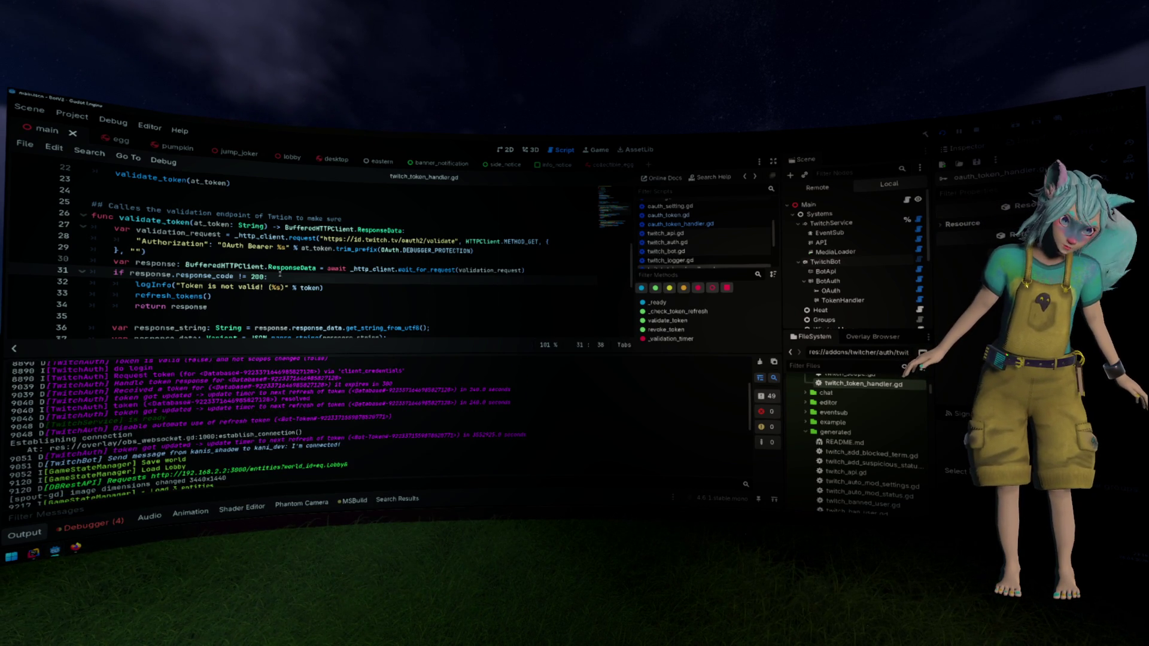
Delete 'Bearer' so line 28's header is back to "OAuth %s", then bring up the validation docs
double_click(268, 246)
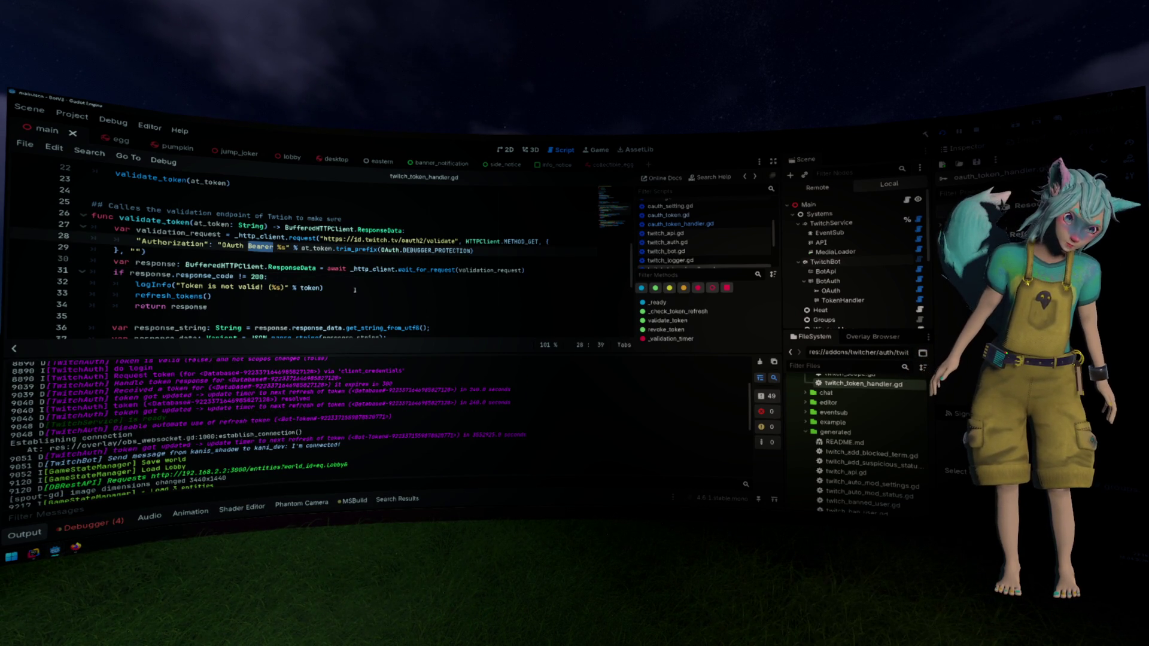
key(BackSpace)
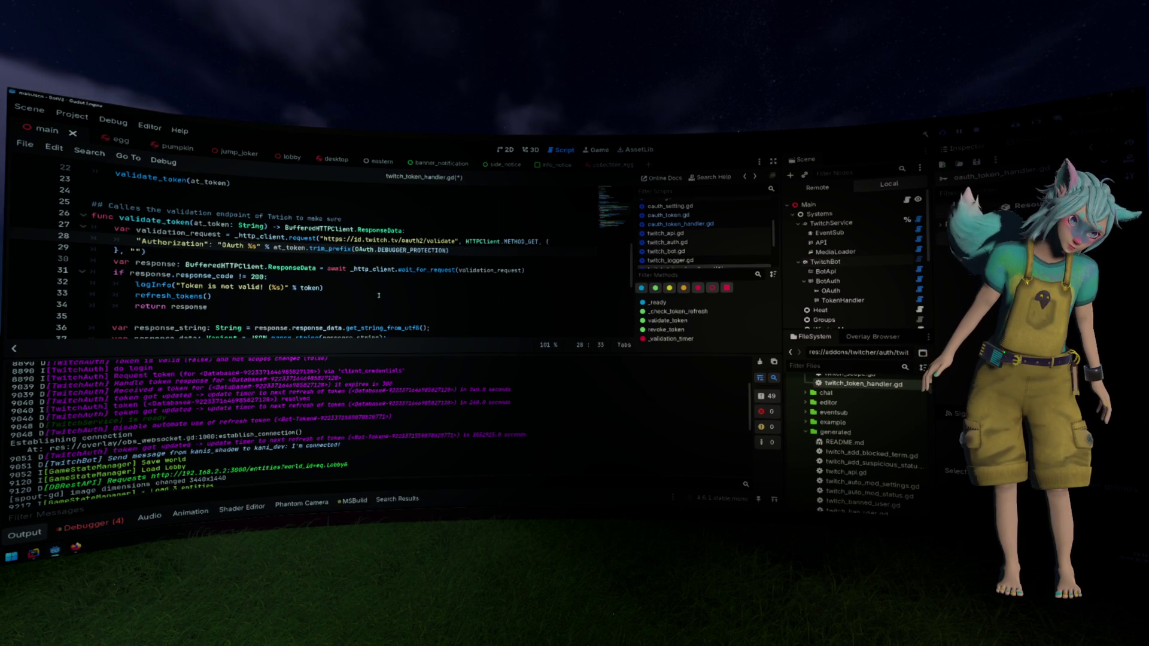
scroll(274, 268, up, 1)
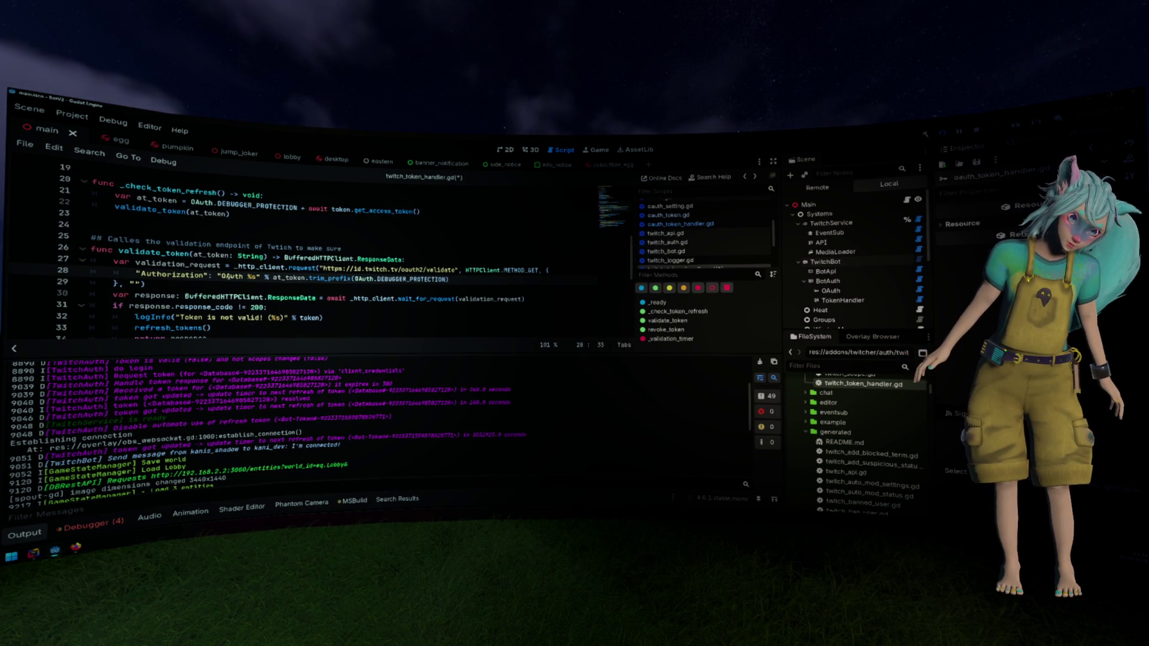
double_click(230, 276)
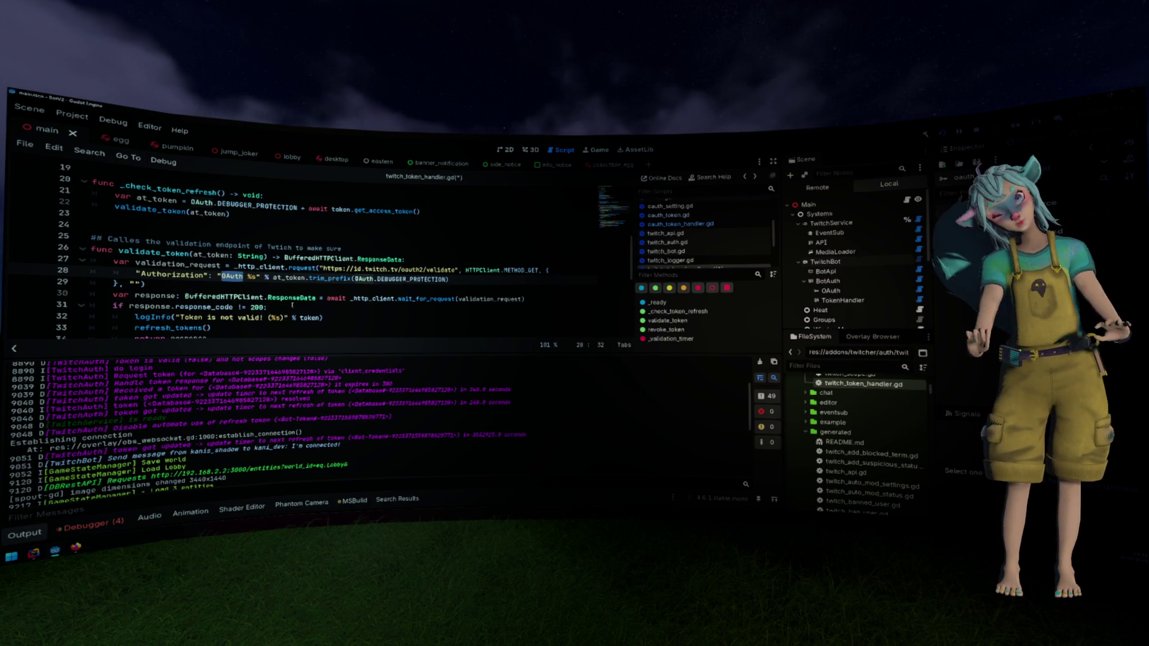
key(alt+Tab)
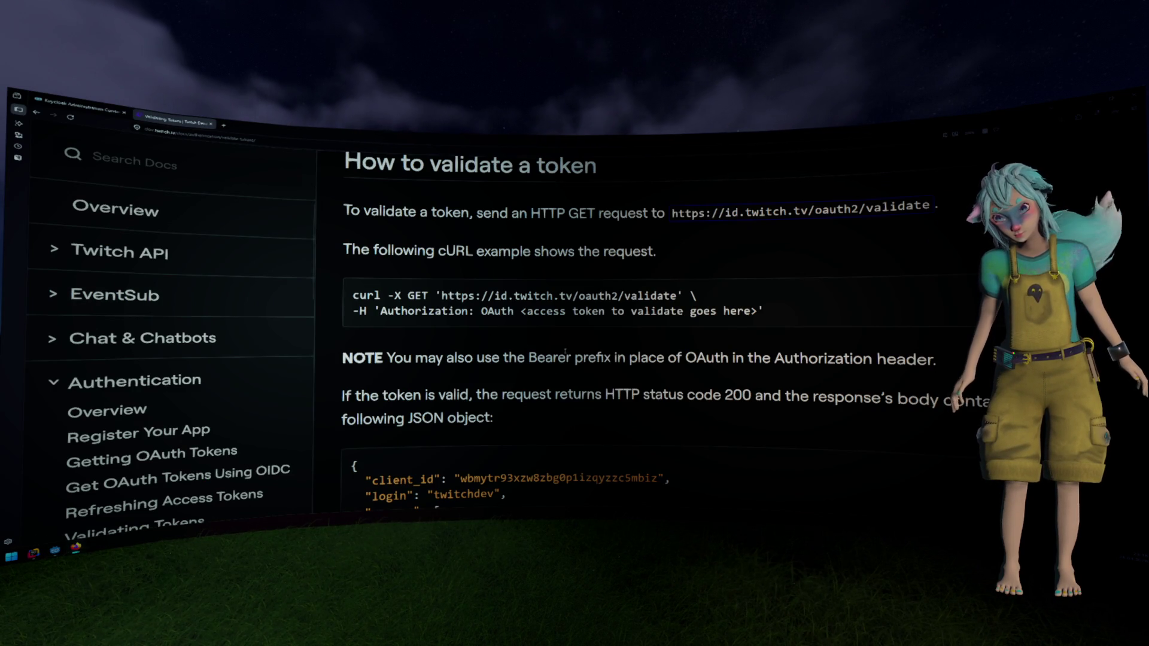
Review the docs' 200 and 401 validate response examples, then return to Godot
scroll(566, 353, down, 2)
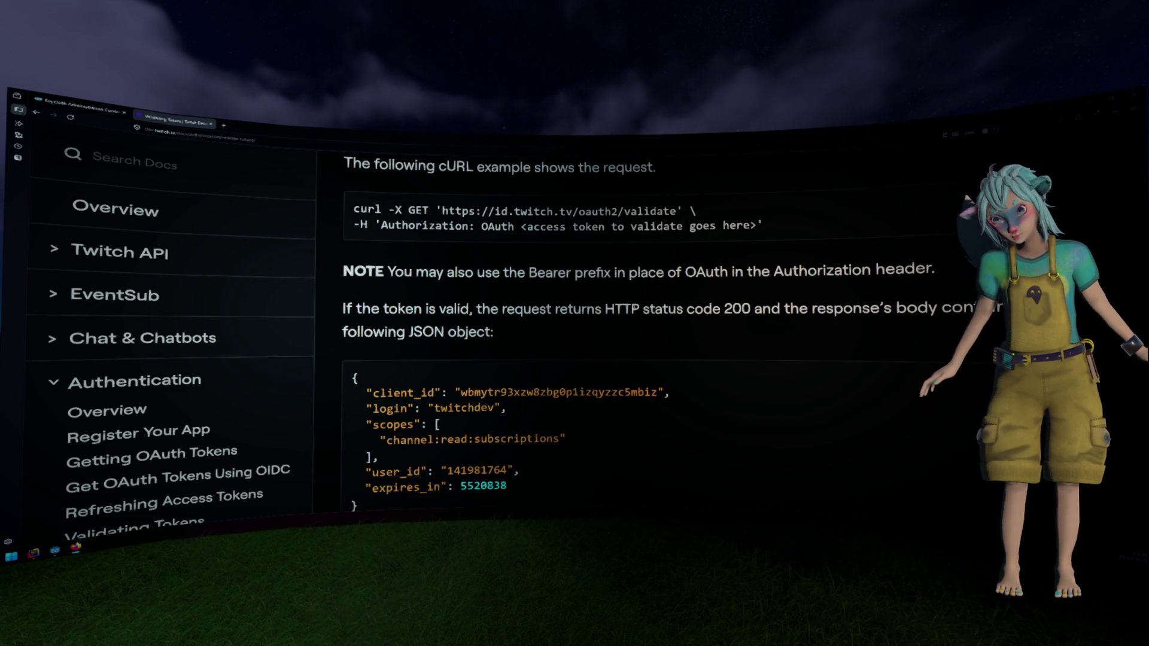
scroll(761, 301, down, 3)
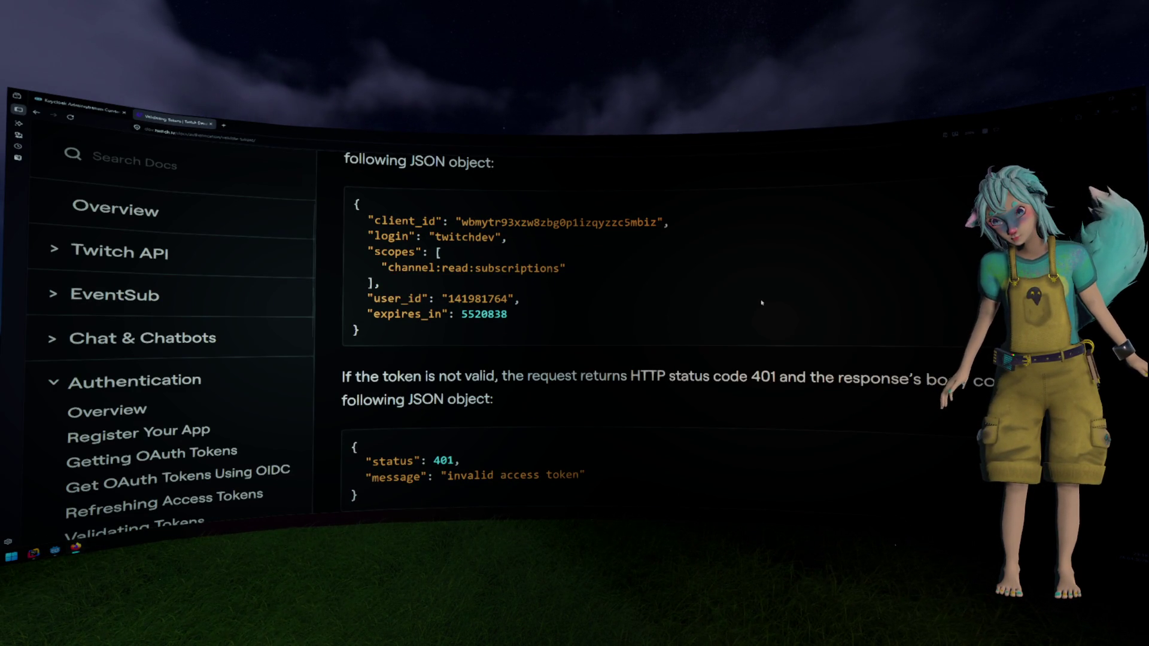
scroll(690, 382, down, 2)
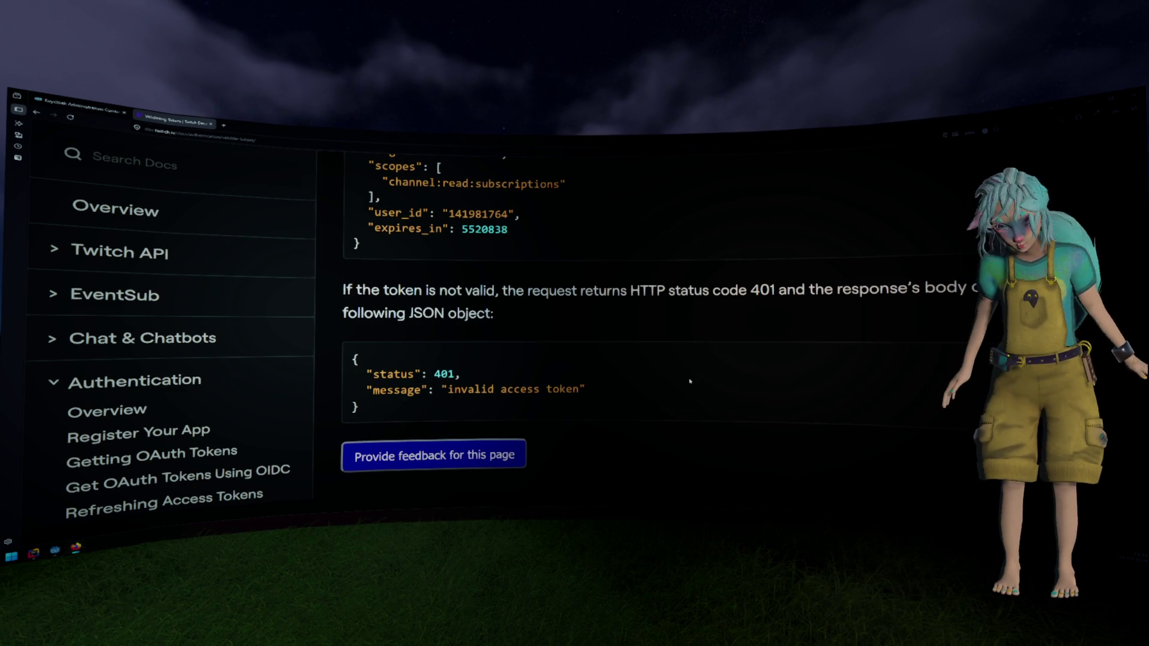
key(alt+Tab)
Append " -> " after (%s) in the "Token is not valid!" log message
scroll(299, 252, down, 2)
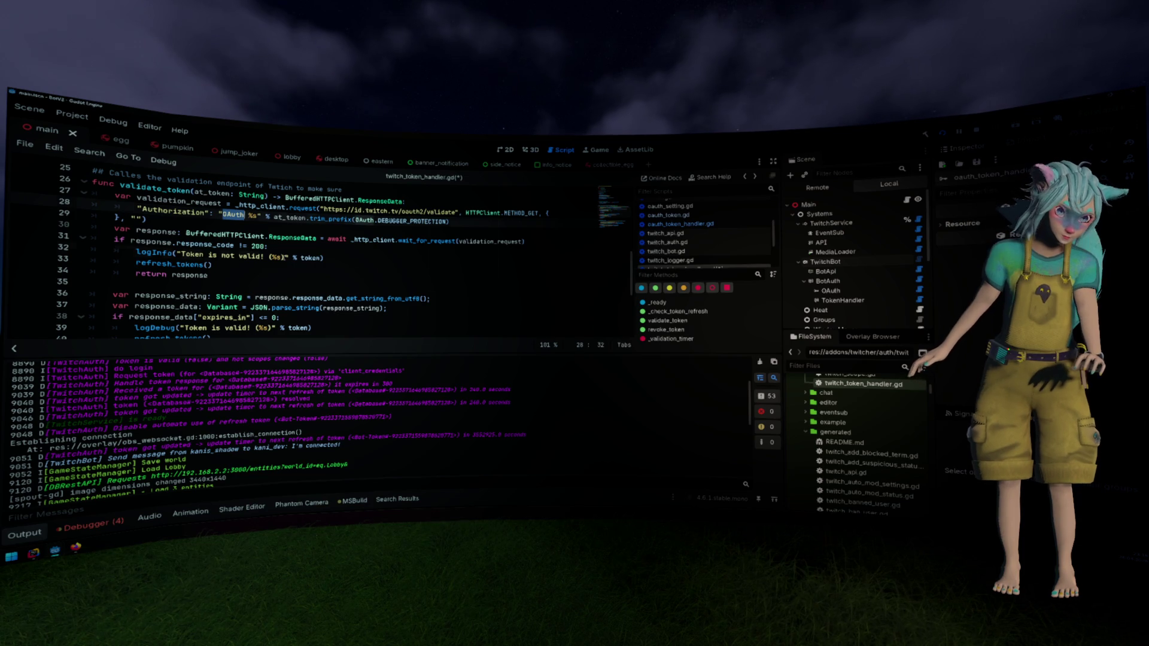
click(287, 258)
text(-> )
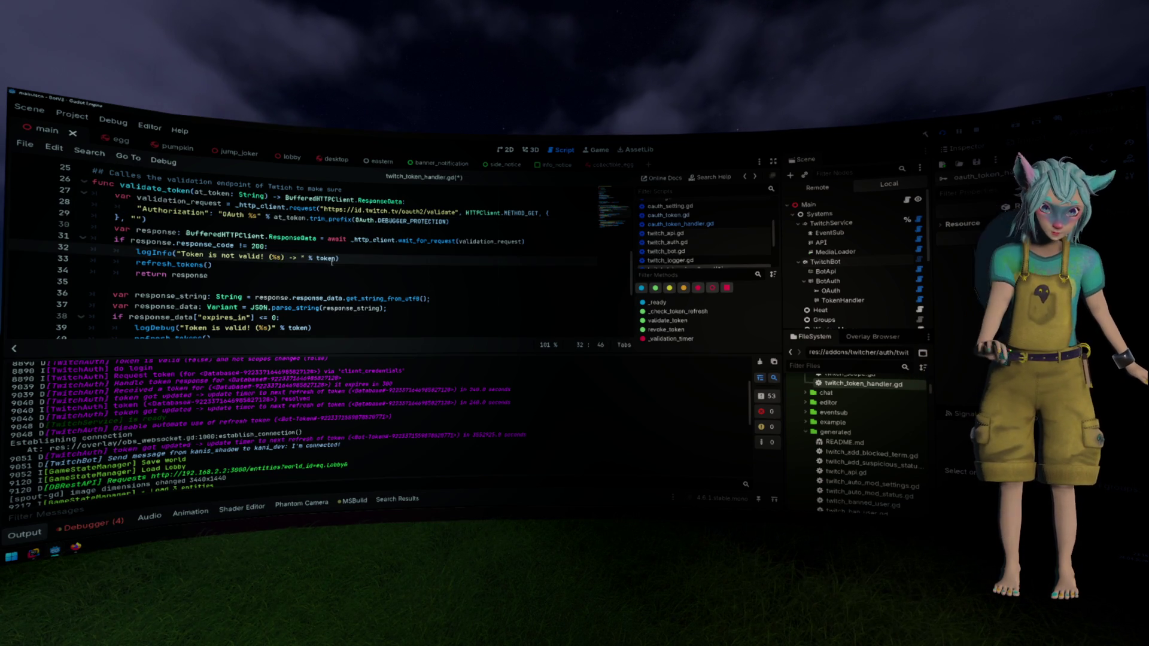
text(%)
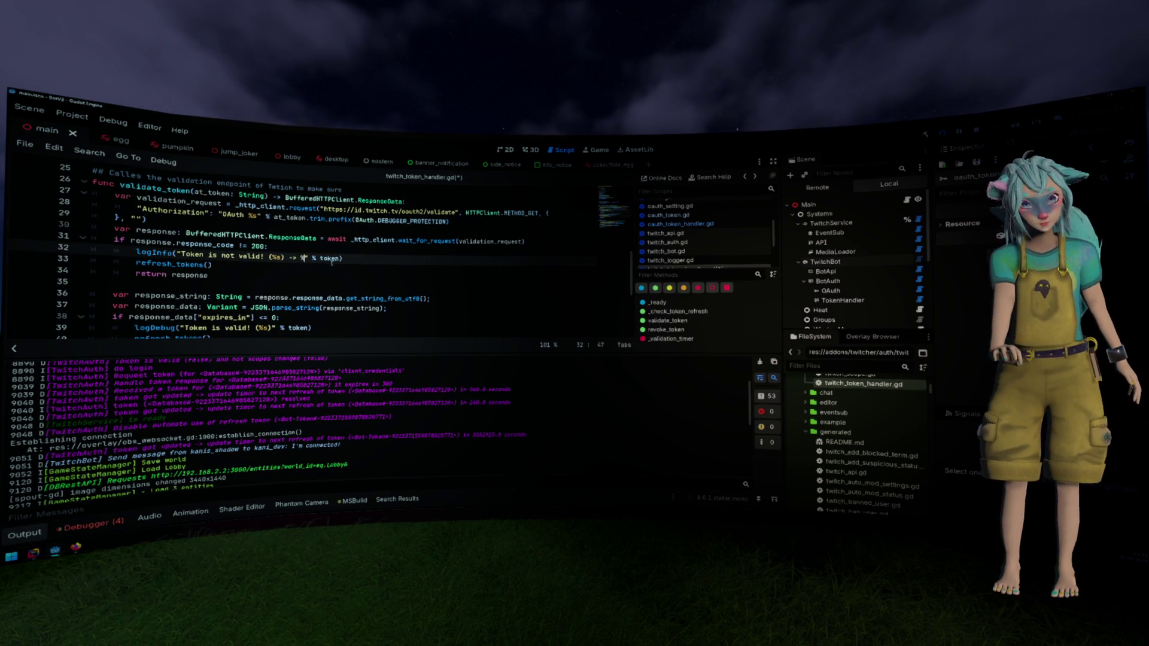
text(s)
Change the log arguments to the array [token, response.response_data] using autocomplete
click(333, 259)
text([)
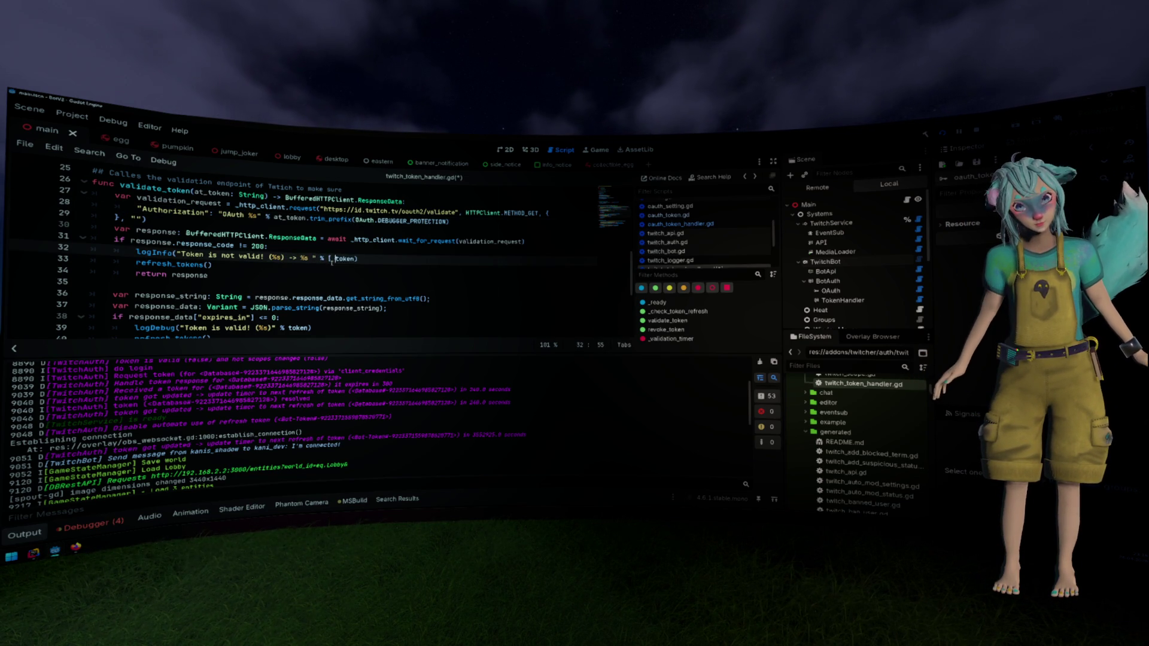
key(Right)
key(Right)
key(Right)
text(])
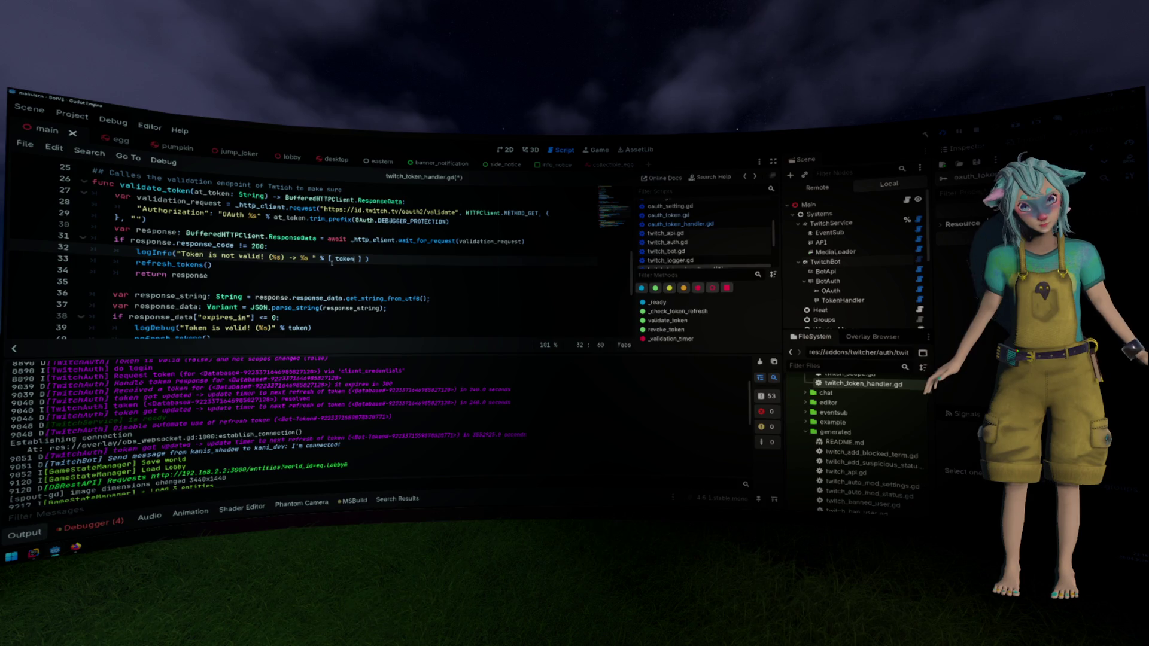
key(alt+Tab)
key(alt+Tab)
text(, )
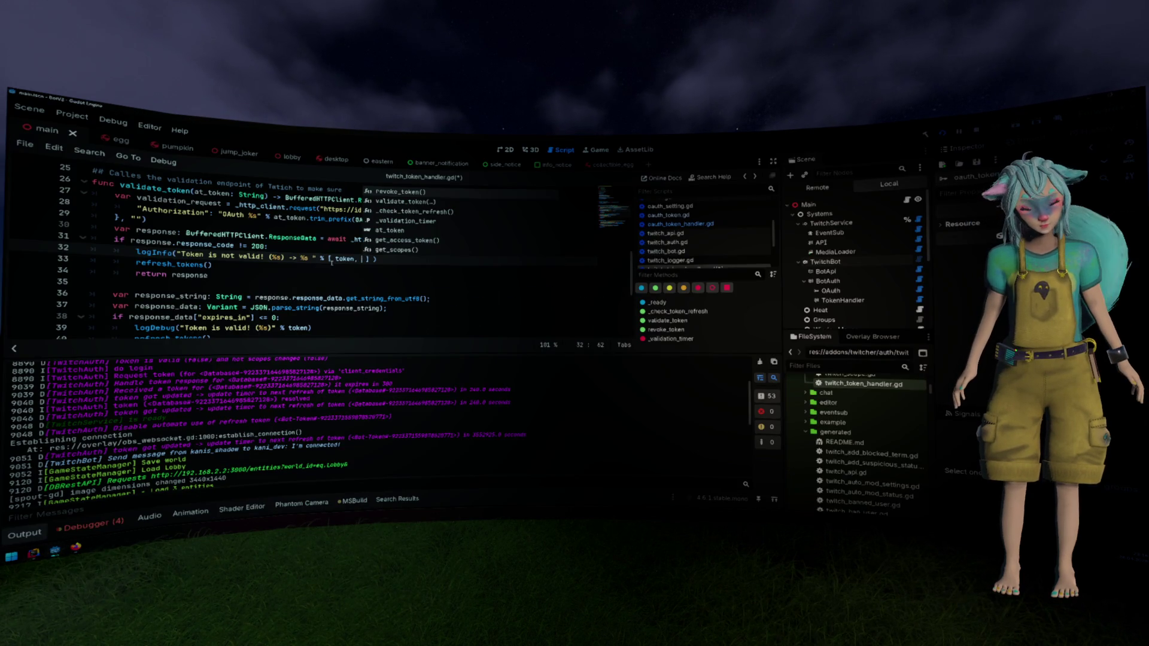
text(response.)
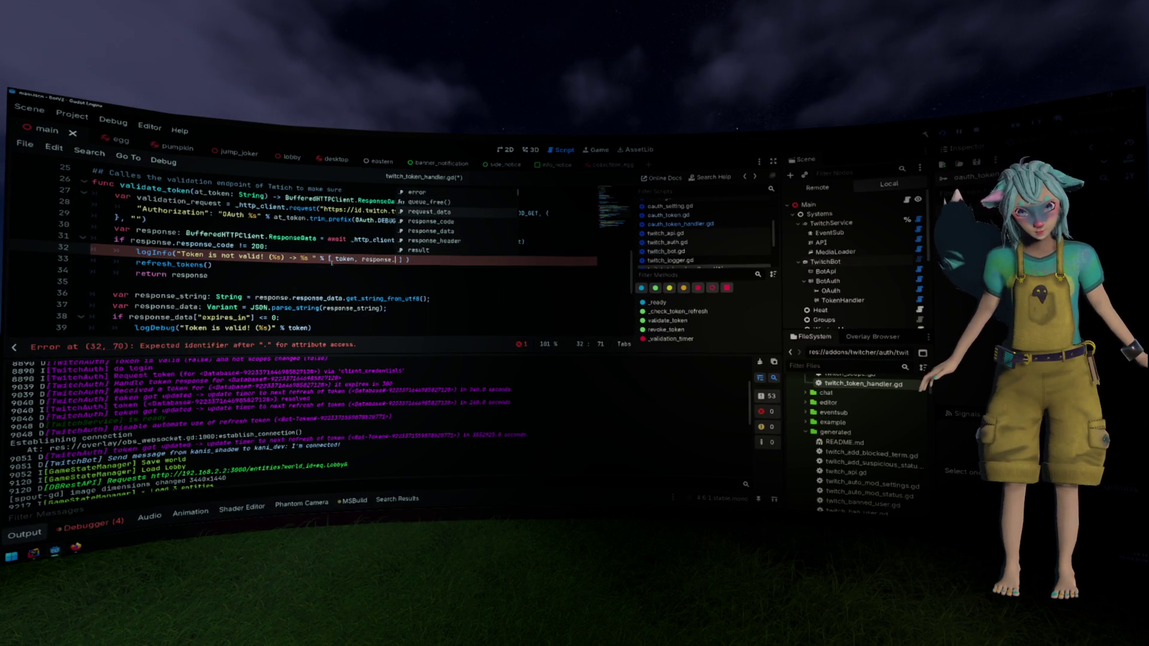
key(Down)
key(Down)
key(Down)
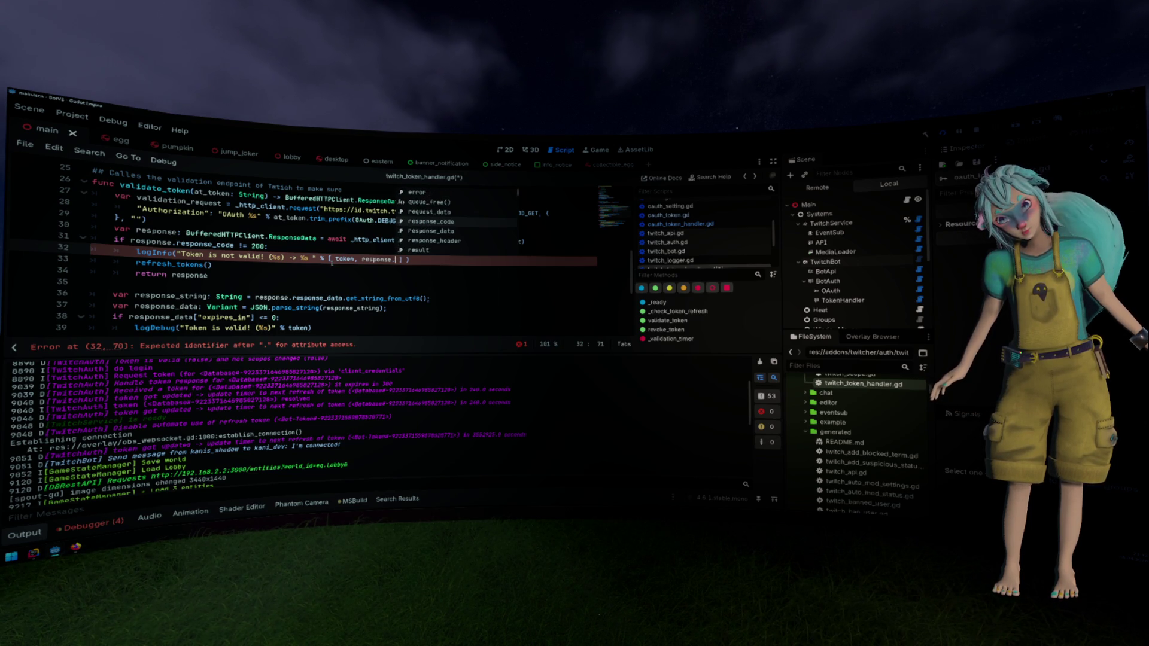
key(Down)
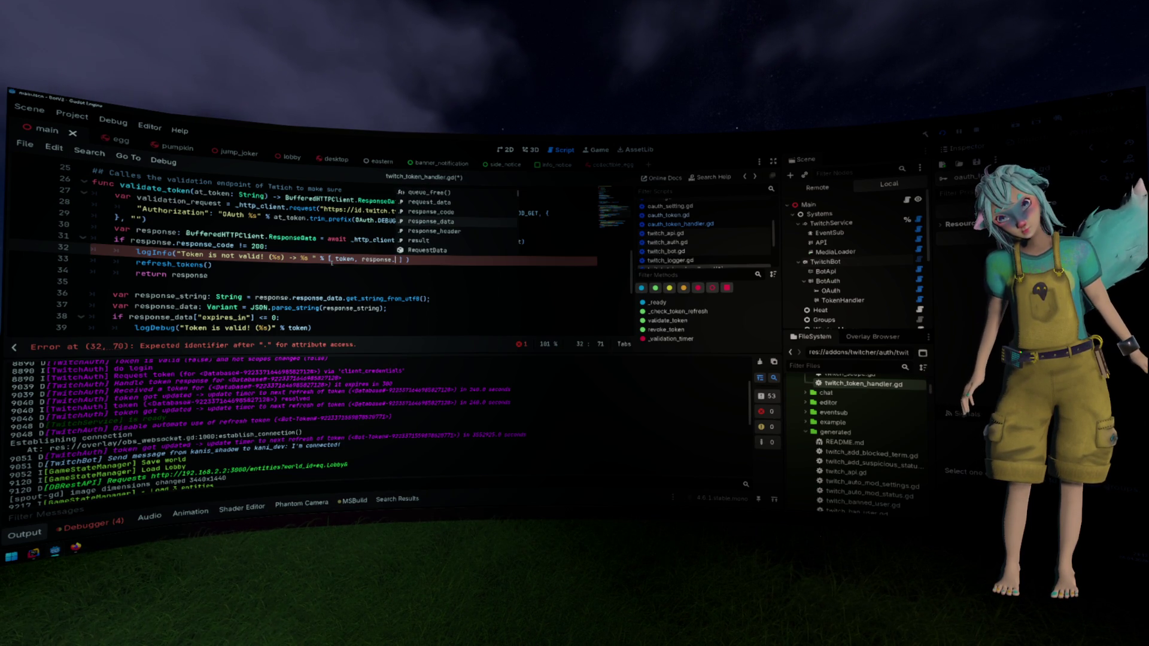
key(Return)
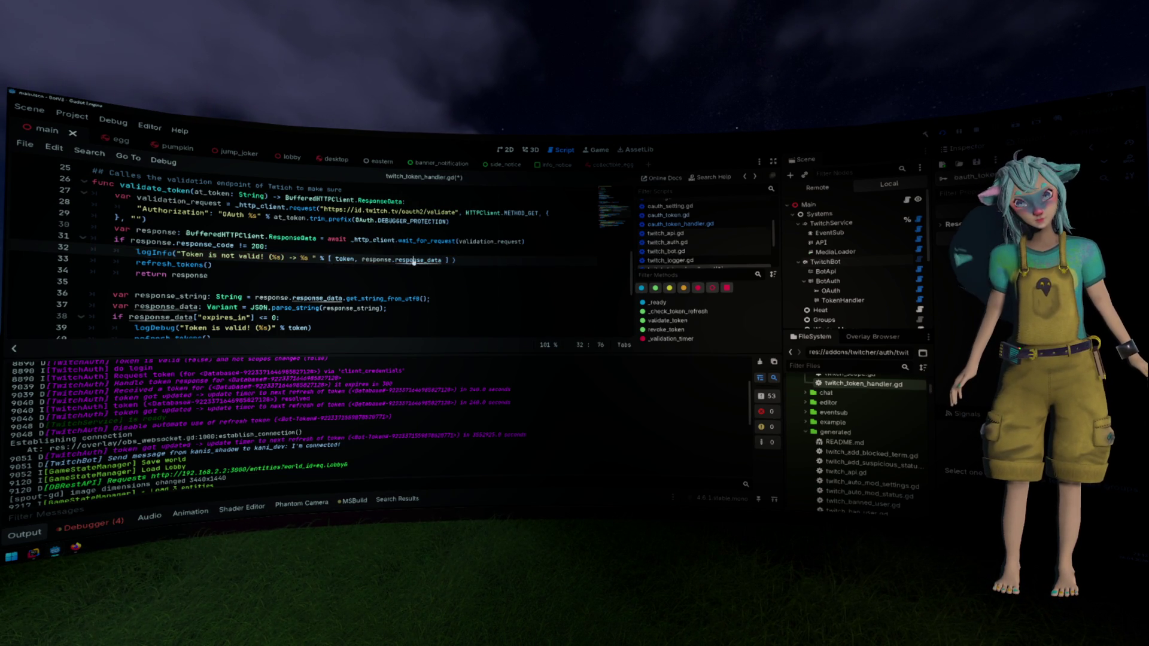
ctrl+click(413, 261)
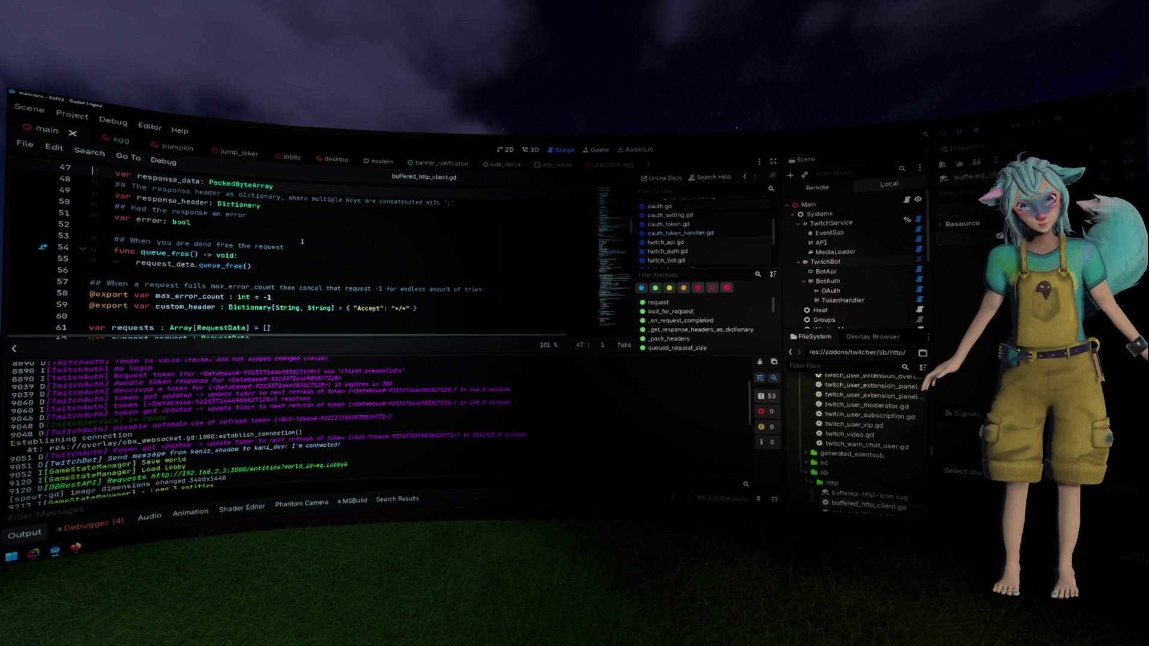
key(alt+Left)
key(alt+Left)
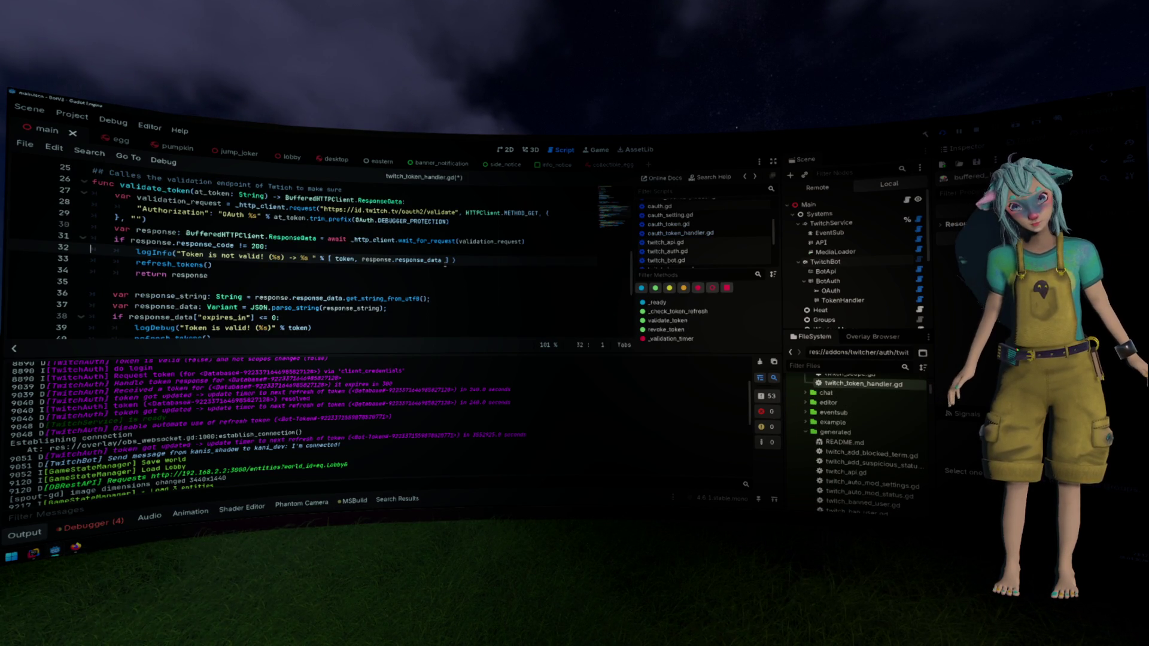
Convert response_data with get_string_from_utf8() and save the script
click(446, 260)
text(.to)
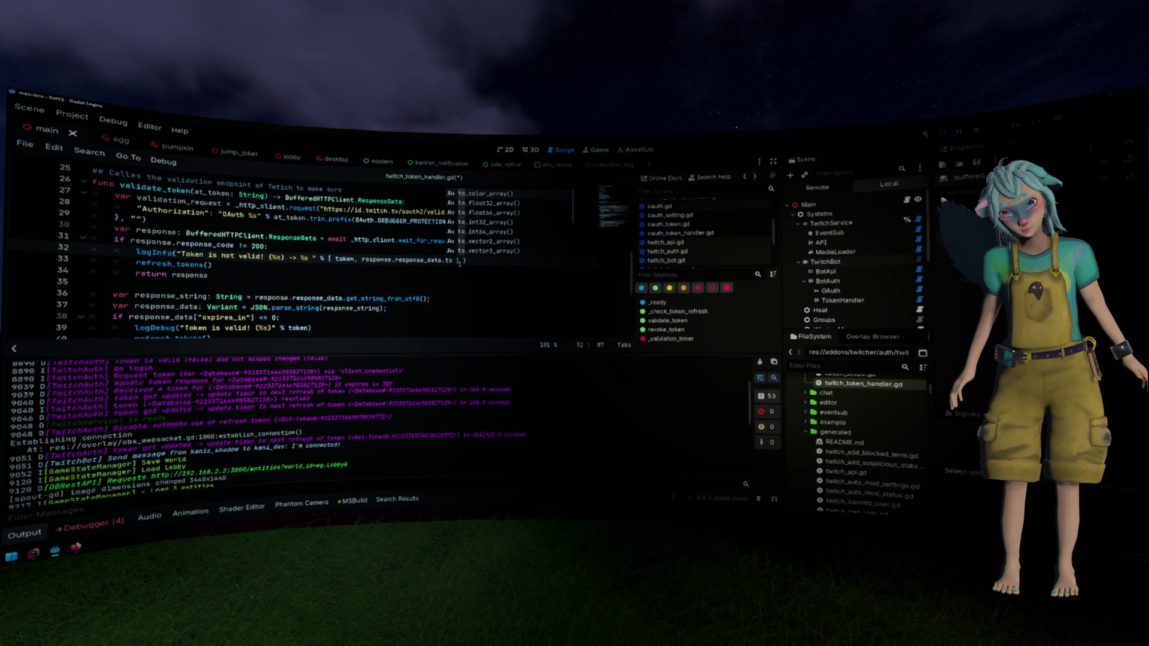
key(Down)
key(Down)
key(Down)
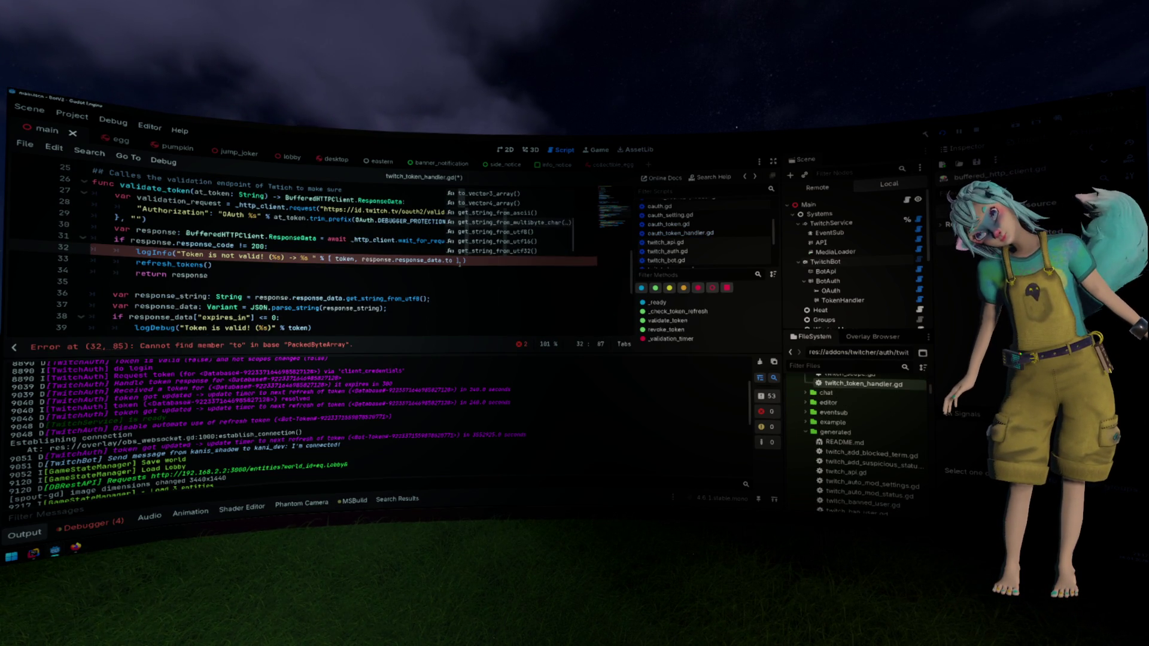
key(Return)
key(Up)
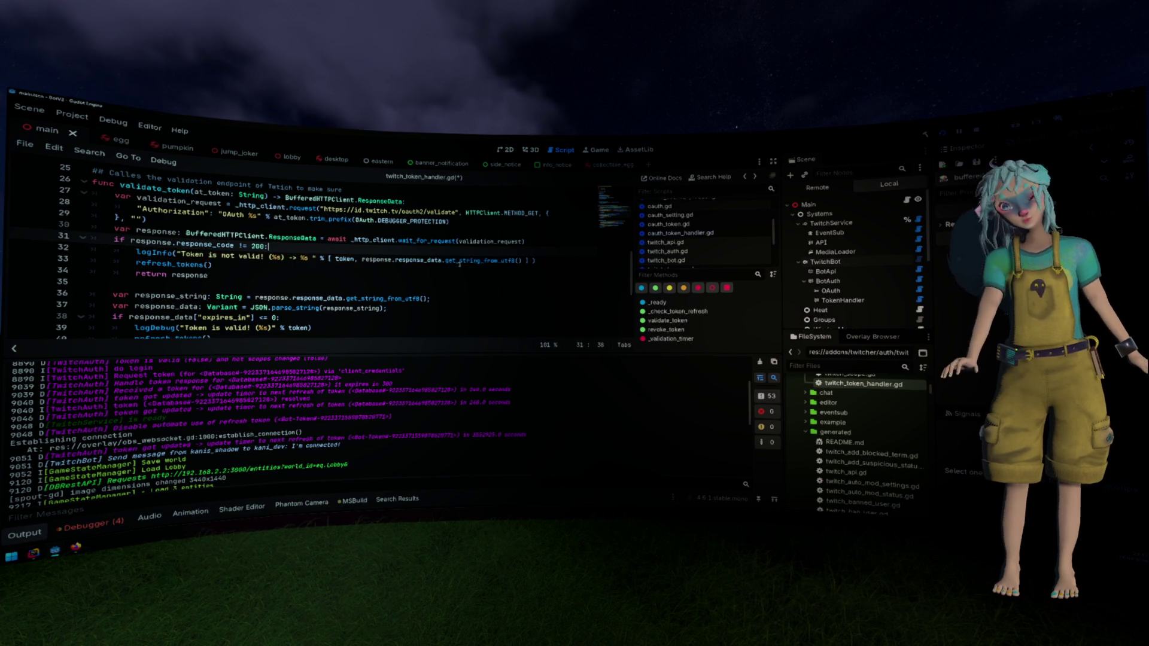
key(ctrl+s)
key(Down)
key(Down)
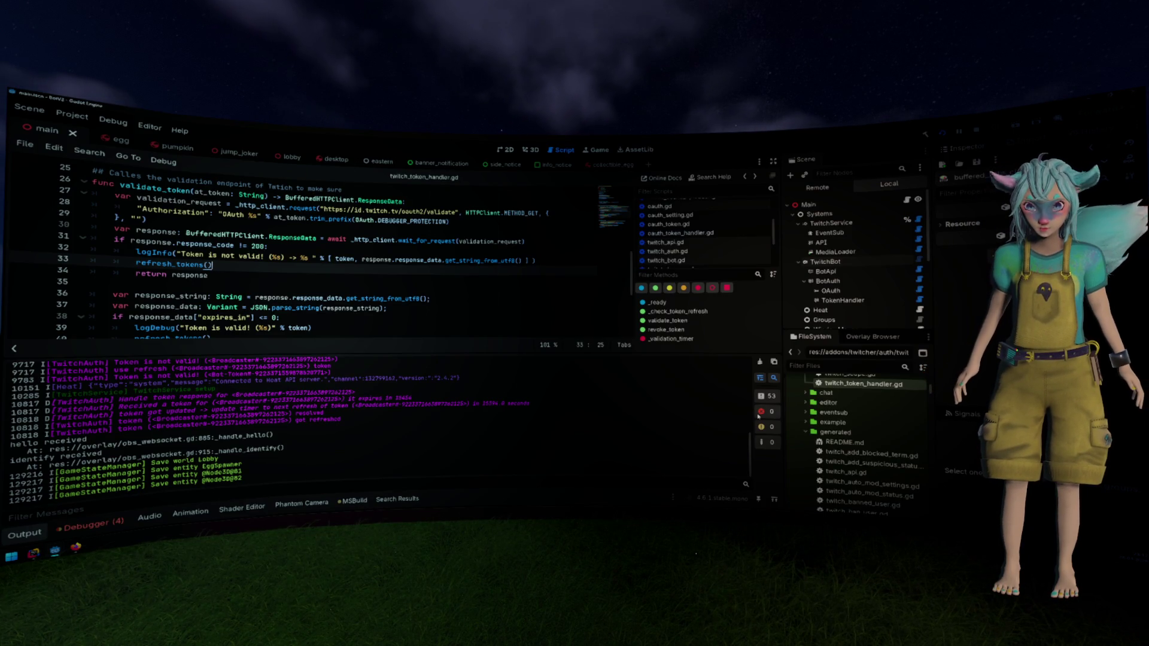
click(178, 129)
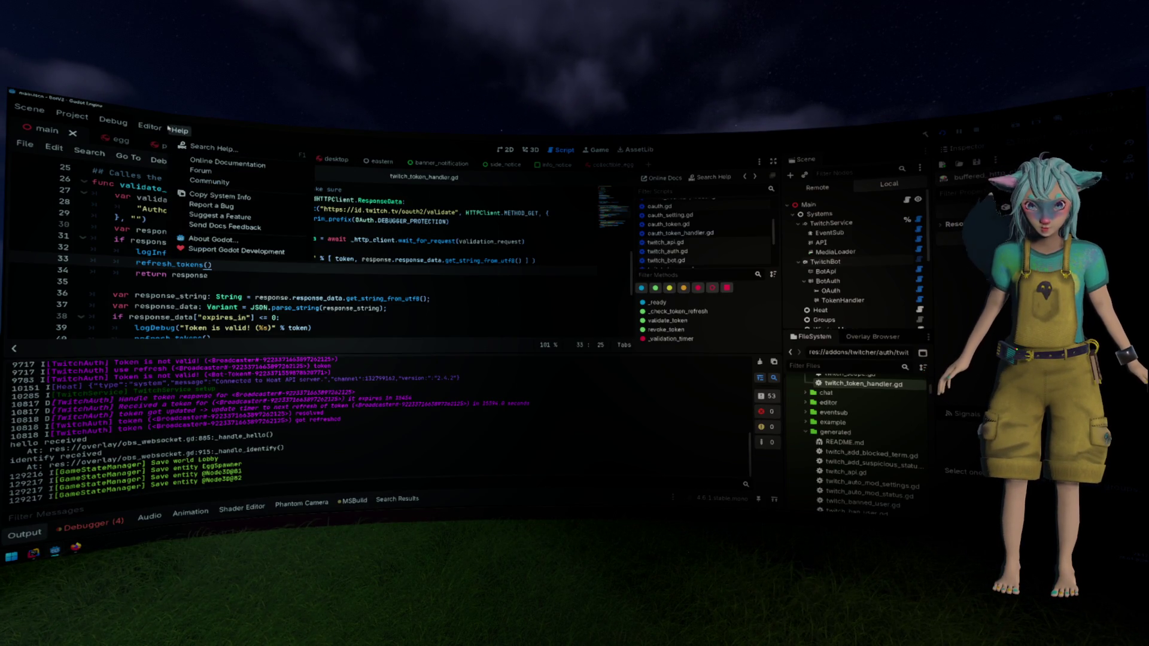
key(Escape)
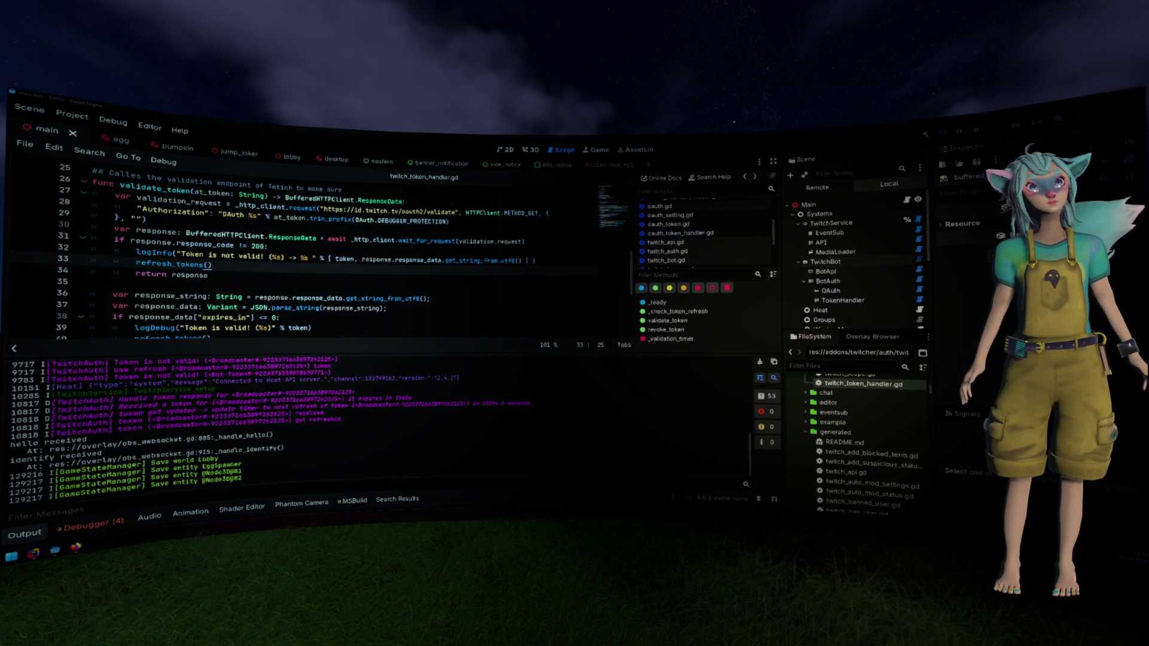
Inspect the BotApi node, then the TwitchService node with its Scopes expanded in the Inspector
click(864, 275)
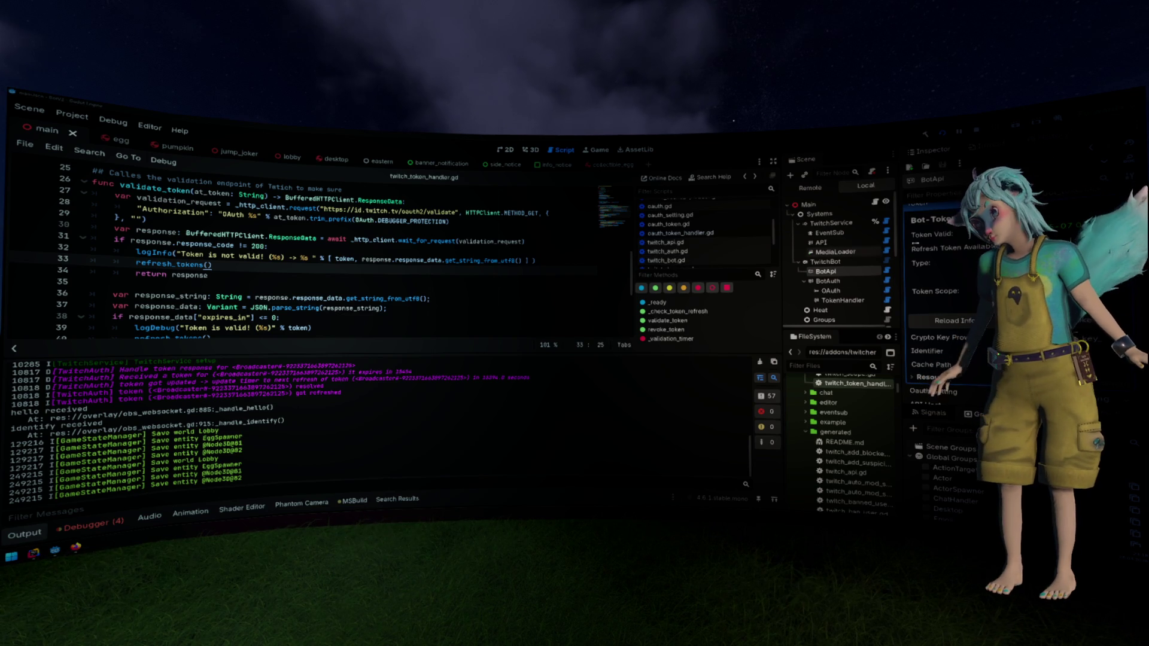
scroll(945, 276, up, 1)
drag(898, 252, 930, 252)
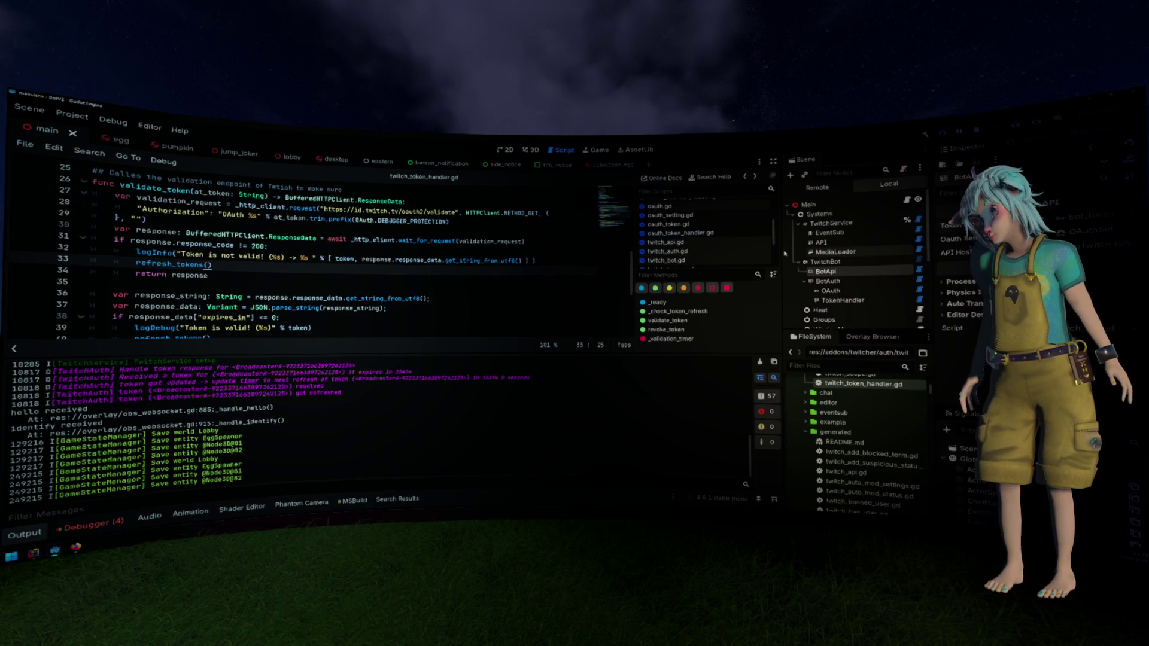
click(857, 224)
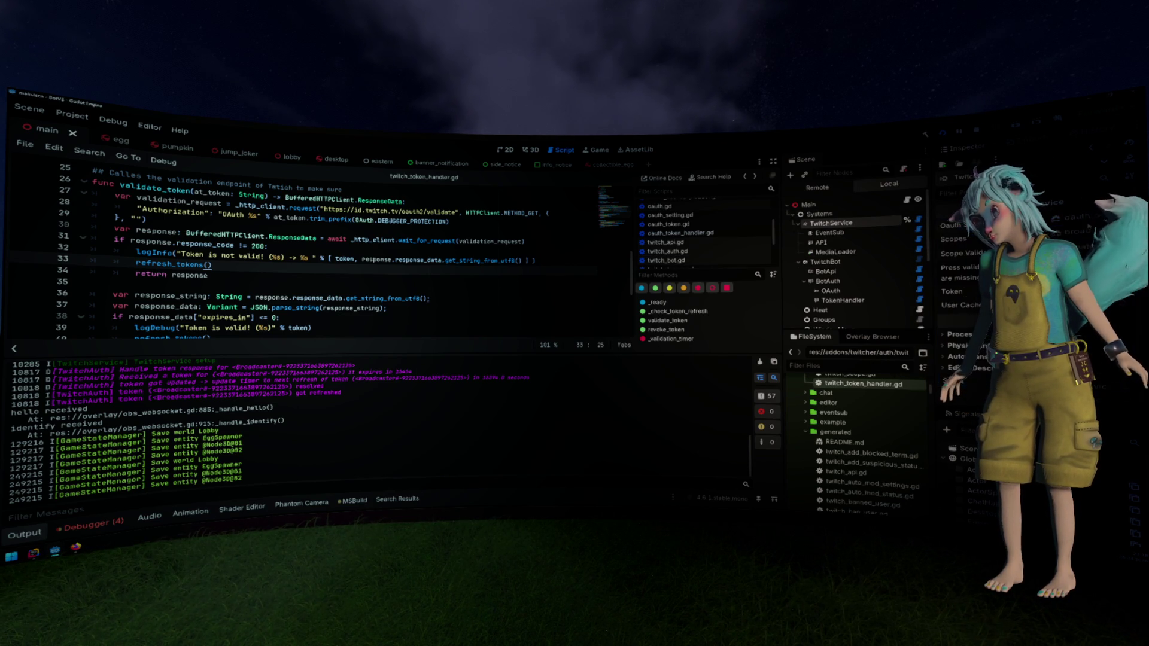
click(953, 239)
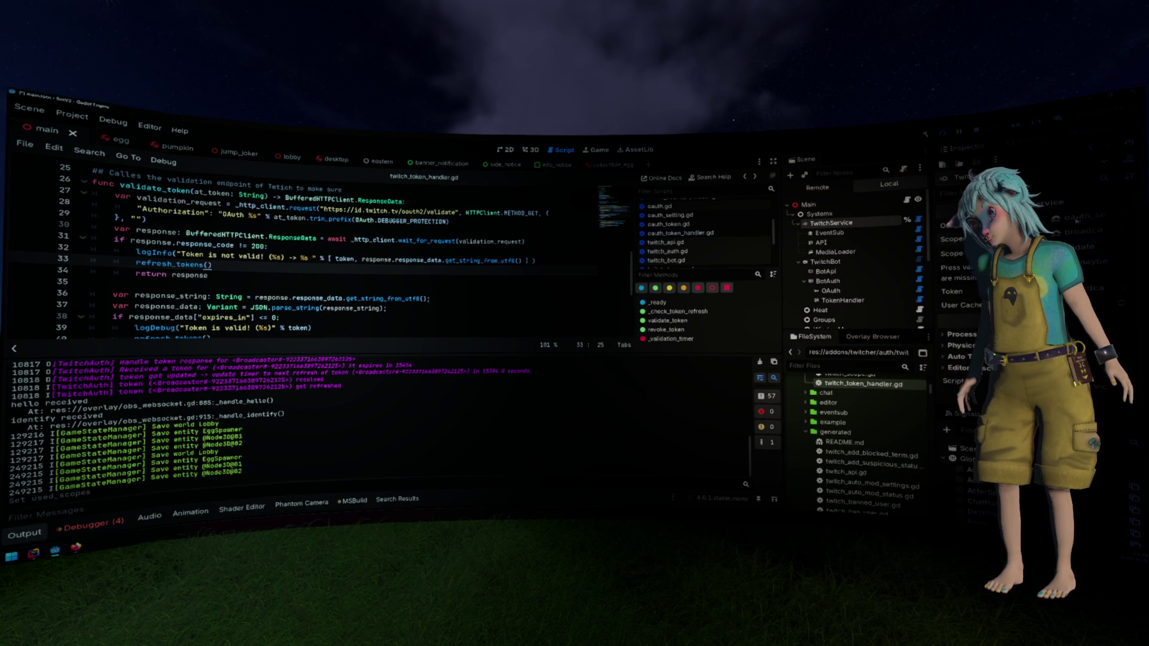
drag(929, 269, 860, 269)
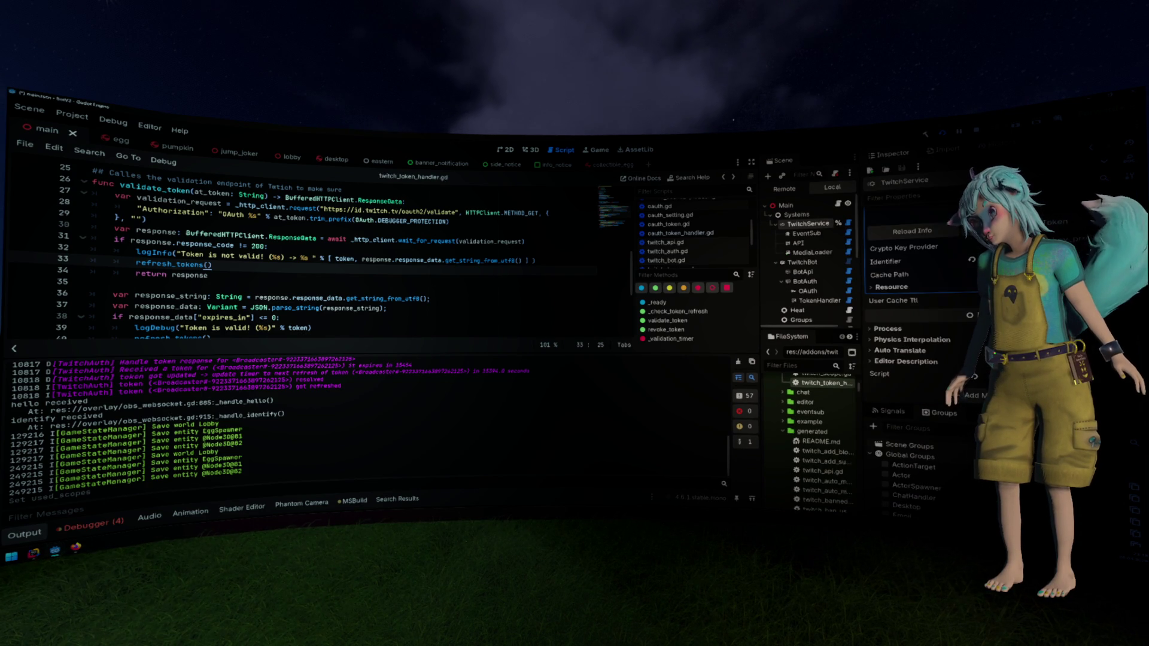
scroll(915, 299, up, 1)
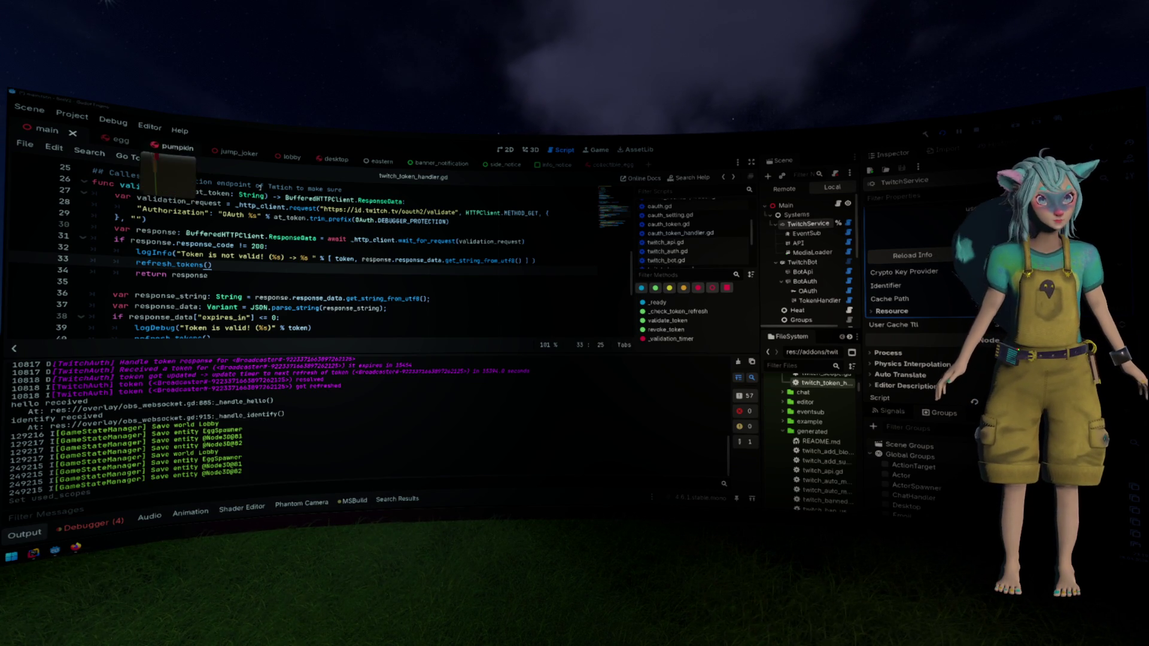
Go to the _http_client request line and hide then reshow the Output log
click(377, 241)
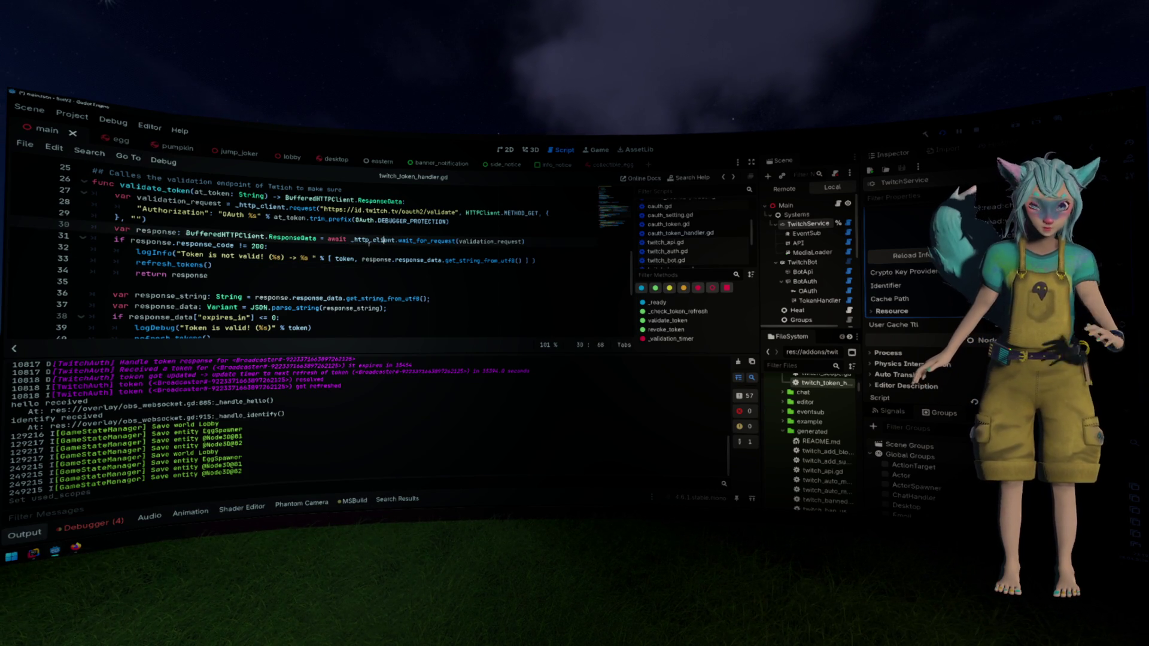
click(38, 535)
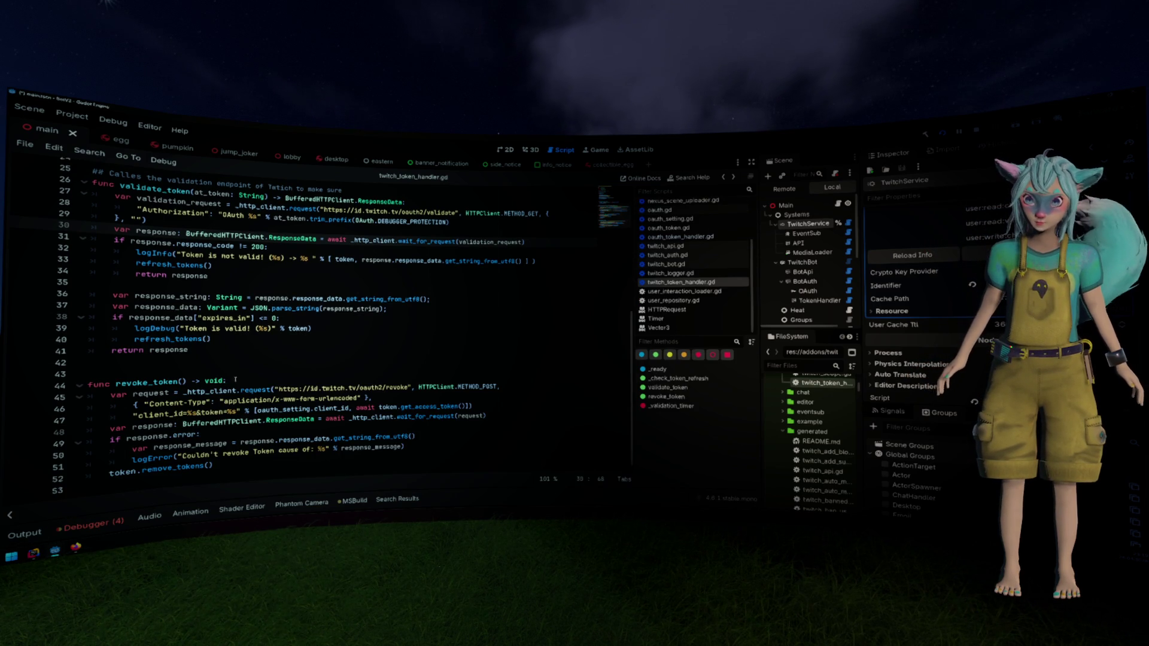
click(24, 534)
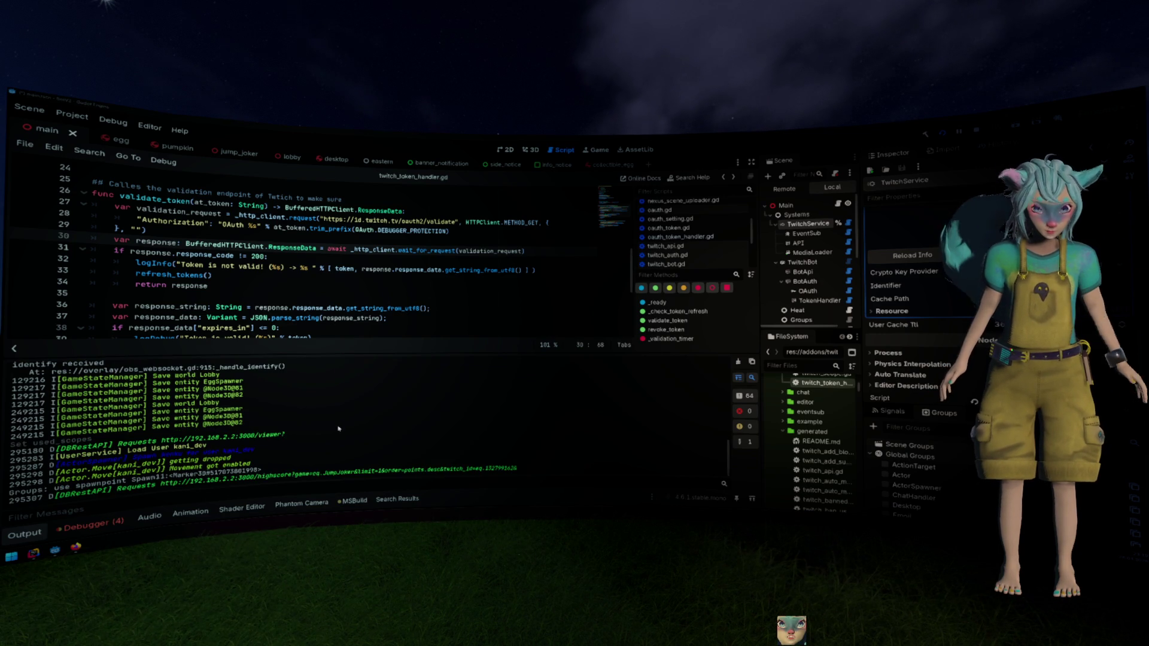
Mark the "Token is not valid" lines in the Output log
scroll(350, 433, up, 3)
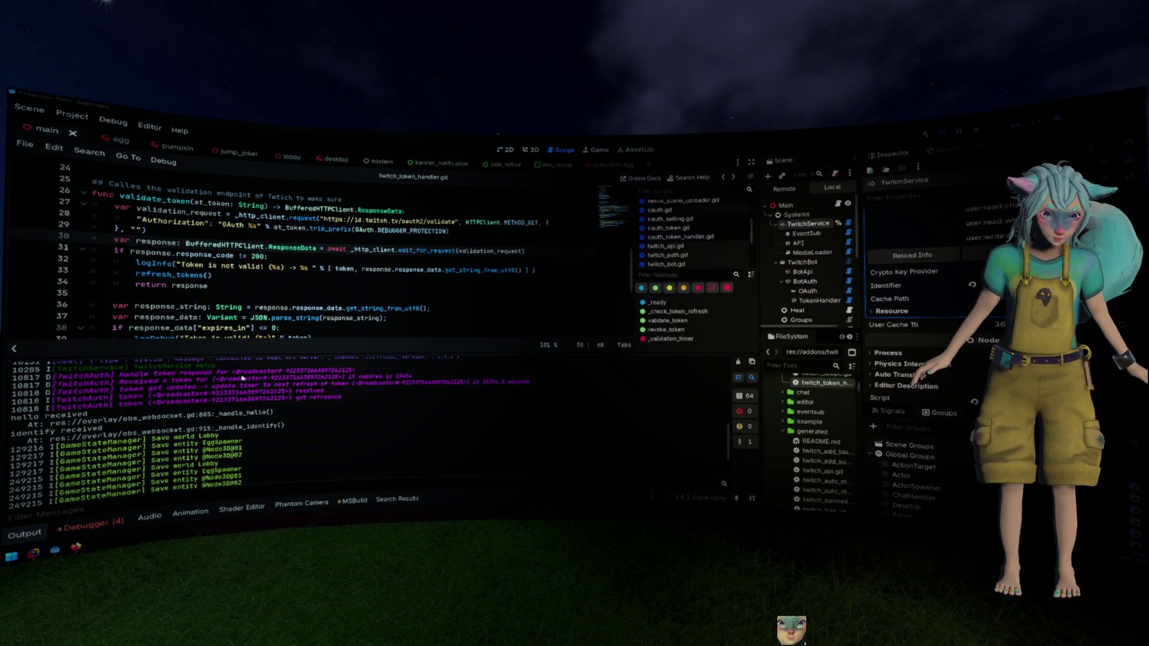
scroll(243, 378, down, 3)
scroll(242, 378, up, 10)
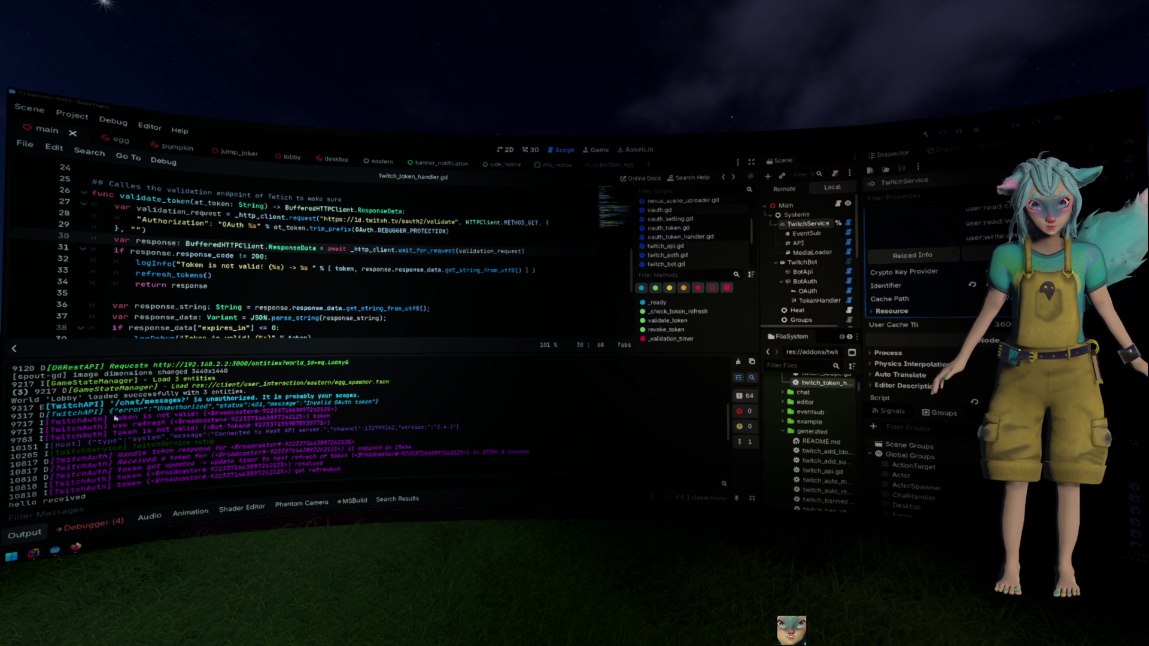
mouse_move(114, 418)
mouse_down()
mouse_move(111, 440)
mouse_move(123, 435)
mouse_up()
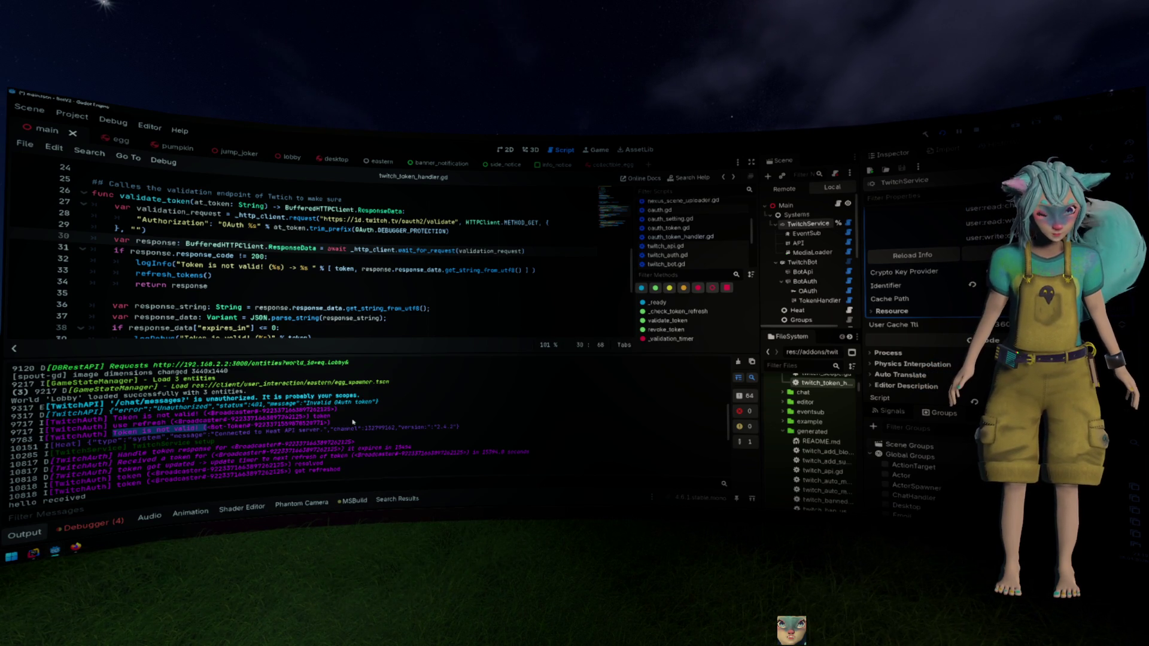
scroll(353, 422, down, 10)
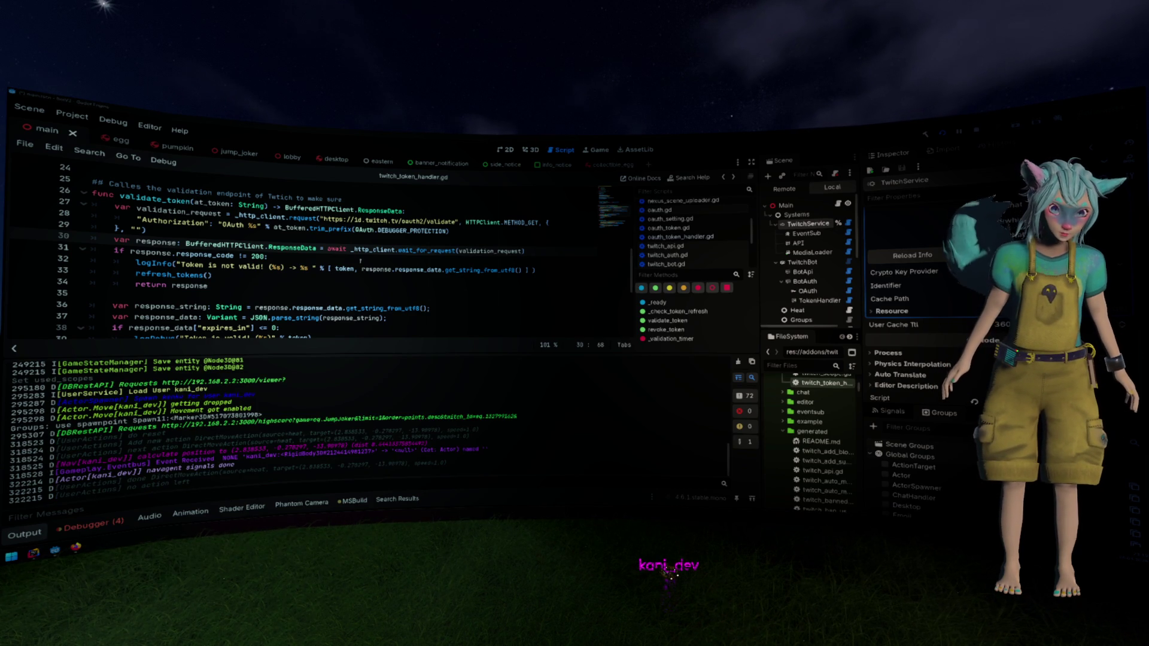
key(Down)
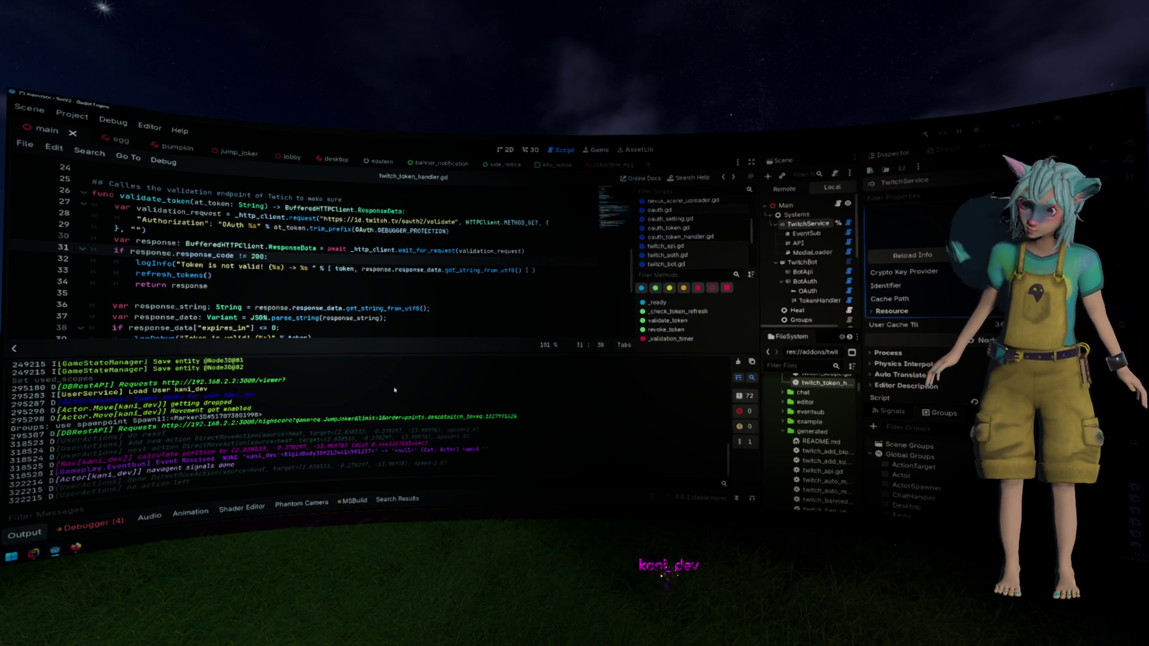
scroll(394, 390, up, 5)
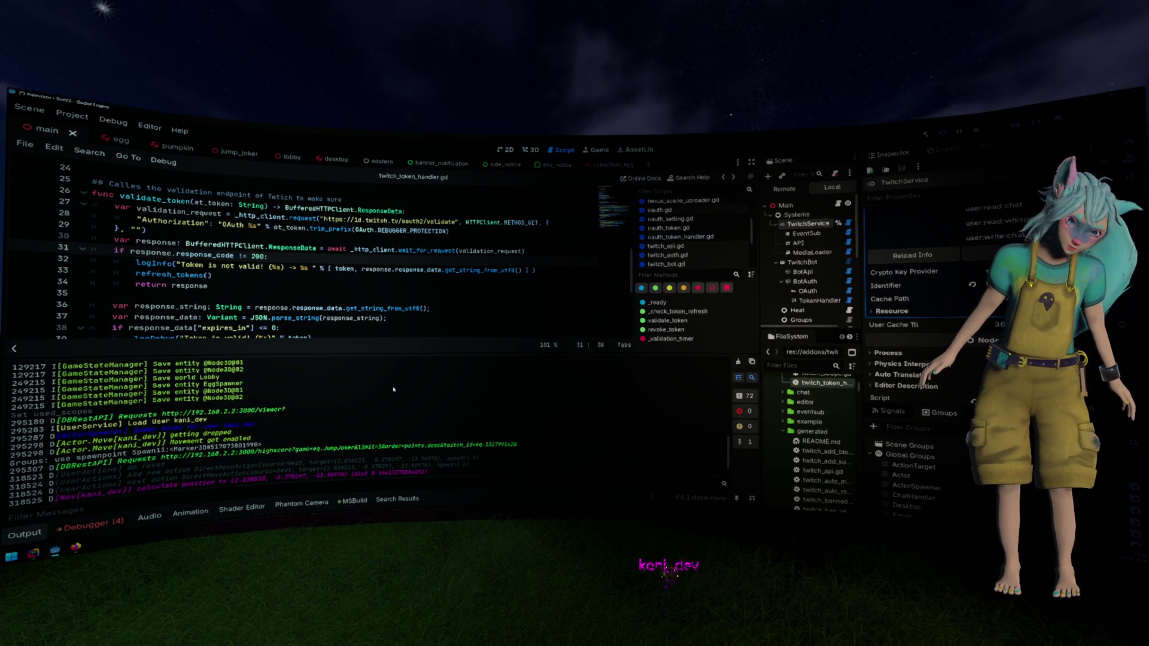
scroll(394, 389, up, 3)
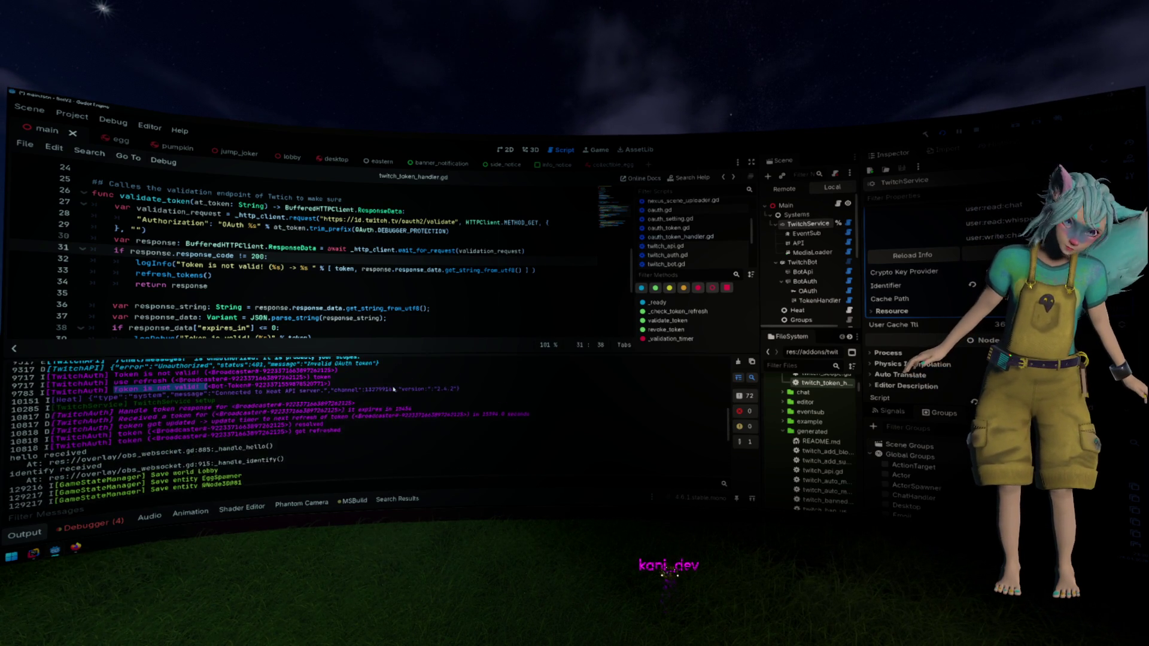
Select the two TwitchAPI Unauthorized / "Invalid OAuth token" error lines instead
click(394, 390)
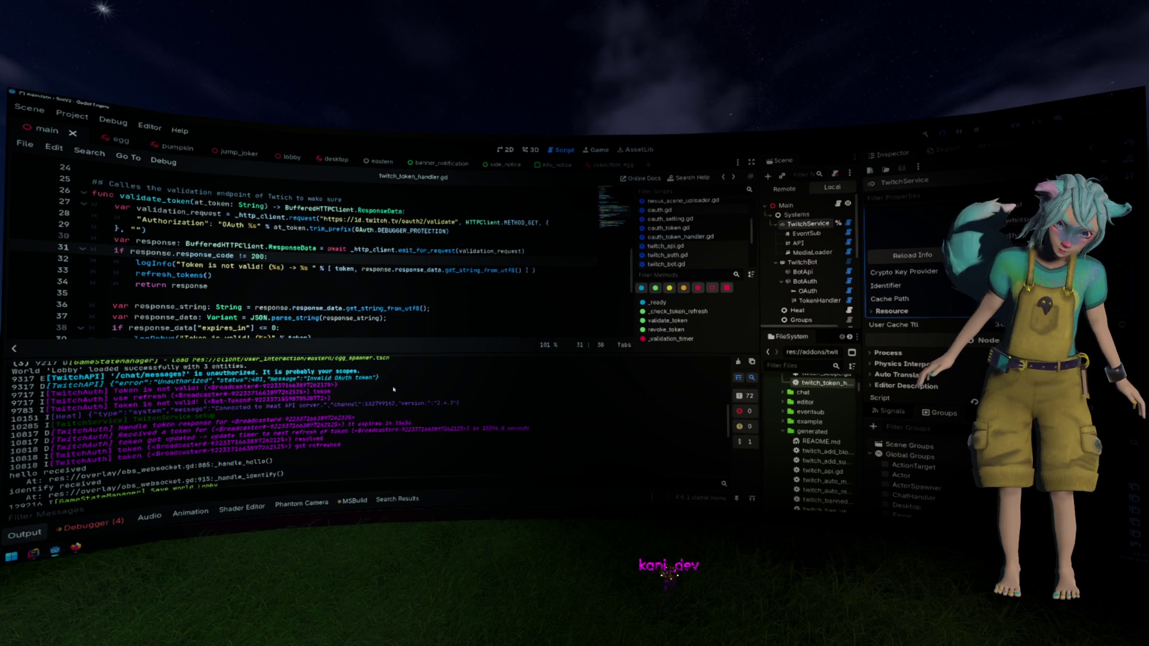
triple_click(378, 377)
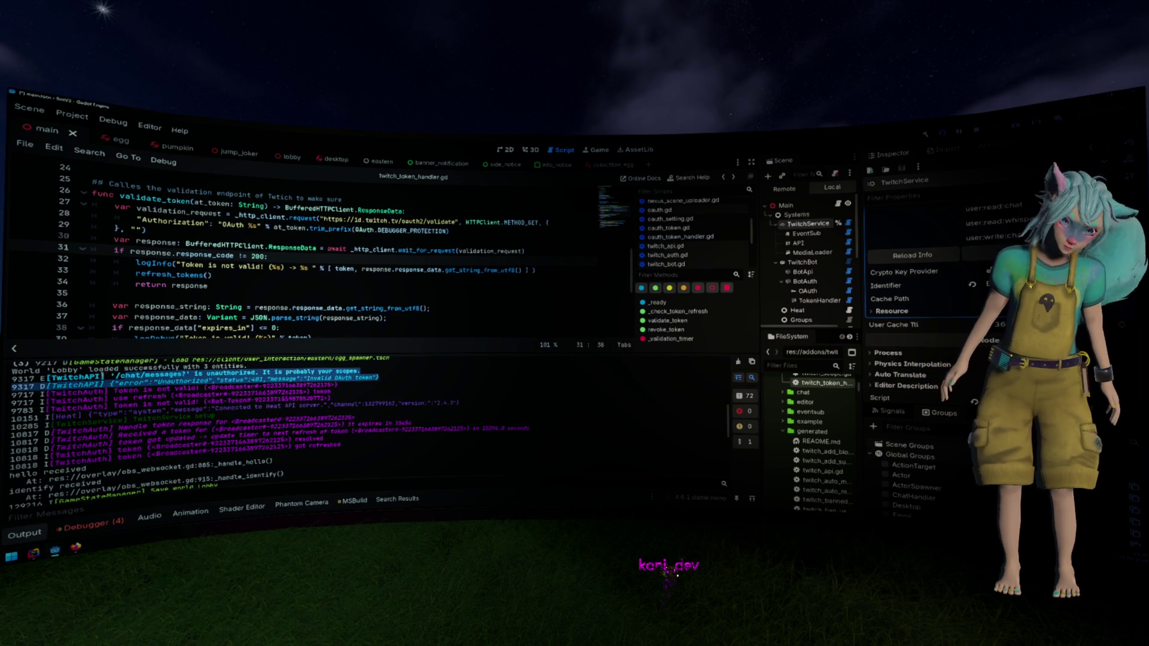
drag(377, 377, 146, 377)
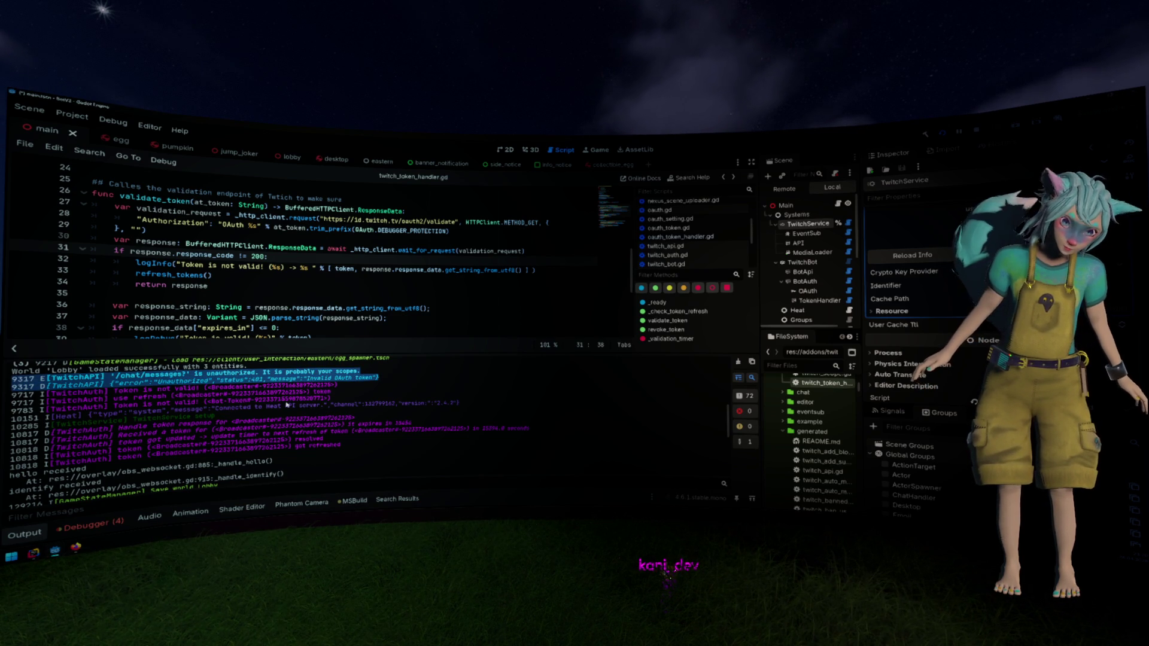
scroll(288, 406, up, 1)
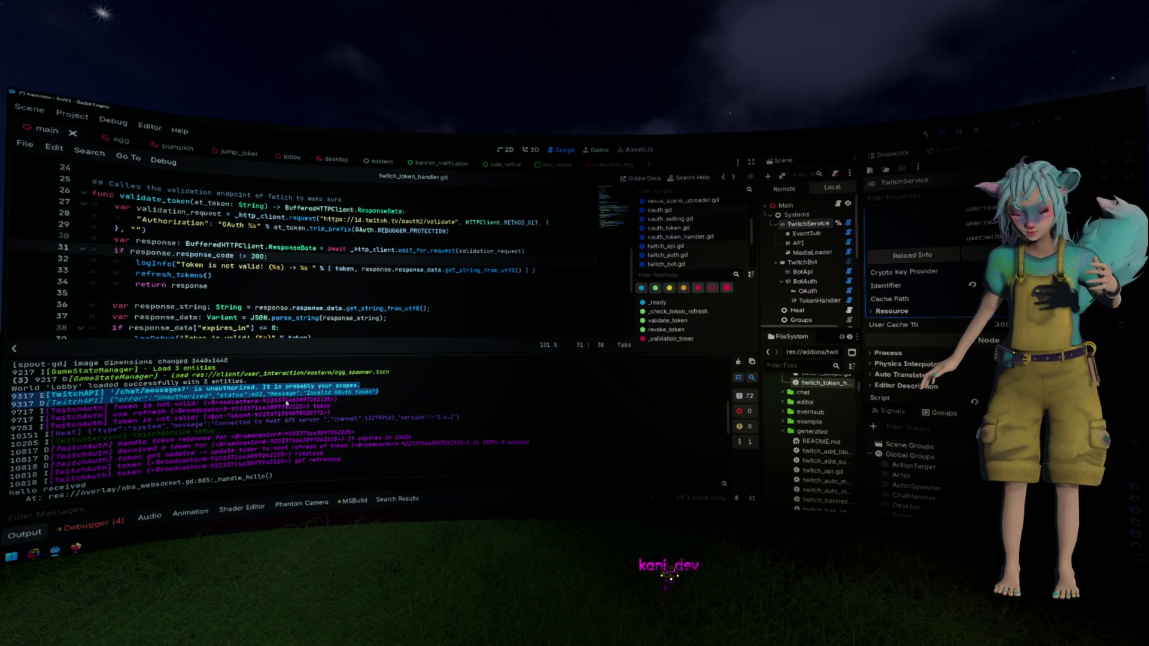
scroll(287, 402, up, 1)
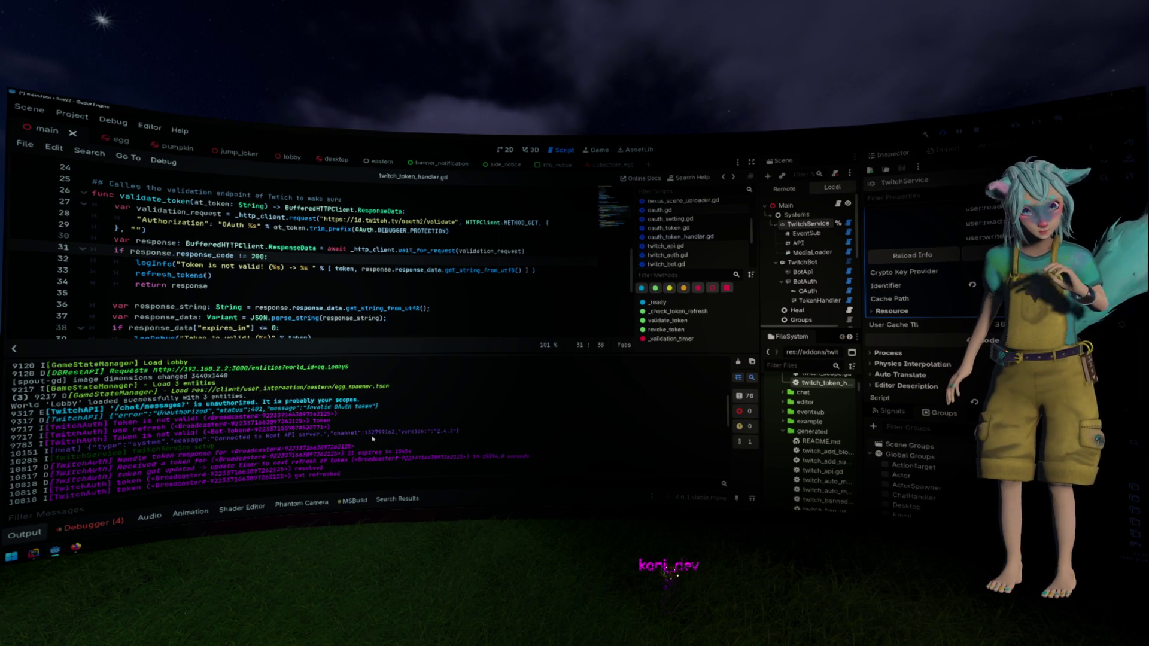
scroll(325, 436, down, 10)
scroll(326, 437, down, 4)
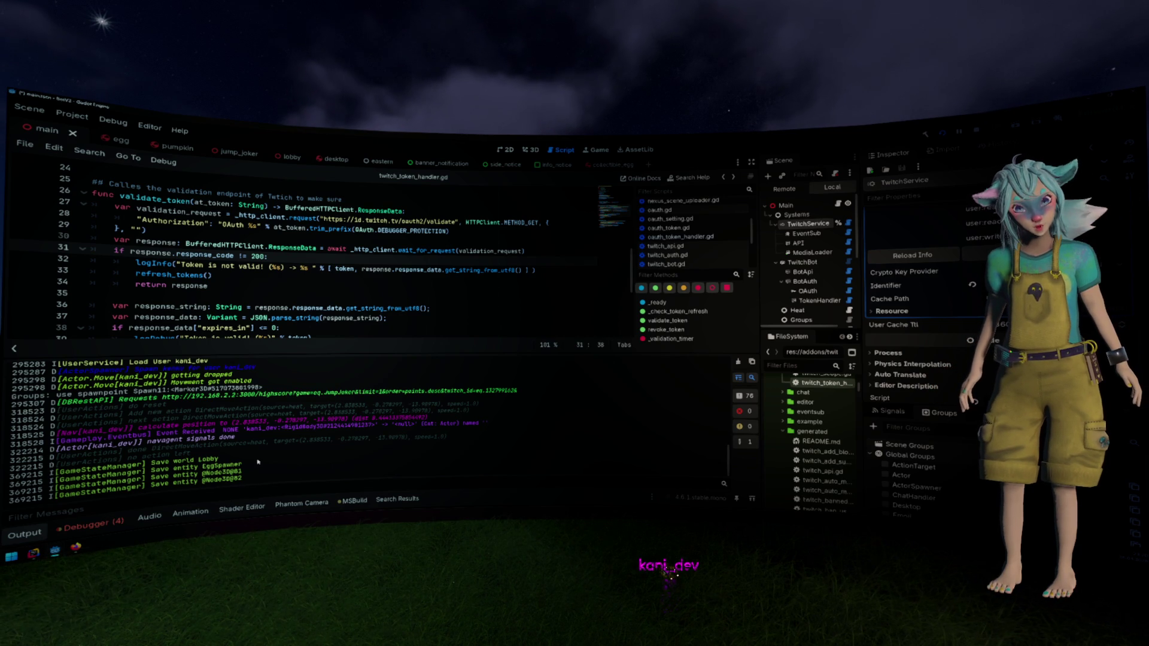
scroll(258, 461, up, 10)
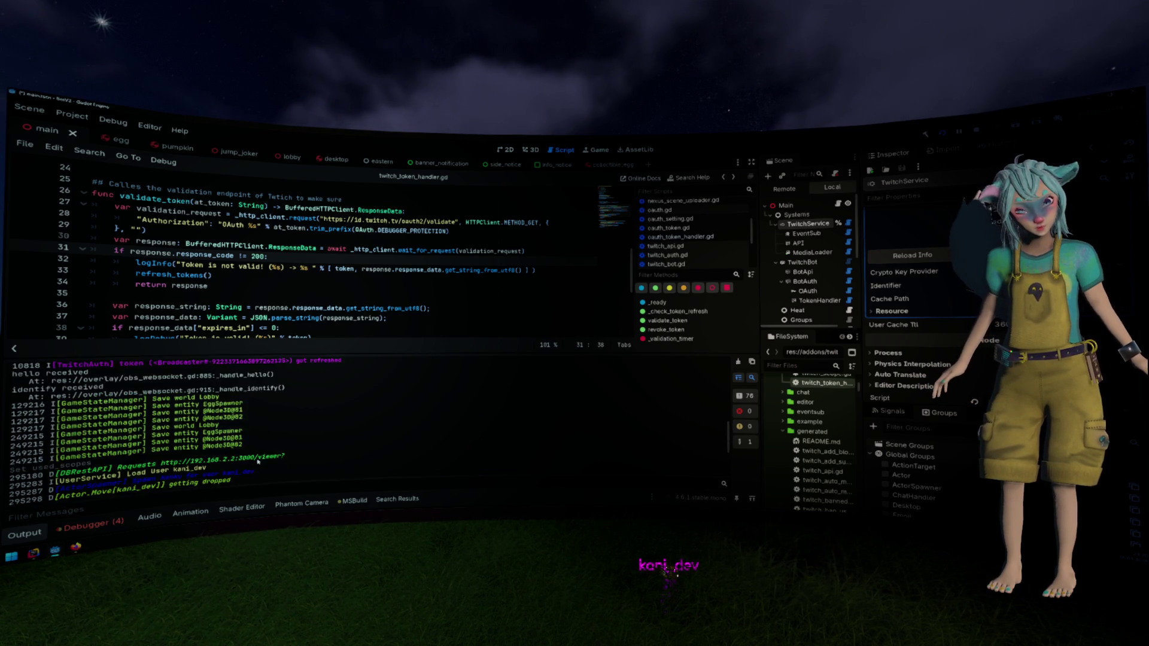
scroll(258, 461, up, 1)
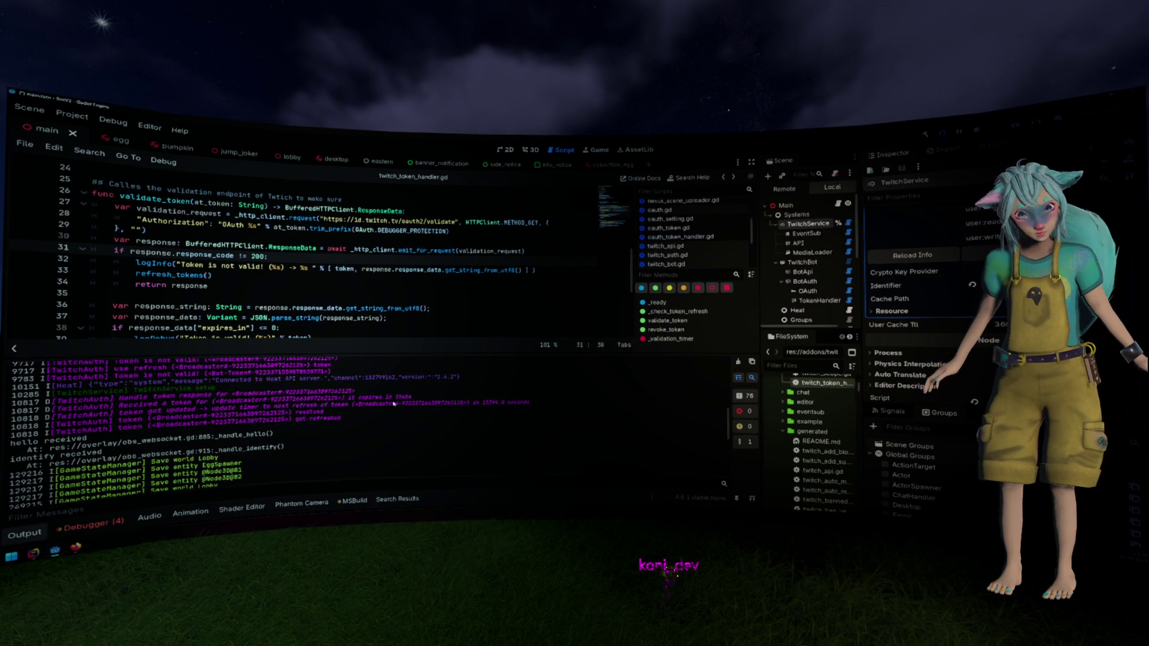
scroll(383, 404, up, 3)
scroll(376, 404, up, 6)
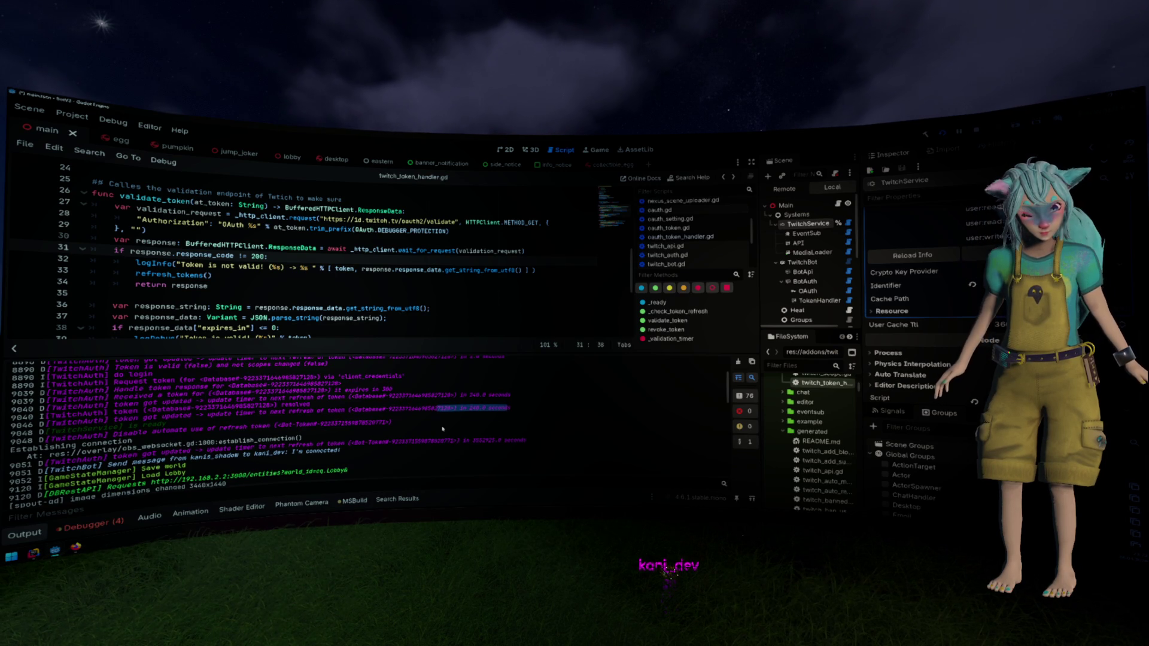
scroll(441, 431, down, 5)
scroll(441, 431, down, 5)
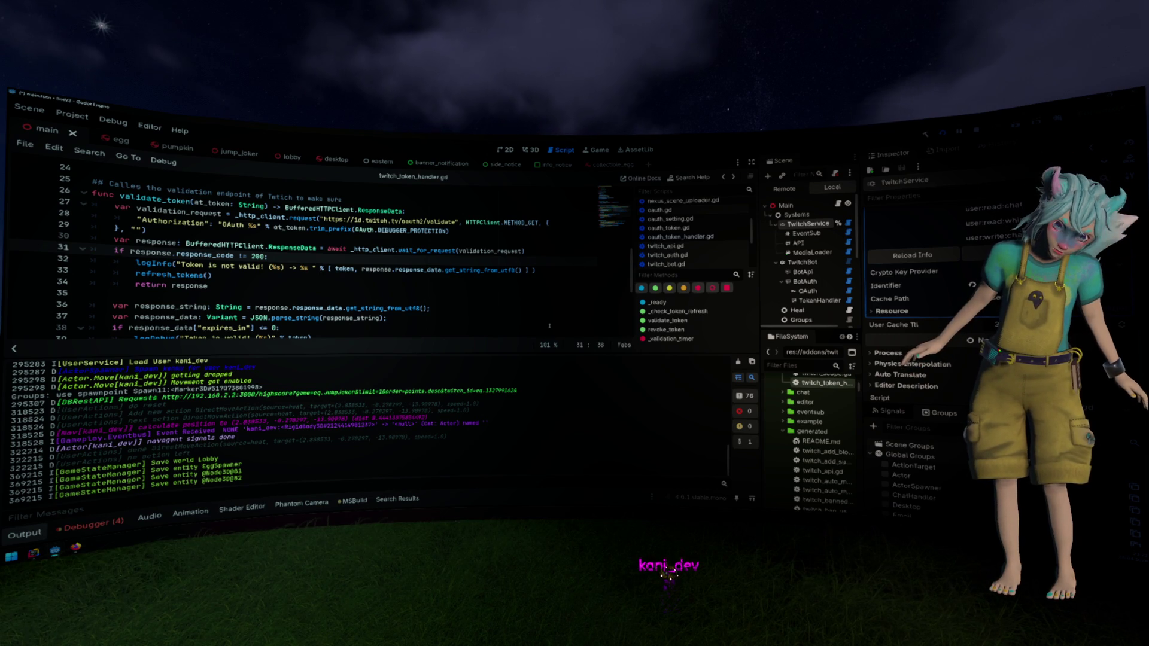
scroll(653, 255, up, 3)
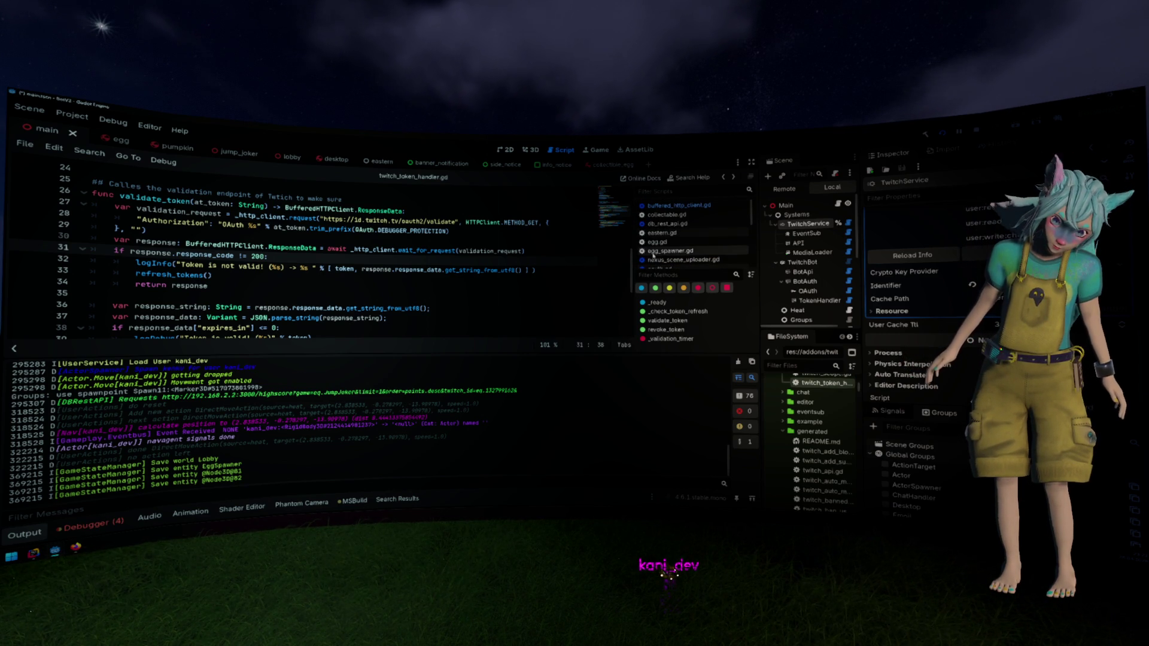
click(848, 262)
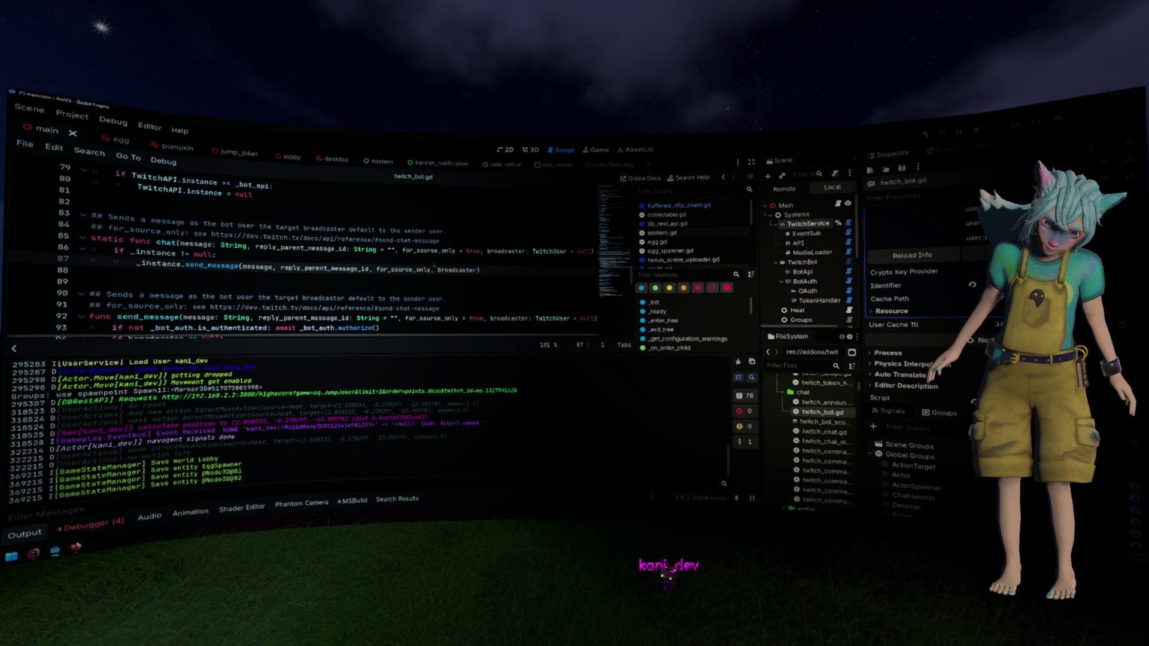
Collapse TwitchService, select TwitchBot to show its Bot Token settings, then switch to the docs
scroll(430, 264, up, 5)
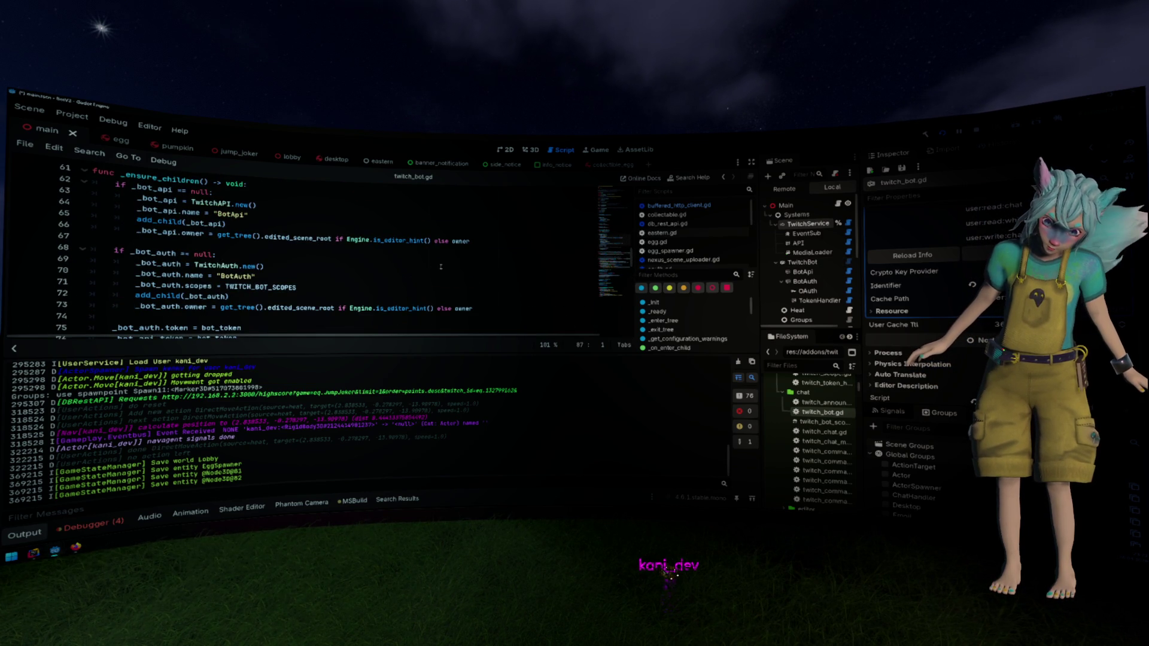
click(774, 223)
click(802, 233)
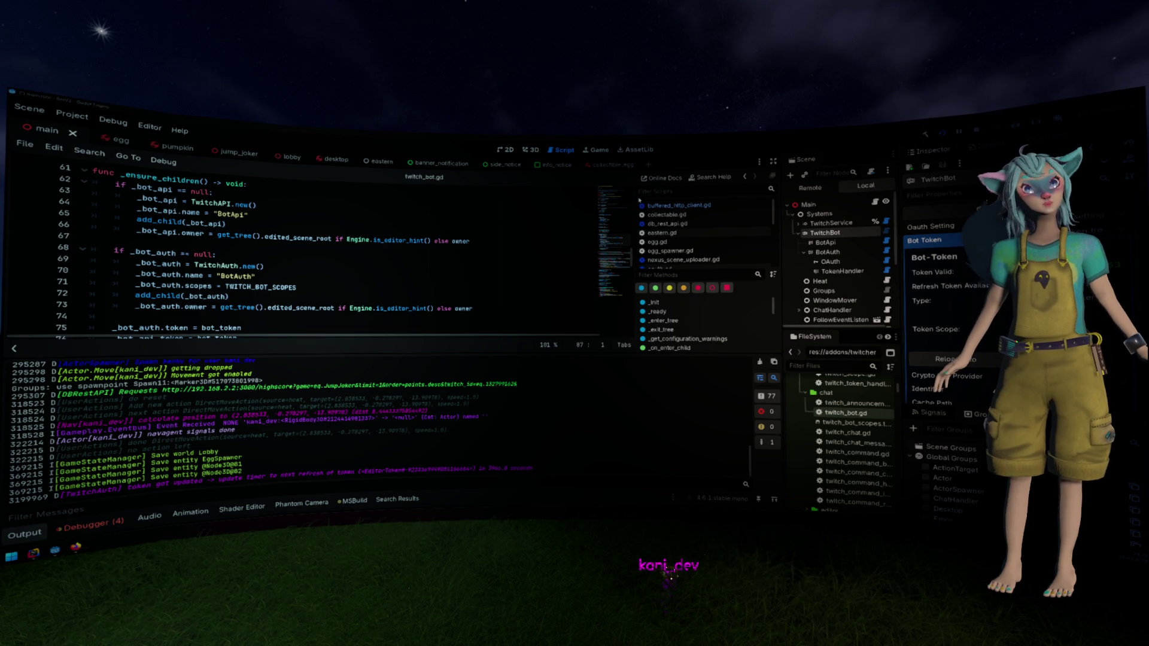
key(alt+Tab)
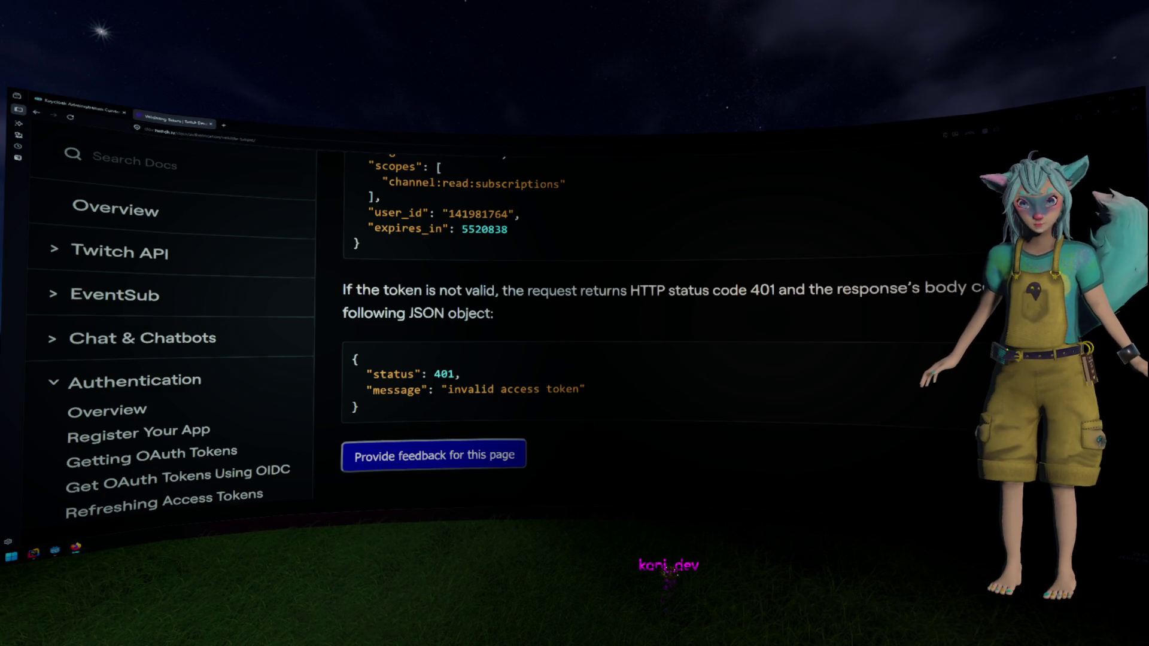
Replace the validate-tokens part of the docs URL and open the Send Chat Message API reference
key(alt+Tab)
key(alt+Tab)
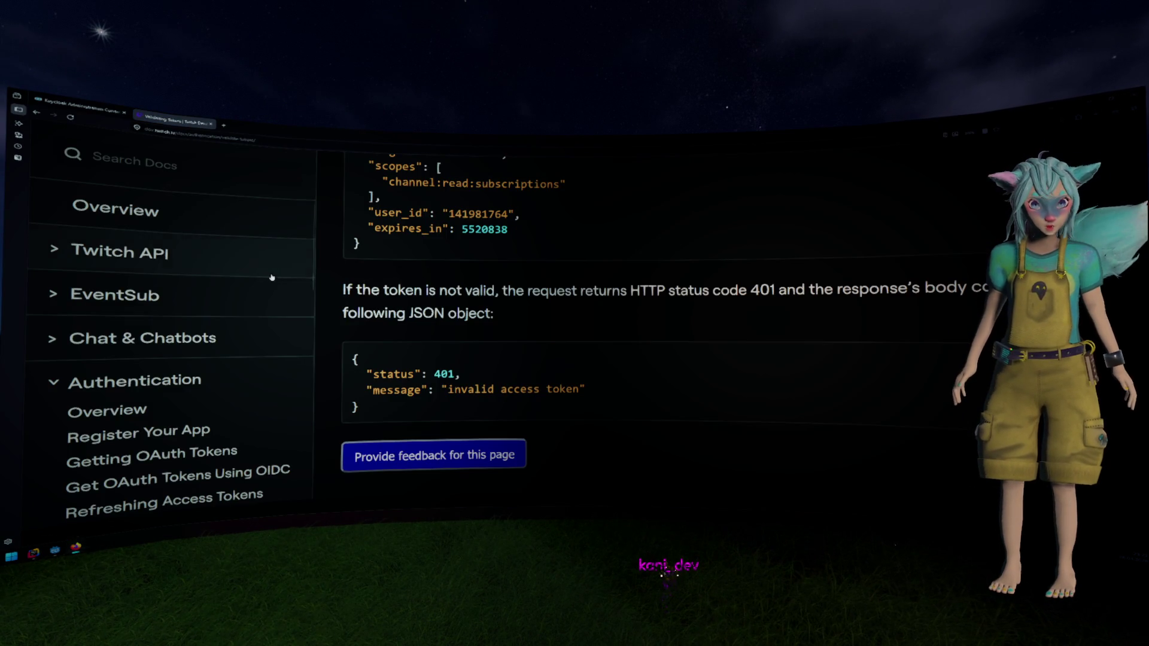
scroll(272, 278, down, 10)
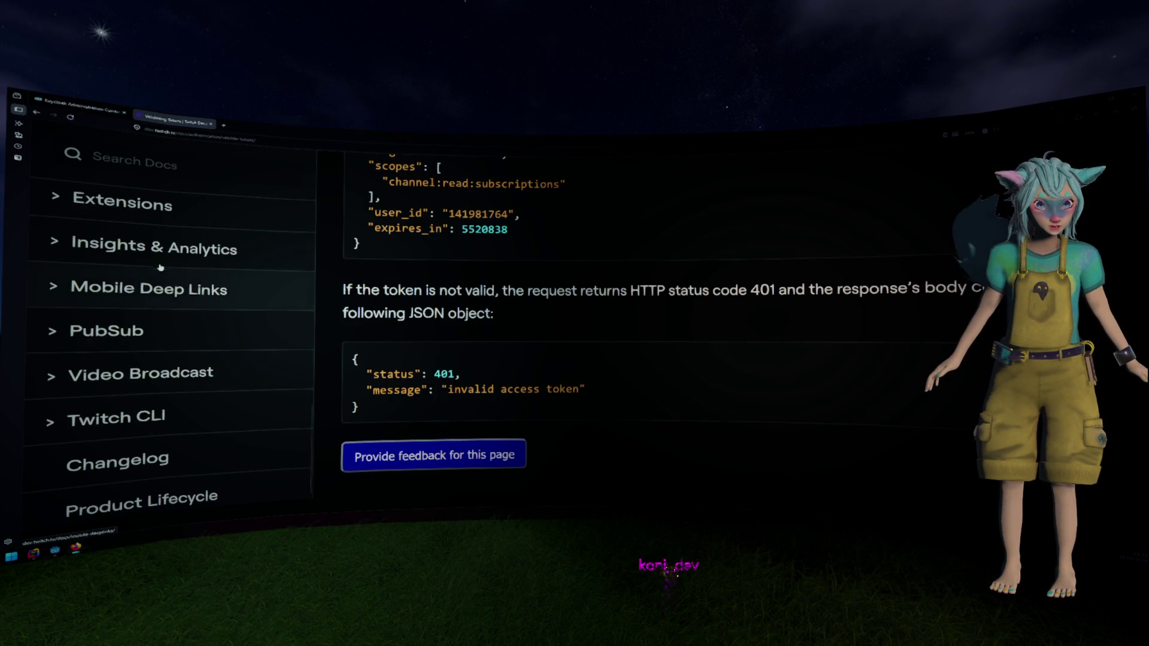
scroll(161, 267, up, 10)
click(272, 141)
mouse_move(272, 141)
mouse_down()
mouse_move(171, 137)
mouse_move(190, 136)
mouse_up()
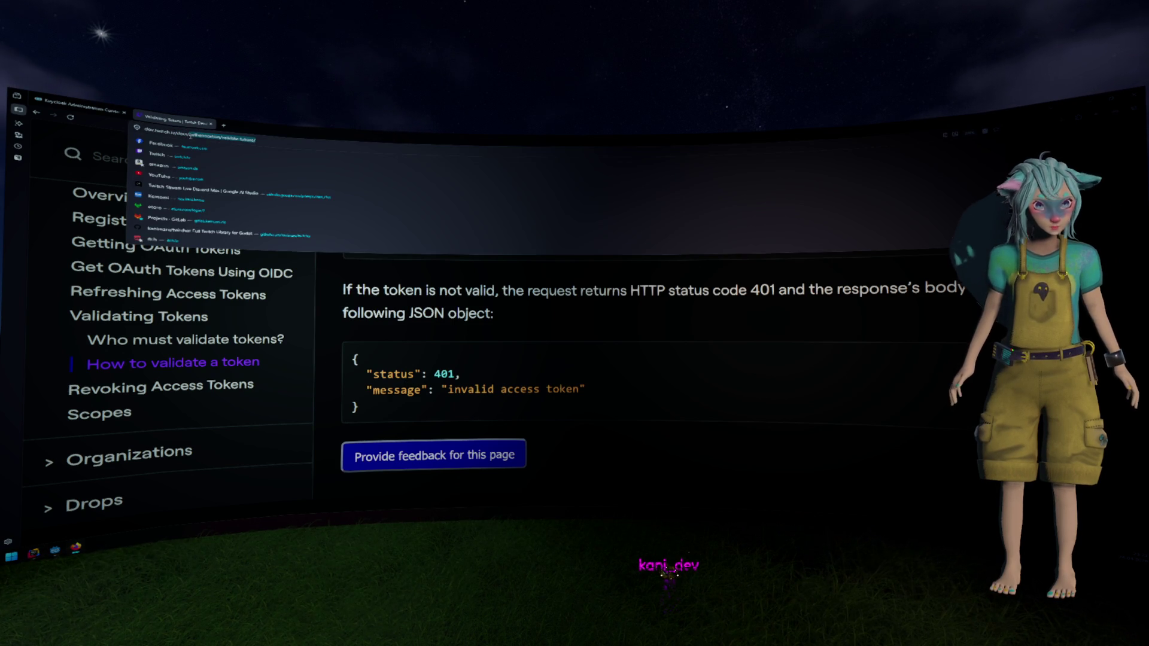
text(oidc)
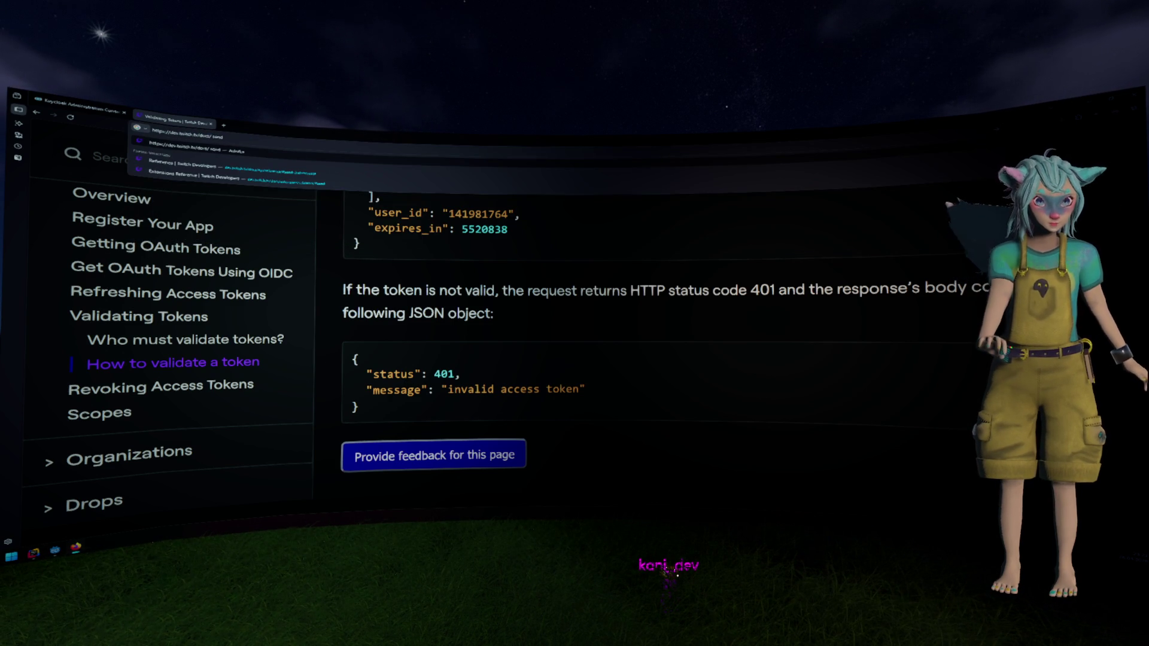
click(183, 163)
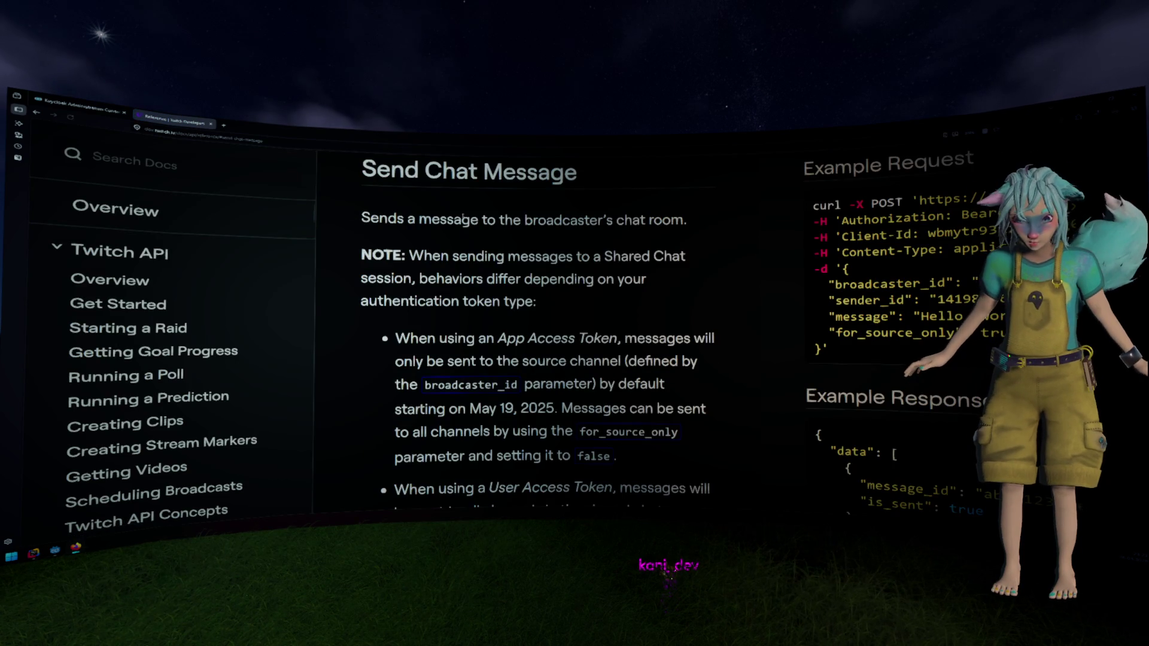
Highlight Send Chat Message's required user:write:chat scope, comparing against Godot before returning to it
scroll(478, 224, down, 7)
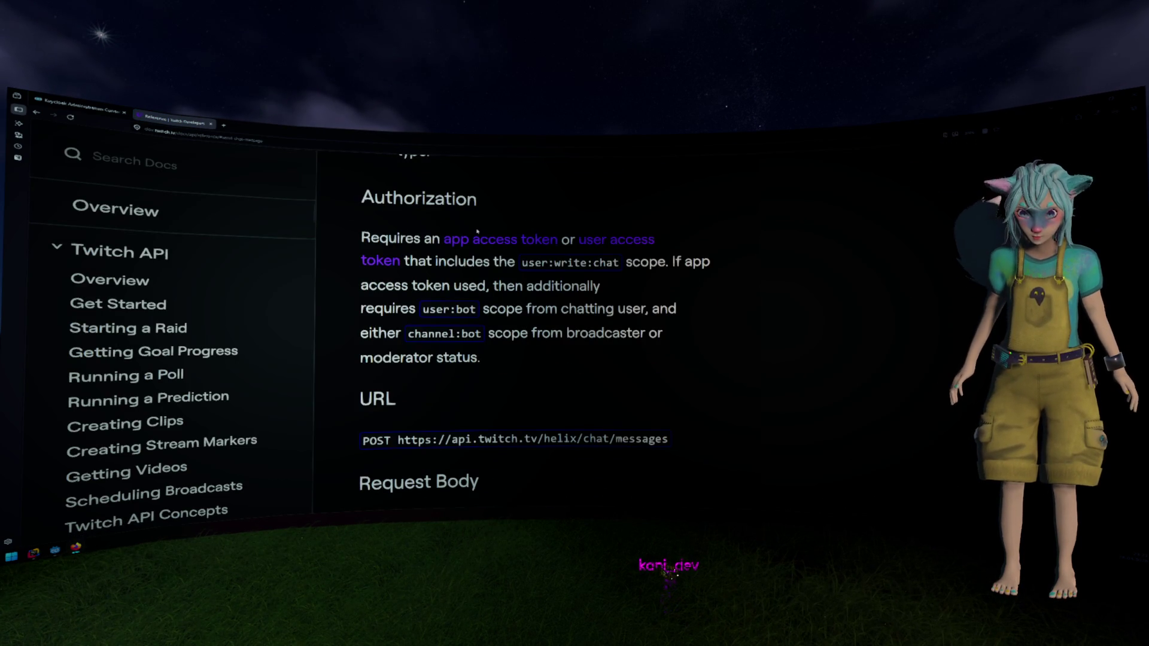
drag(521, 263, 619, 263)
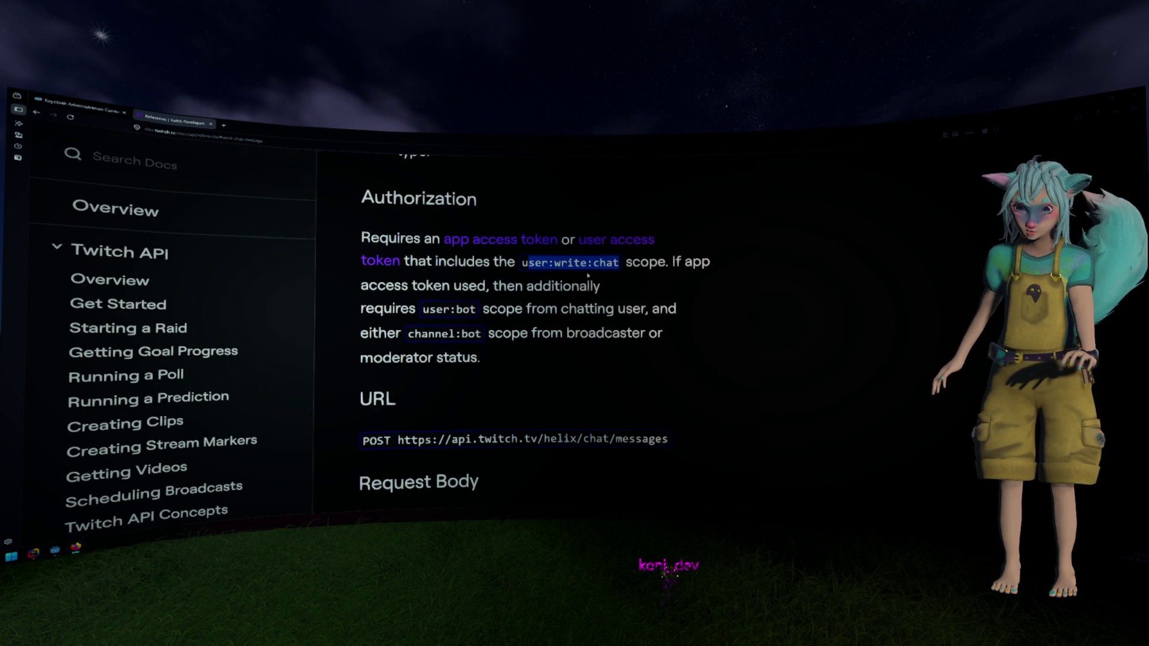
key(alt+Tab)
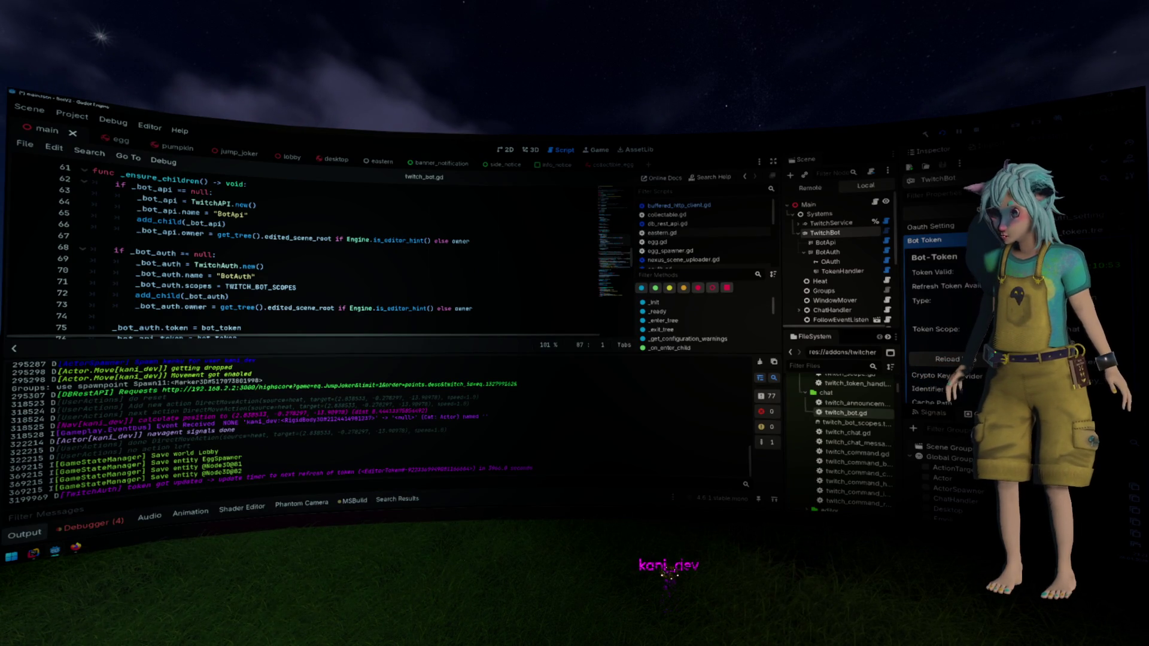
key(alt+Tab)
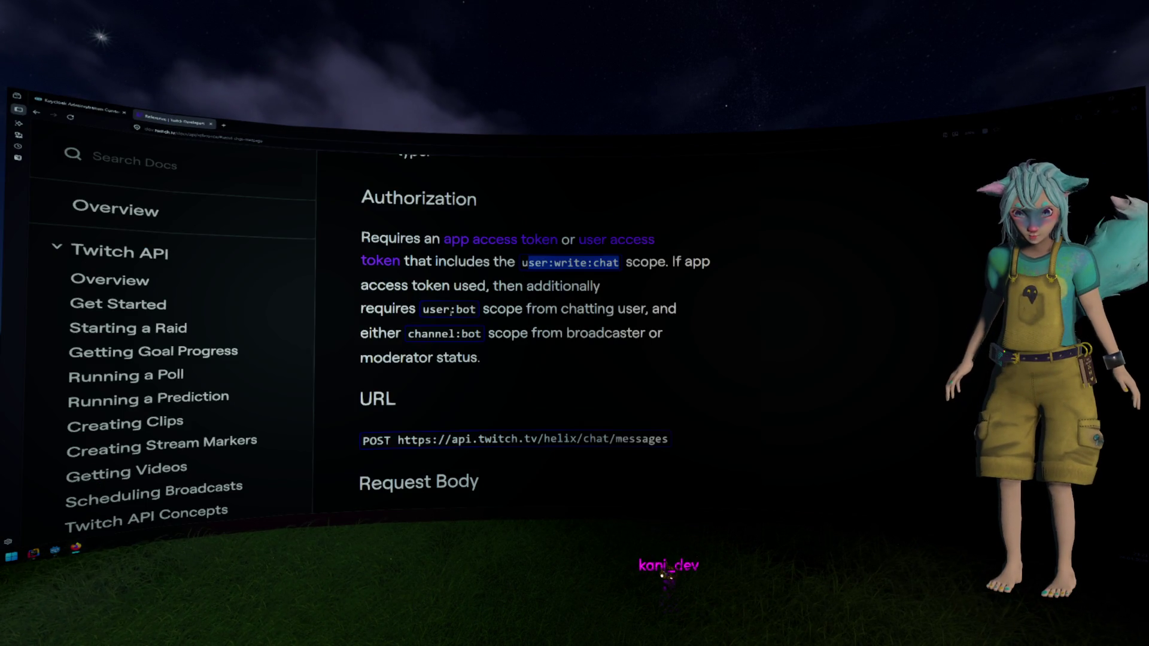
key(alt+Tab)
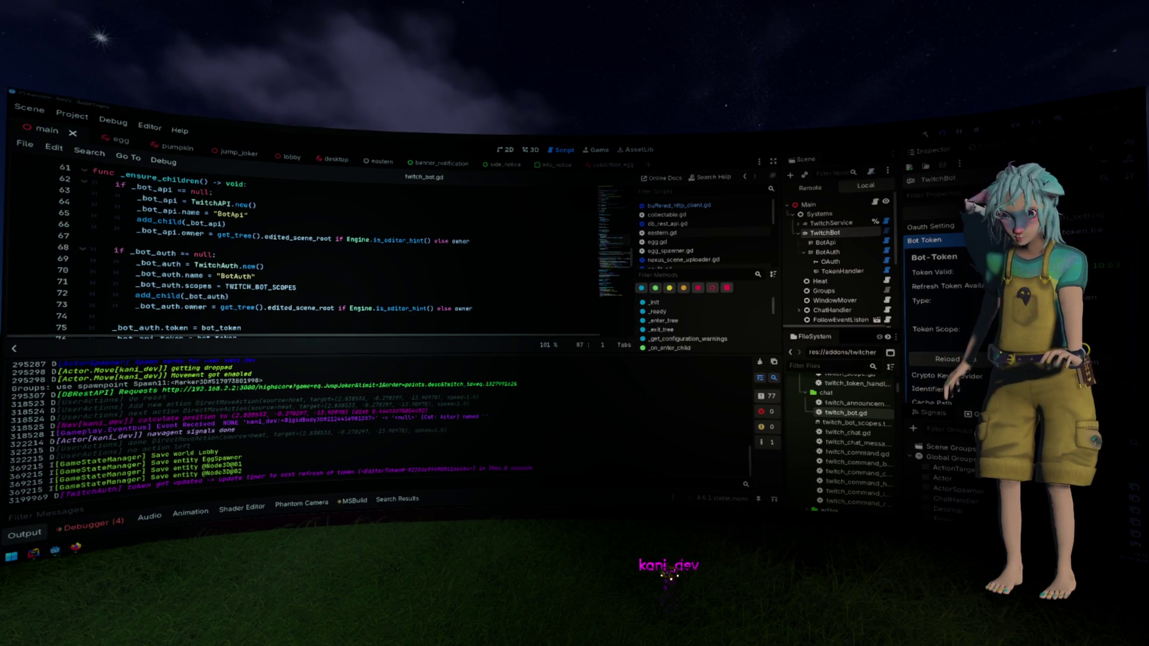
key(alt+Tab)
scroll(657, 291, down, 2)
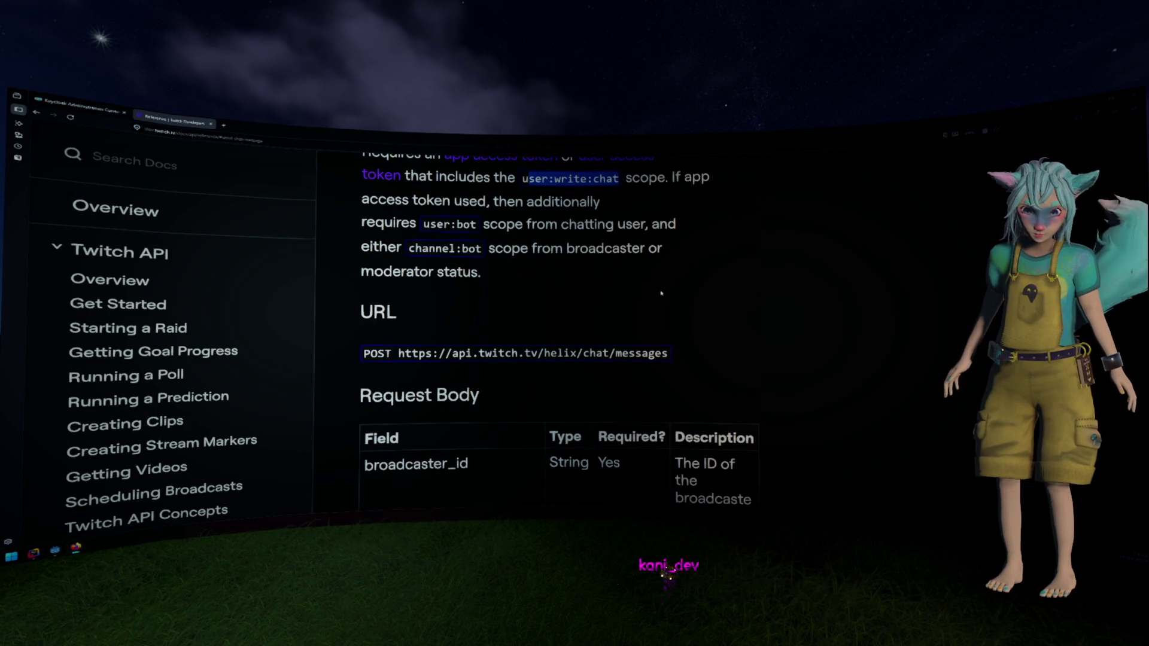
scroll(661, 293, up, 4)
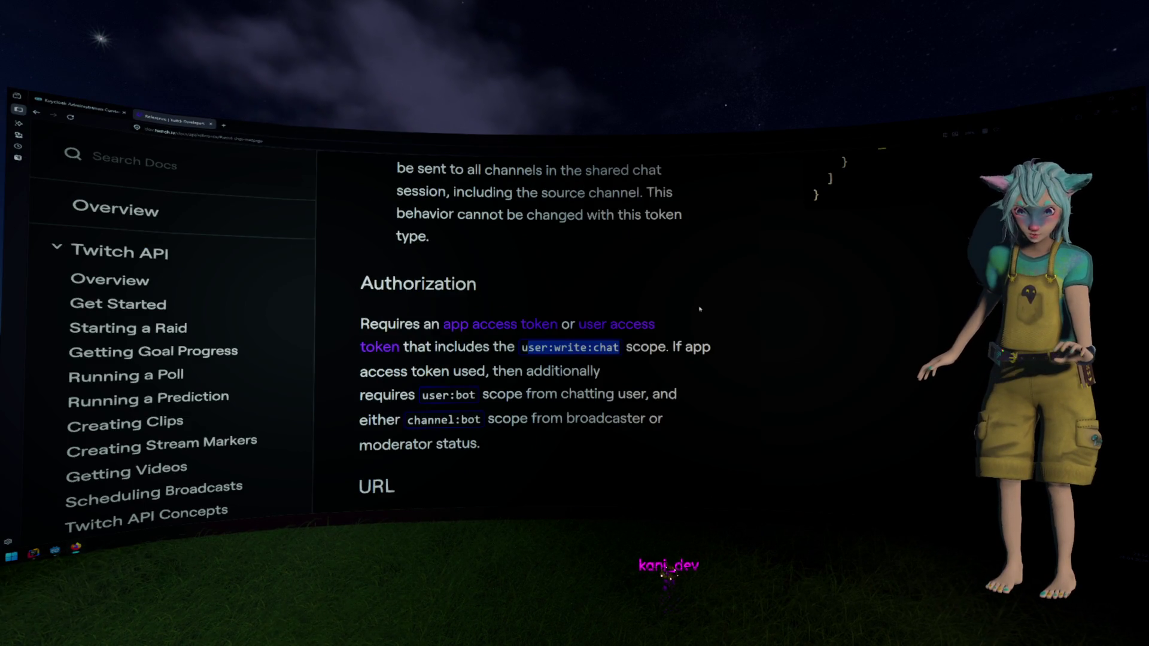
key(alt+Tab)
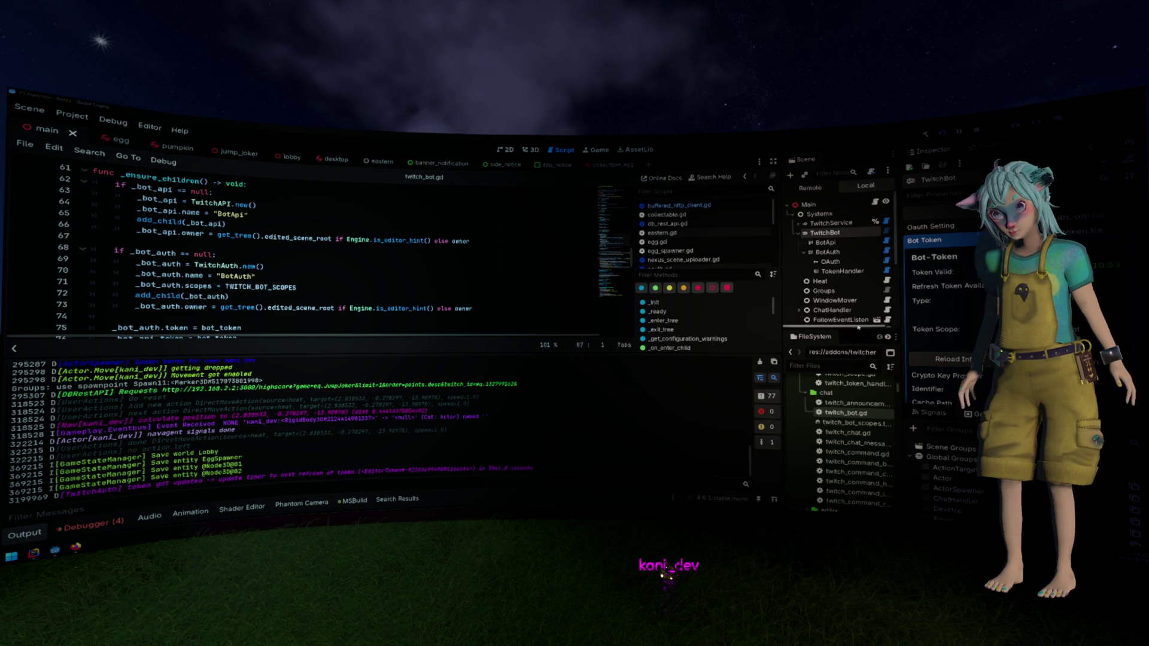
Collapse the Bot-Token resource in the Inspector and highlight the token refresh message in the log
click(925, 240)
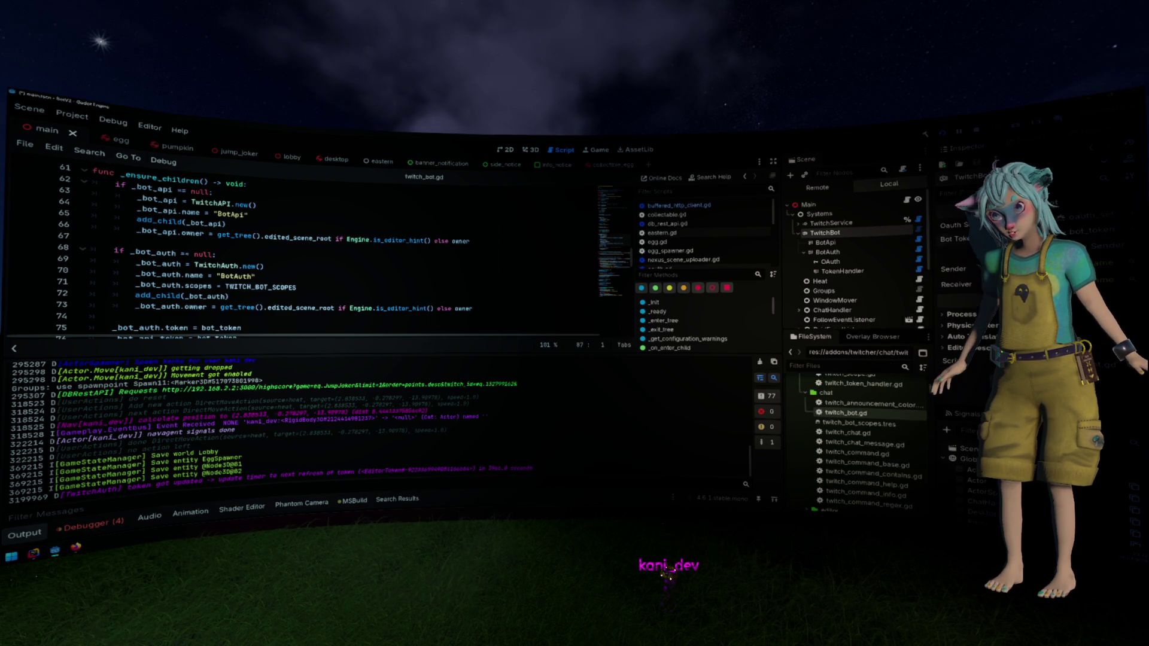
mouse_move(674, 308)
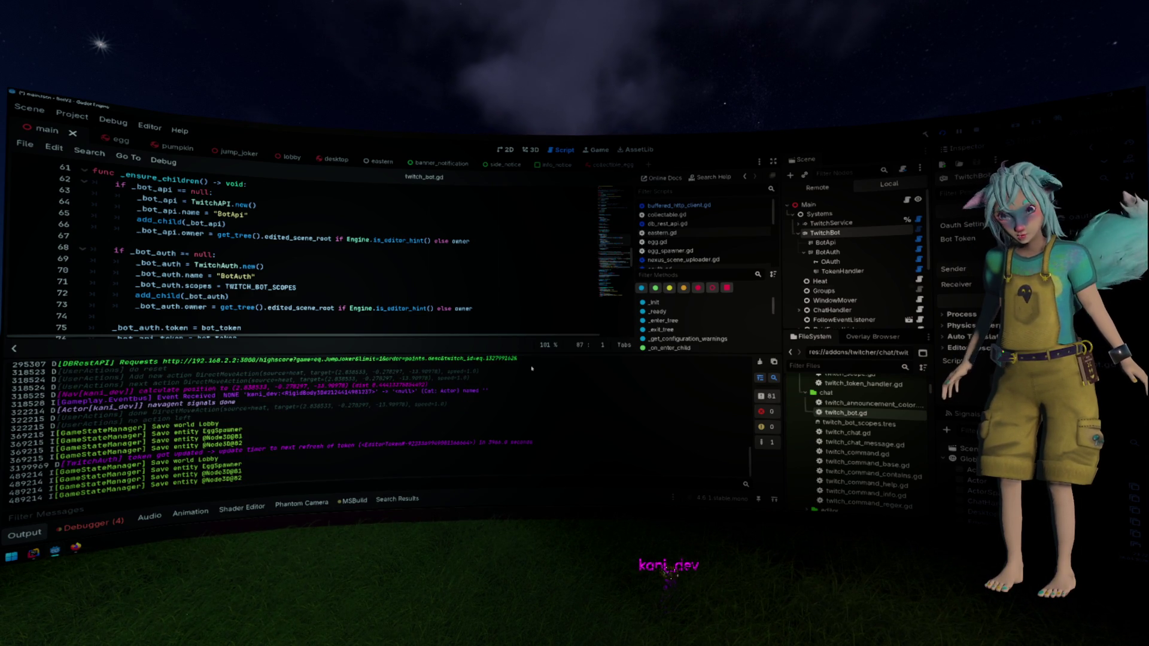
drag(270, 448, 376, 444)
click(376, 444)
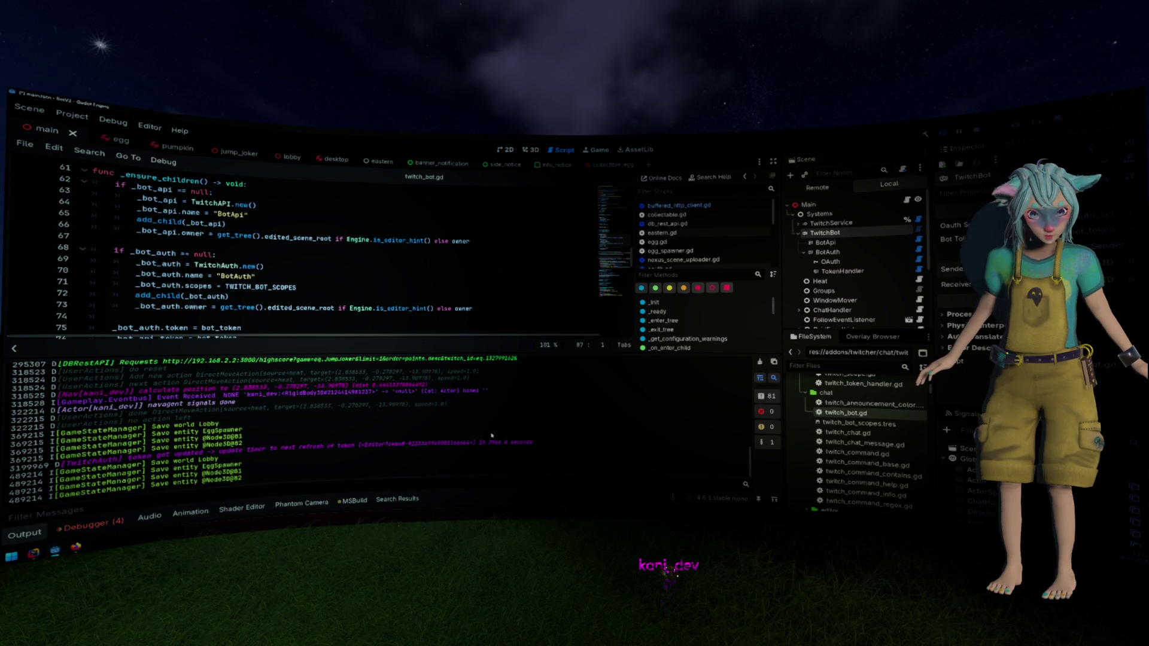
Drag the dock splitters to widen the Scene dock and narrow the script area
drag(781, 331, 719, 331)
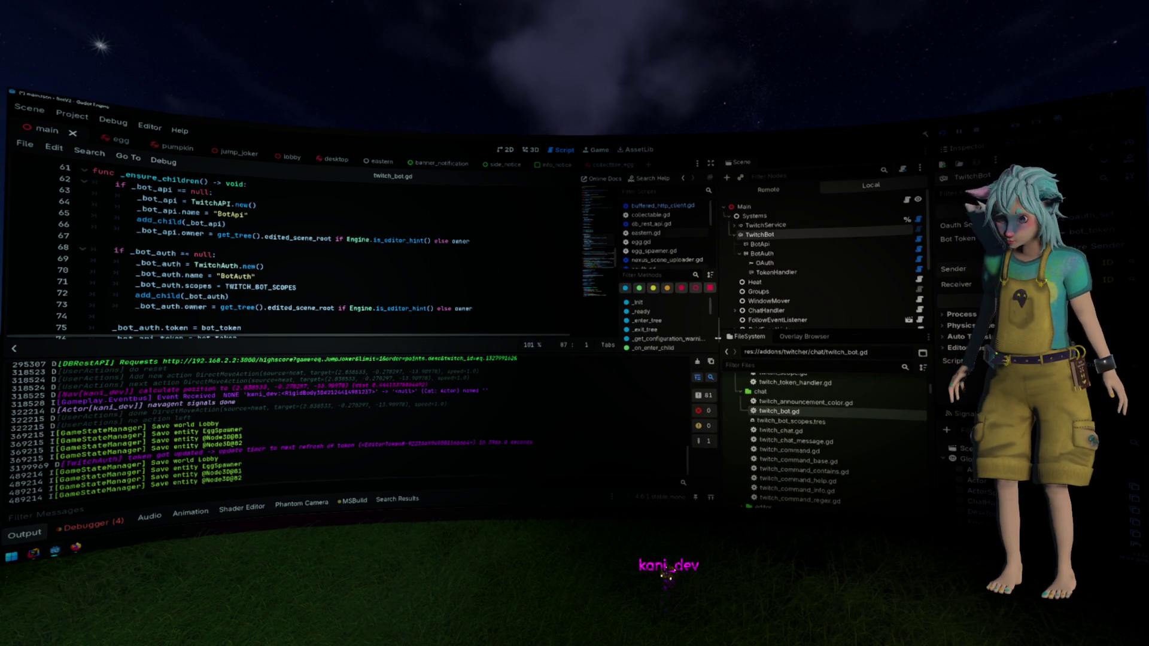
drag(931, 305, 881, 305)
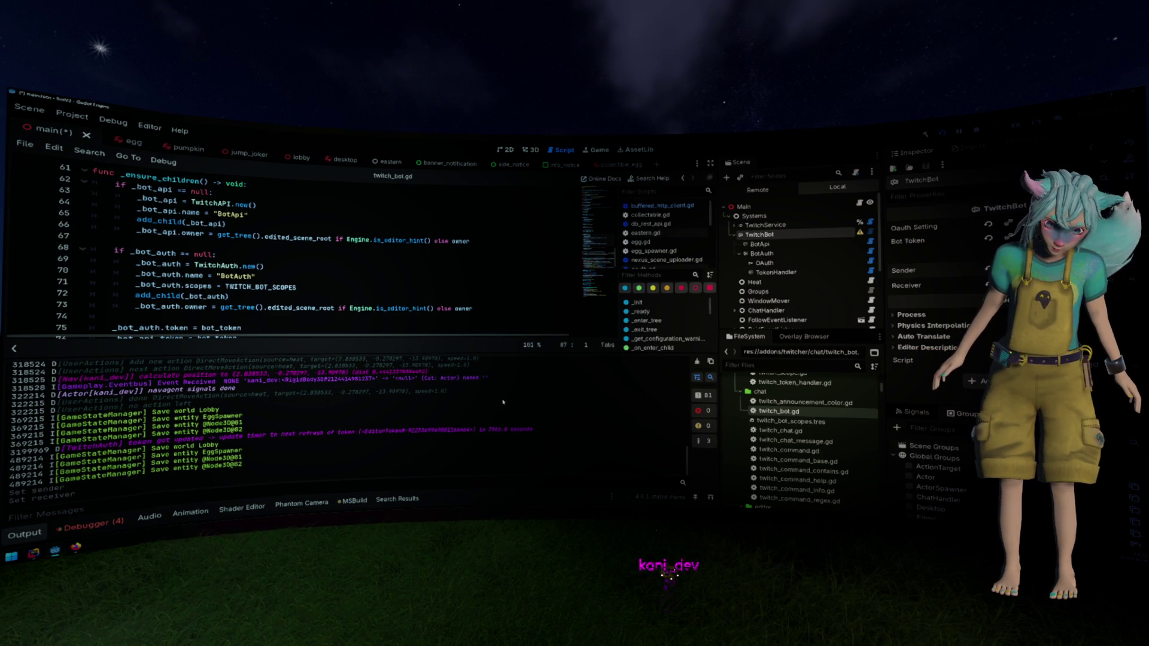
scroll(502, 403, up, 3)
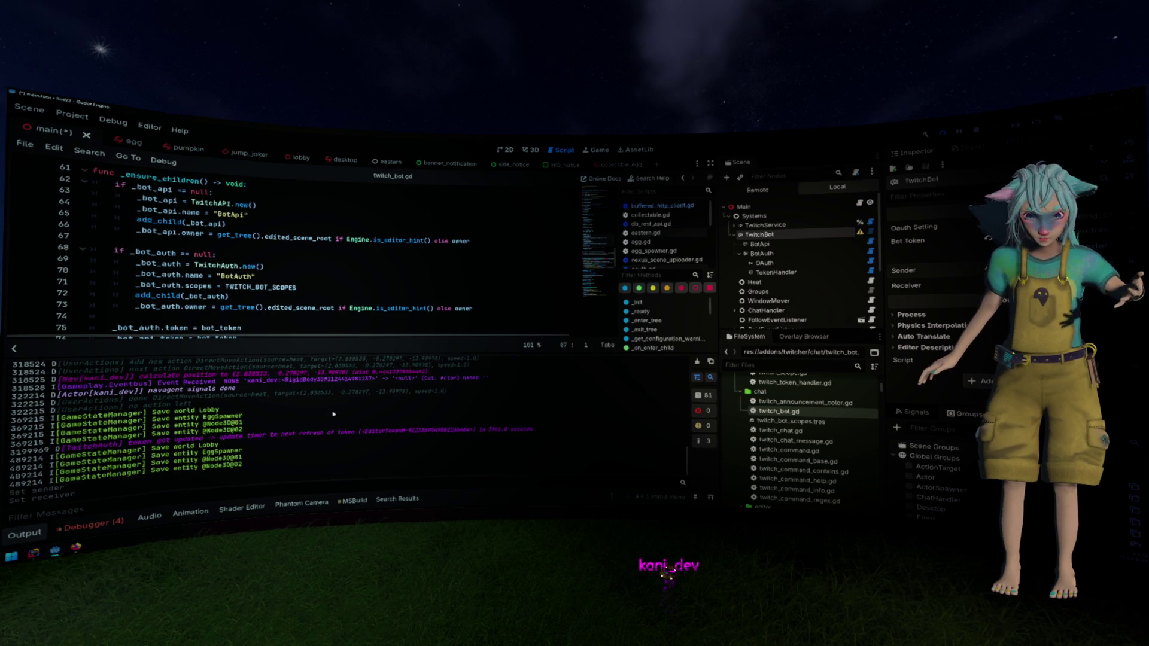
drag(889, 257, 957, 256)
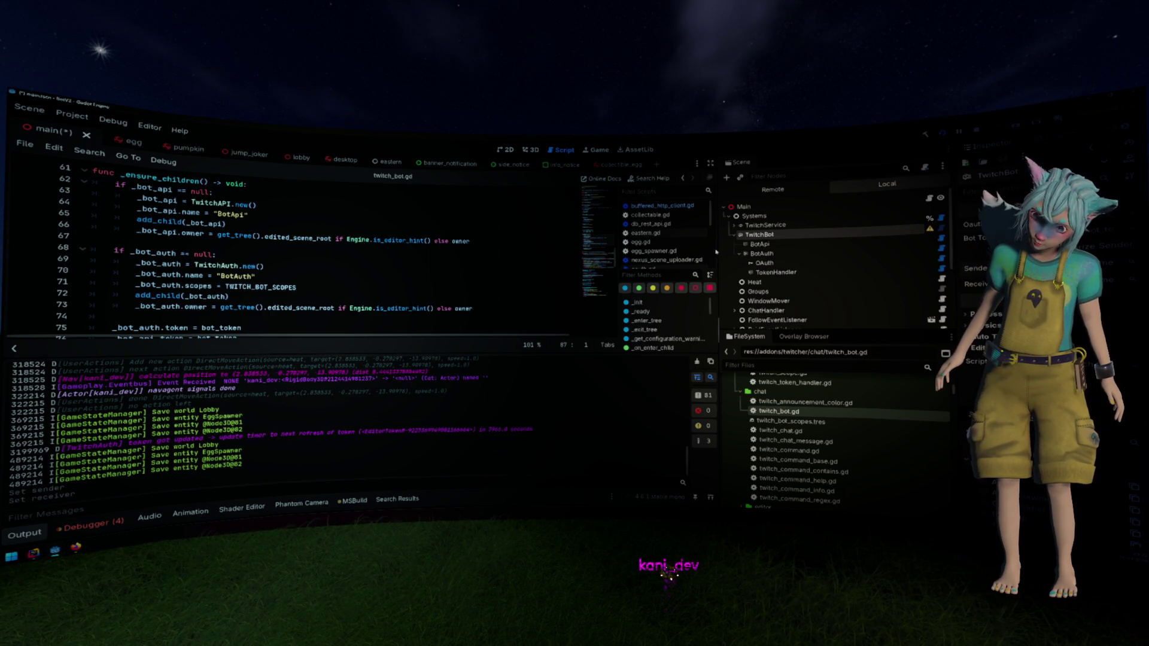
drag(717, 252, 764, 245)
Read TwitchBot's warning that sender and receiver are the same, dismiss it, and narrow the Scene dock
click(930, 230)
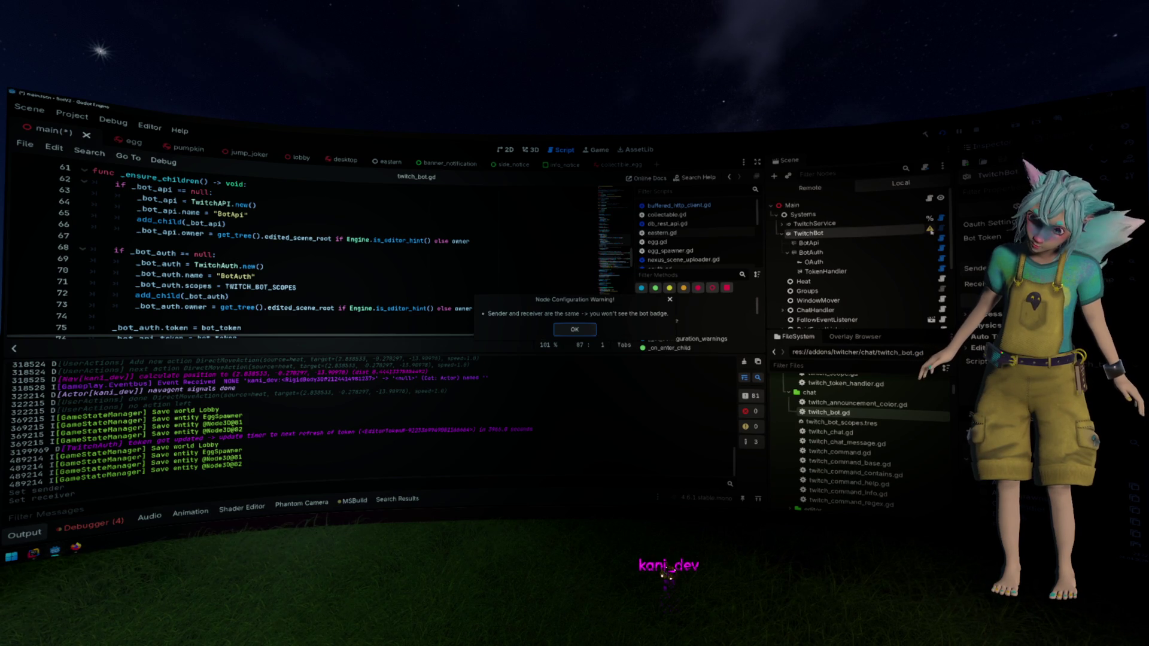
click(591, 332)
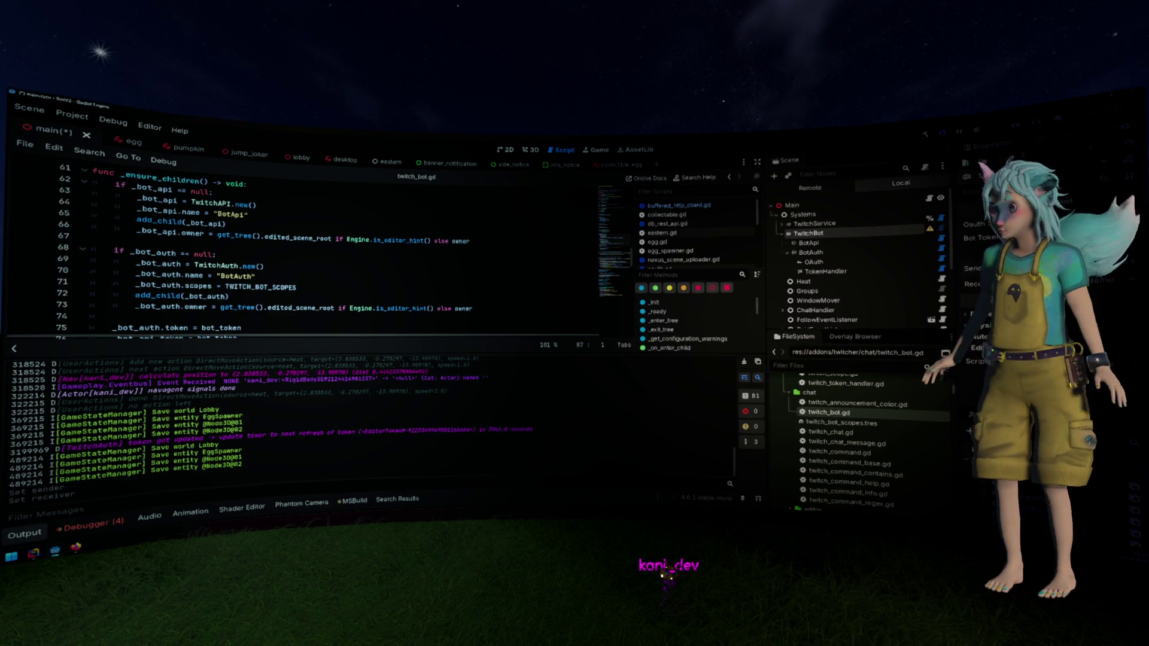
drag(956, 263, 862, 264)
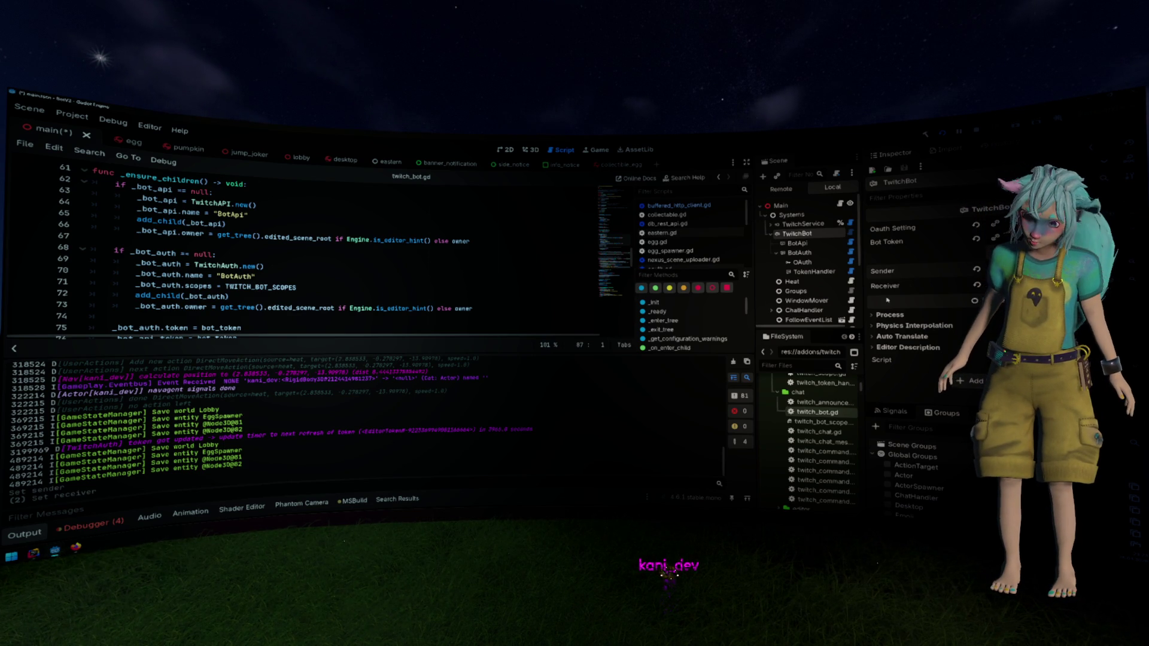
Run the project with F5 from line 69 and jump to the Invalid OAuth token error in Errors
drag(862, 275, 899, 272)
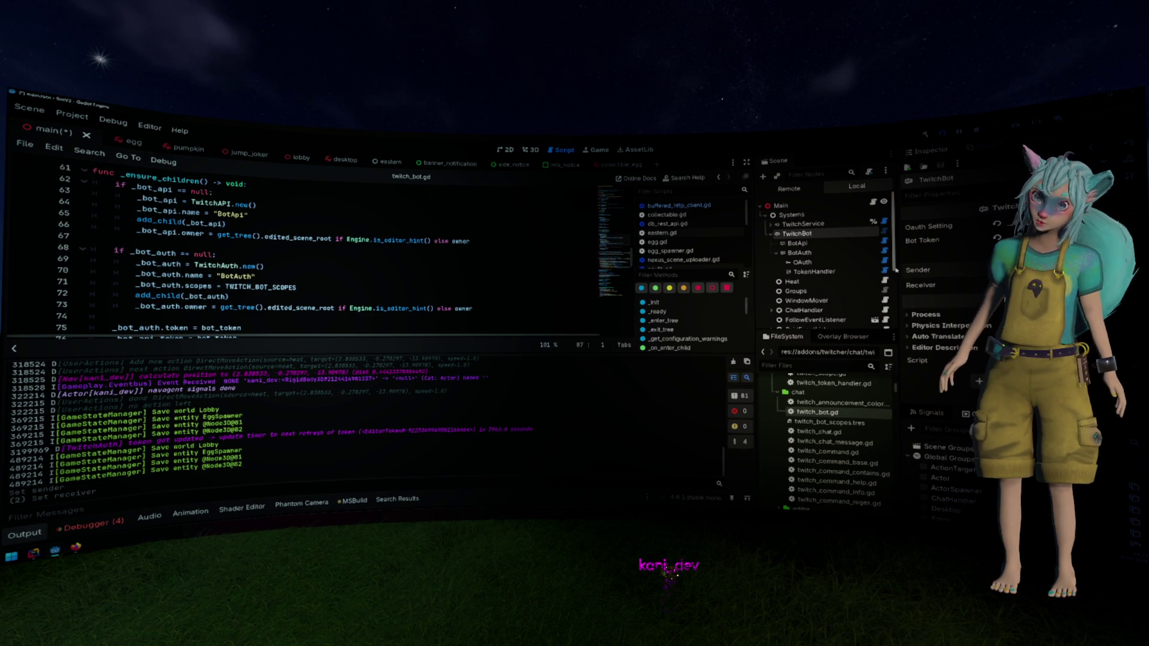
click(264, 268)
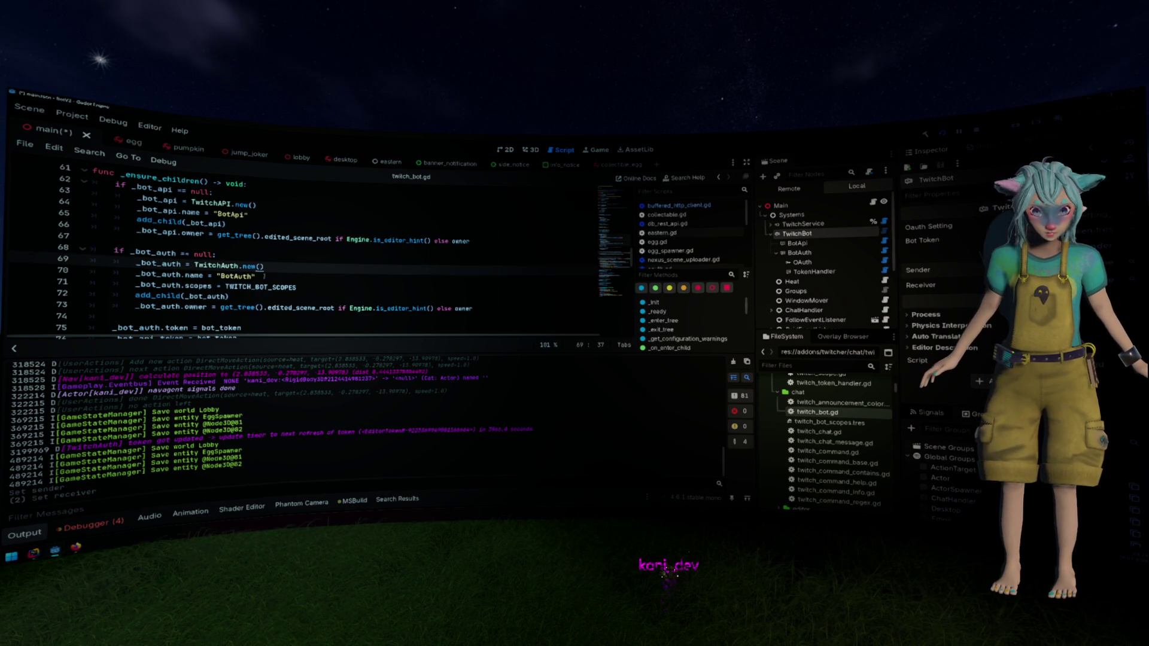
key(F5)
click(119, 389)
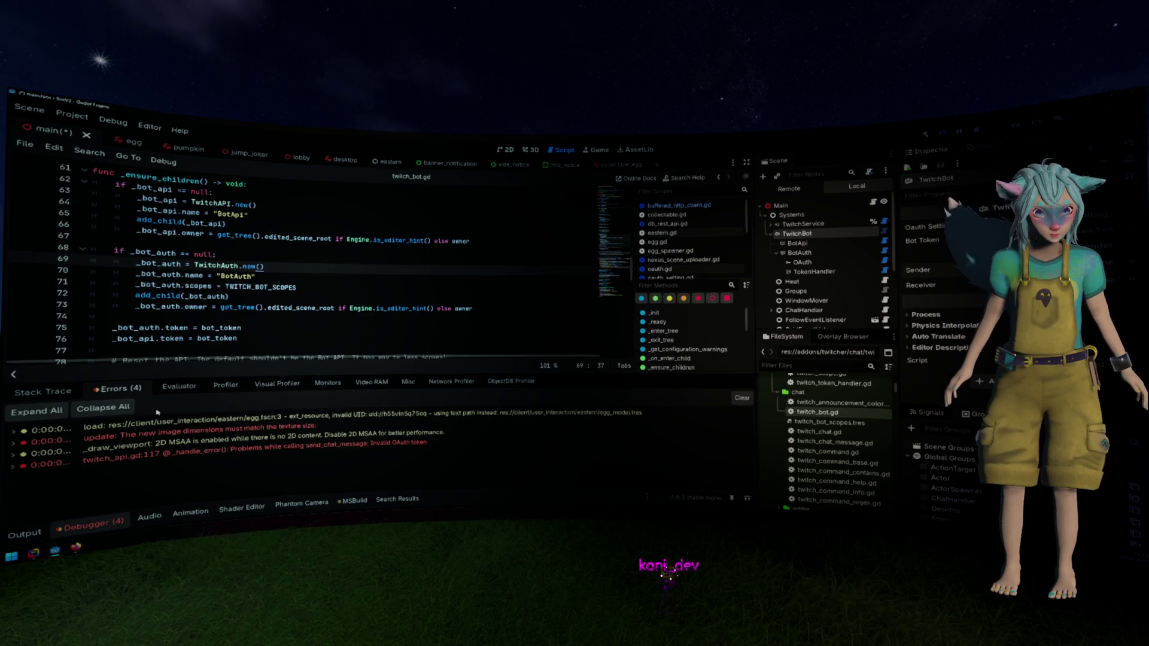
double_click(210, 454)
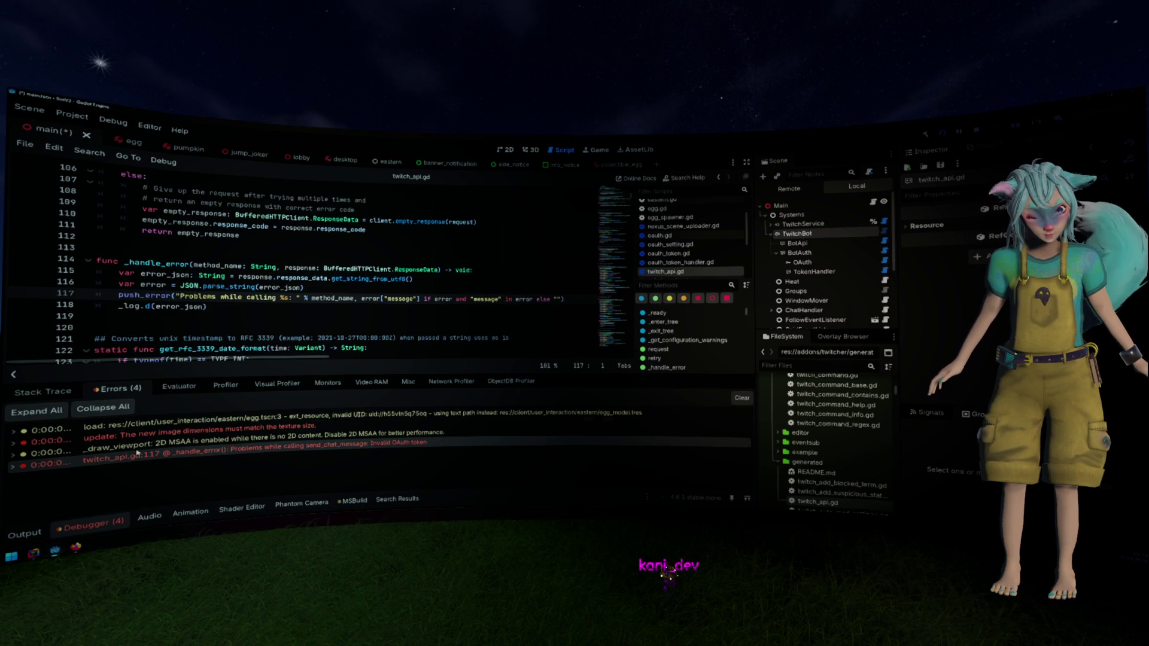
Select the unauthorized /chat/messages lines in Output, check _handle_error's line 116, and reopen twitch_bot.gd
key(alt+o)
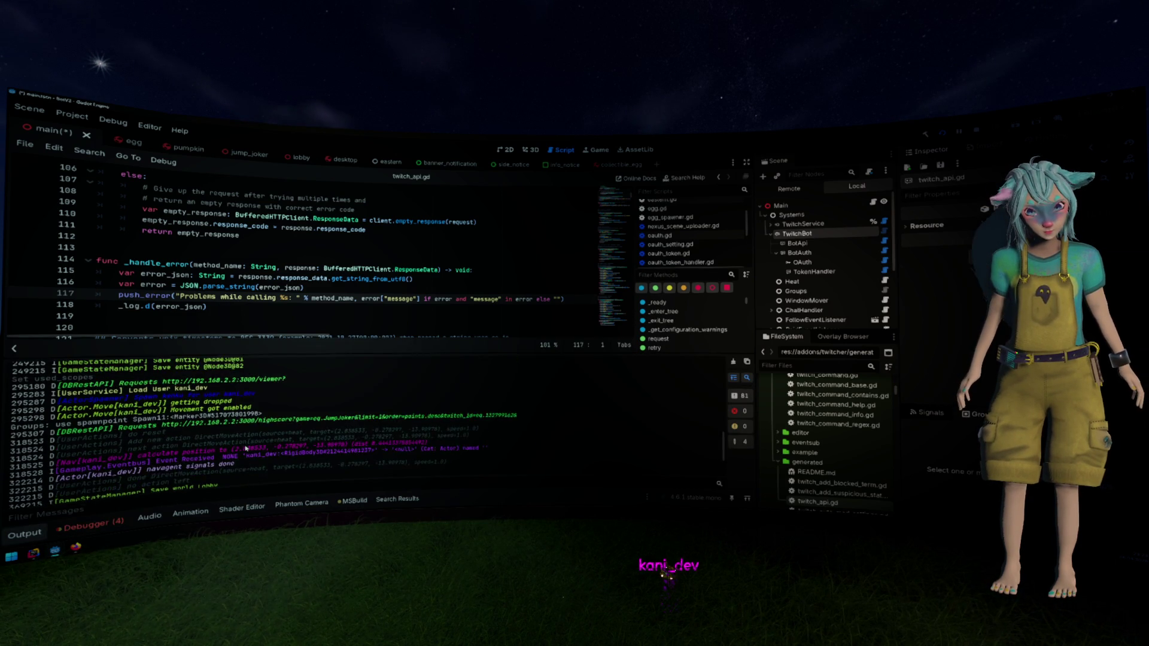
scroll(246, 447, up, 15)
drag(386, 449, 297, 456)
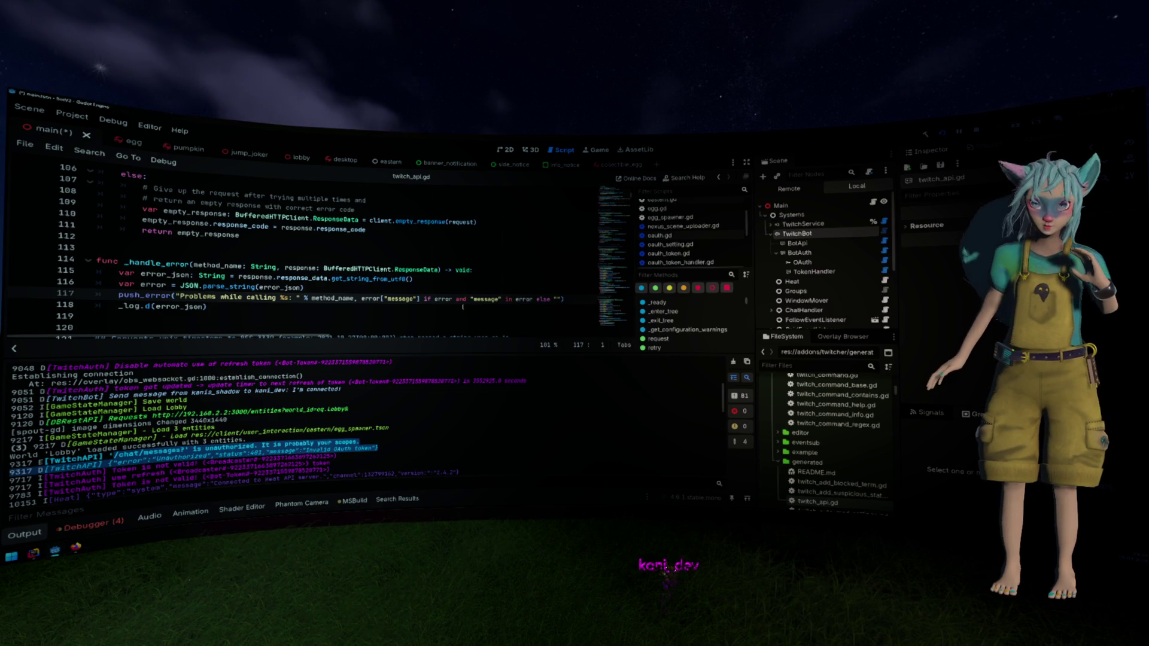
click(392, 292)
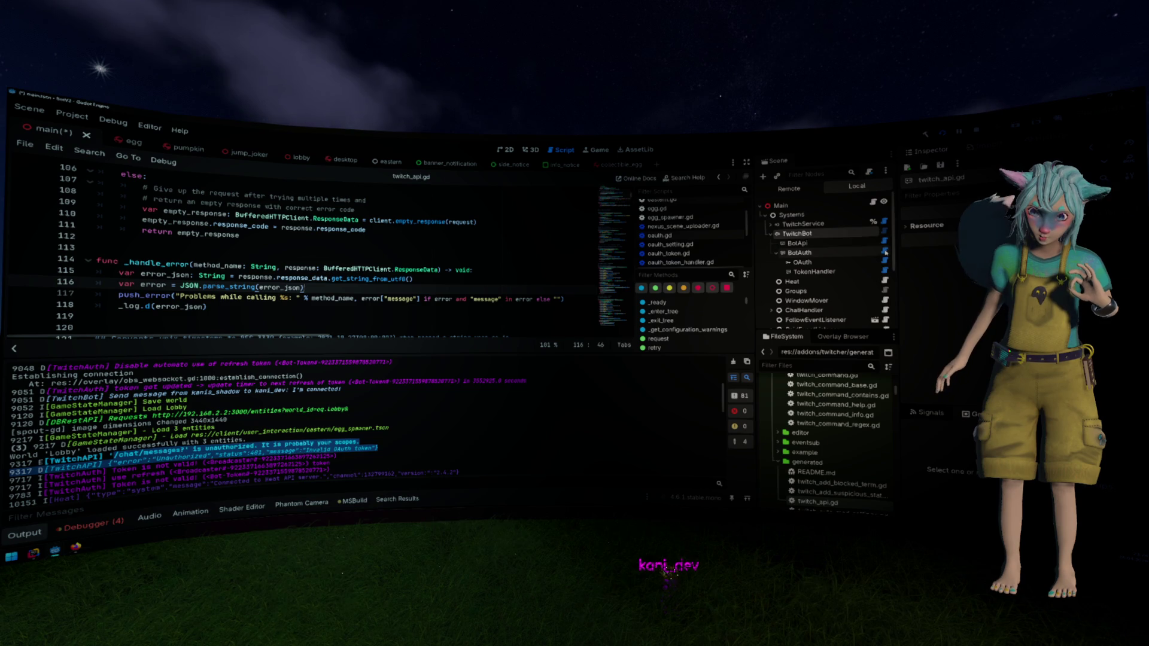
click(885, 241)
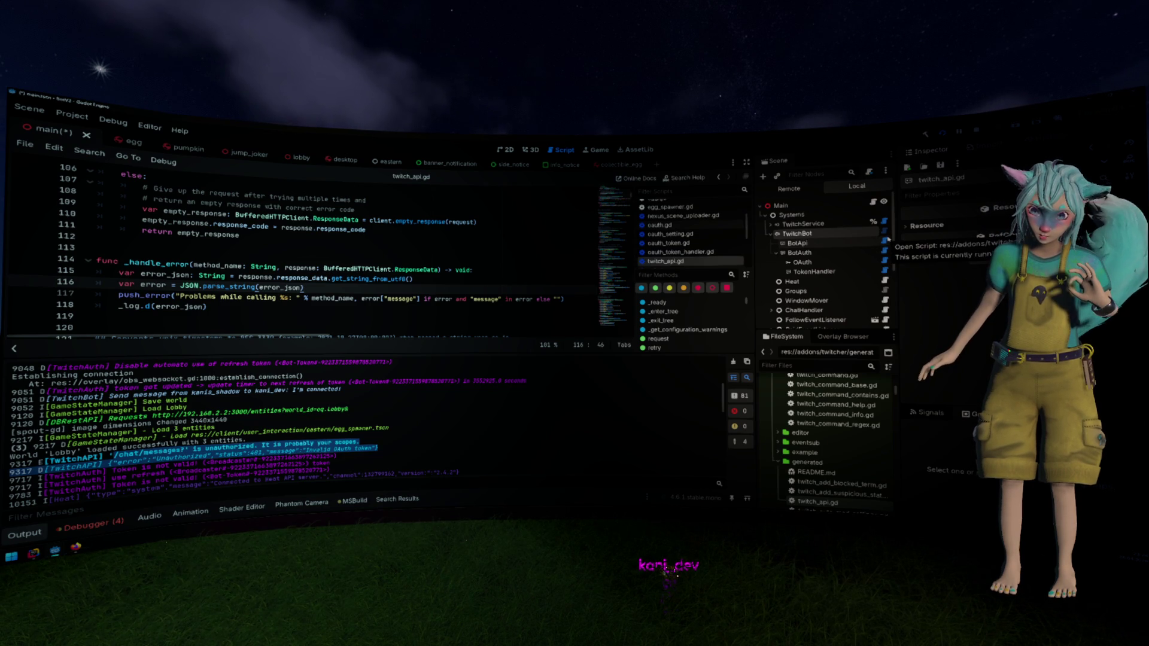
click(885, 233)
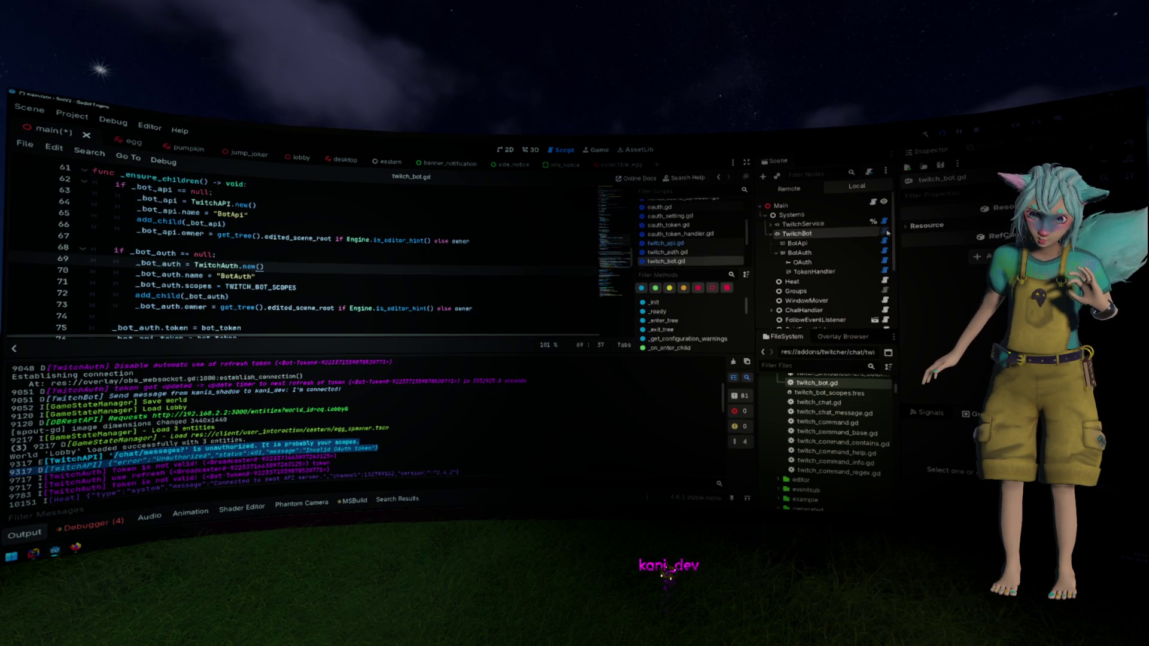
Scroll to send_message in a taller code area and highlight its is_authenticated check
scroll(297, 246, down, 3)
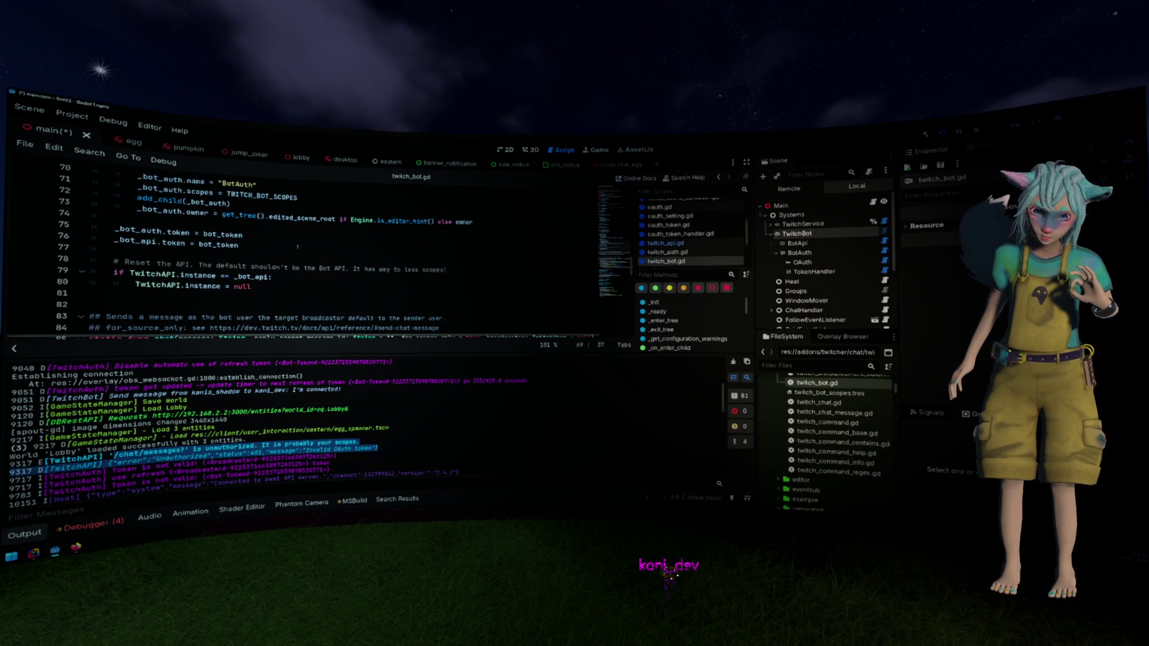
scroll(297, 246, down, 3)
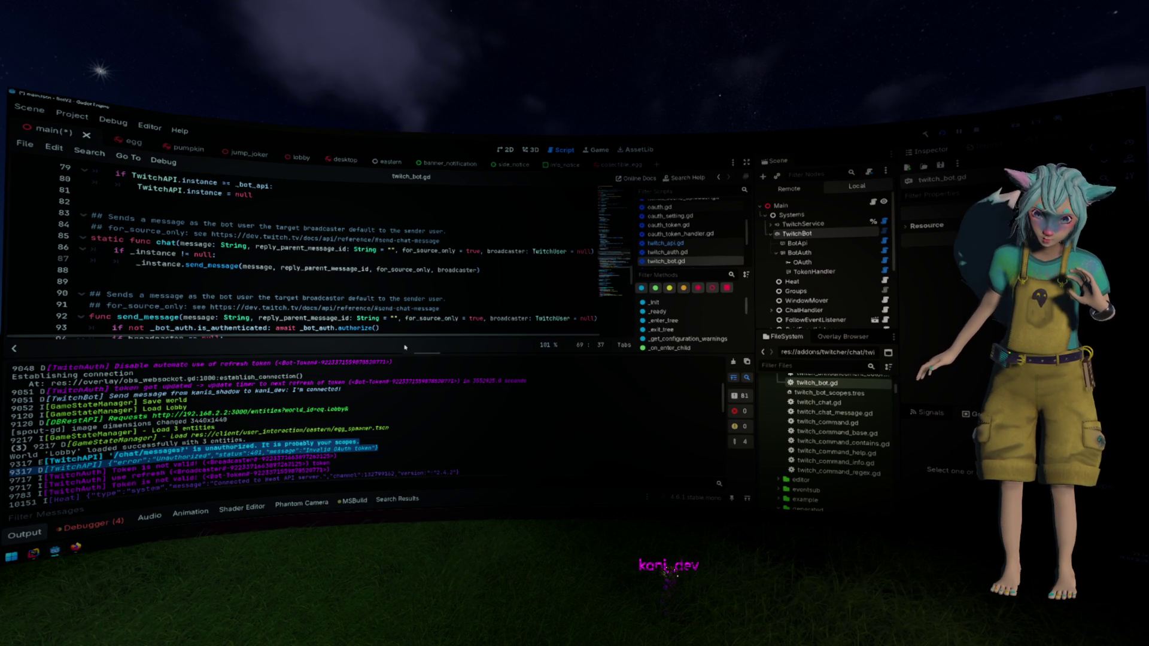
drag(409, 338, 415, 395)
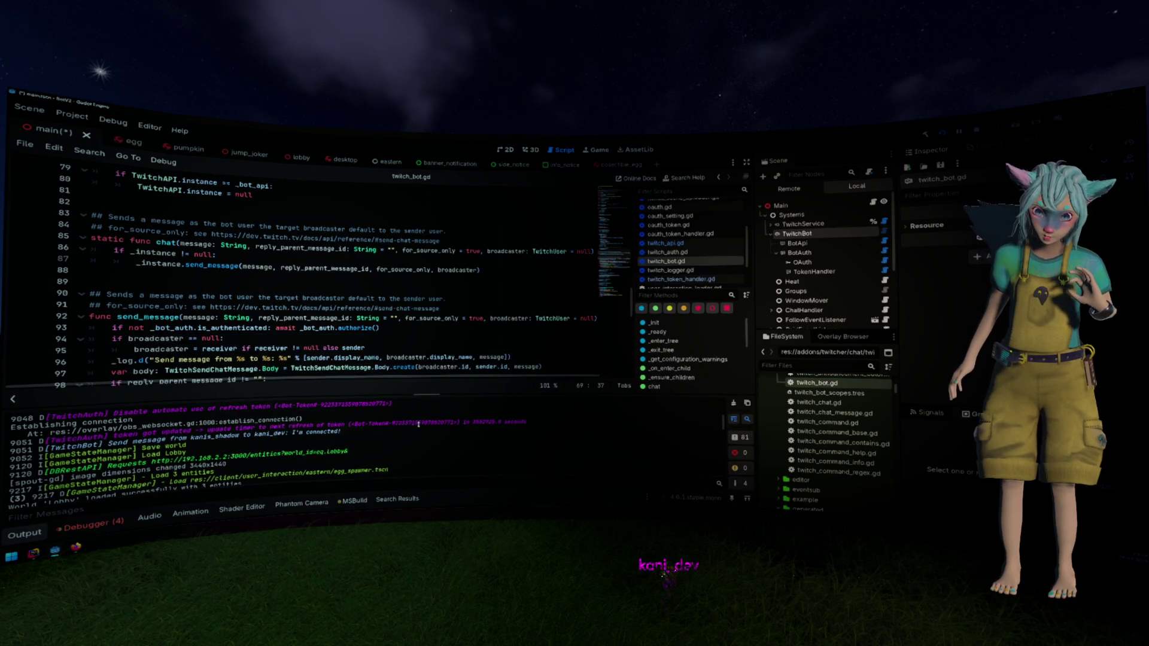
scroll(400, 272, down, 2)
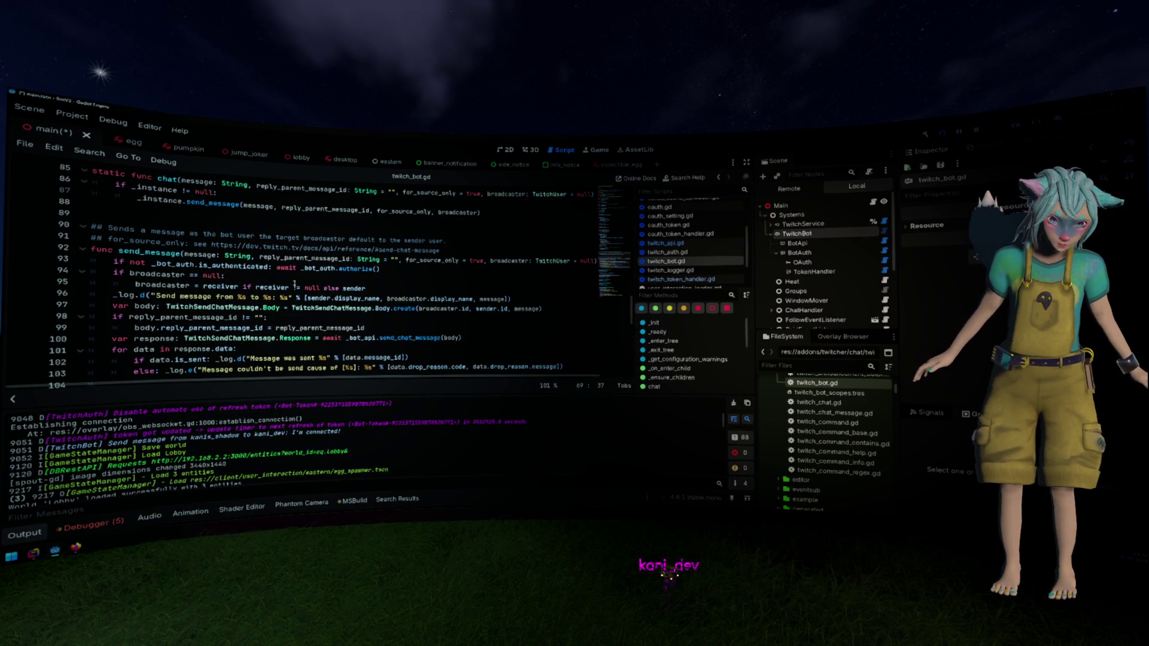
double_click(233, 266)
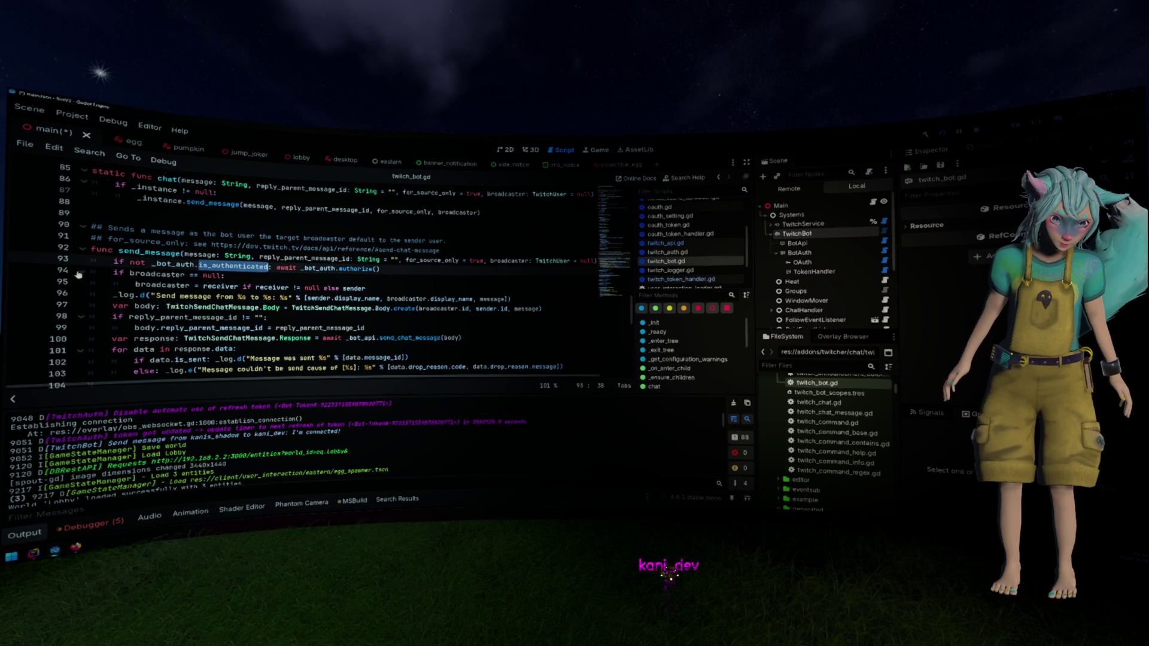
click(234, 286)
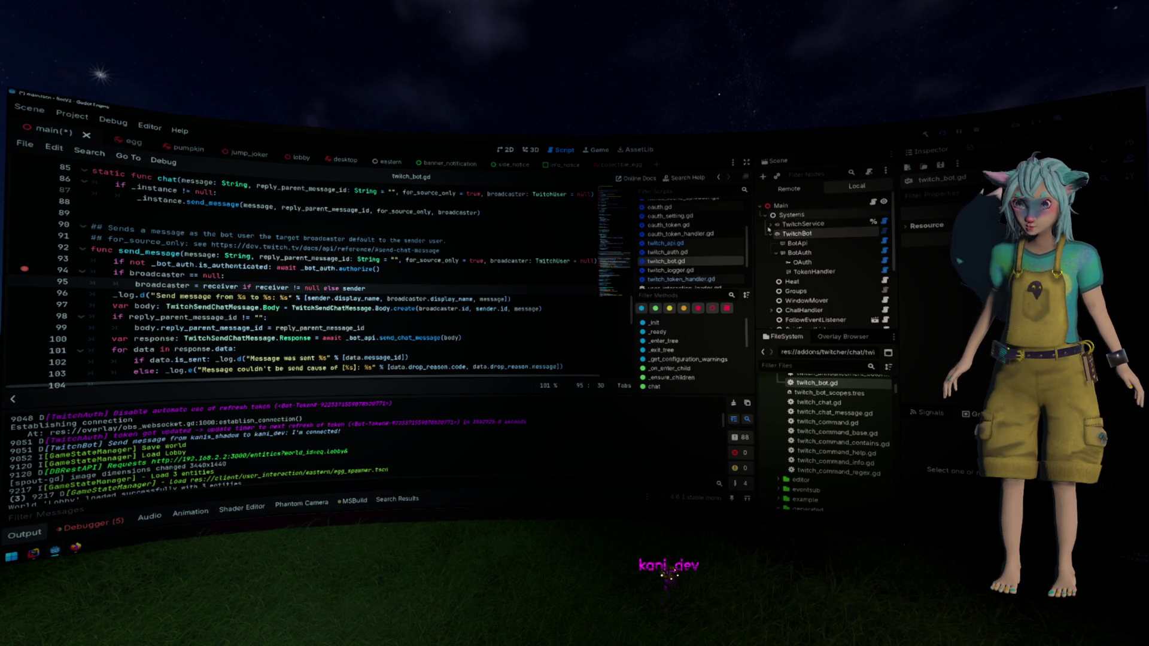
Expand ChatHandler in the Scene dock and select the node to add a child under
scroll(811, 236, down, 1)
scroll(812, 236, down, 3)
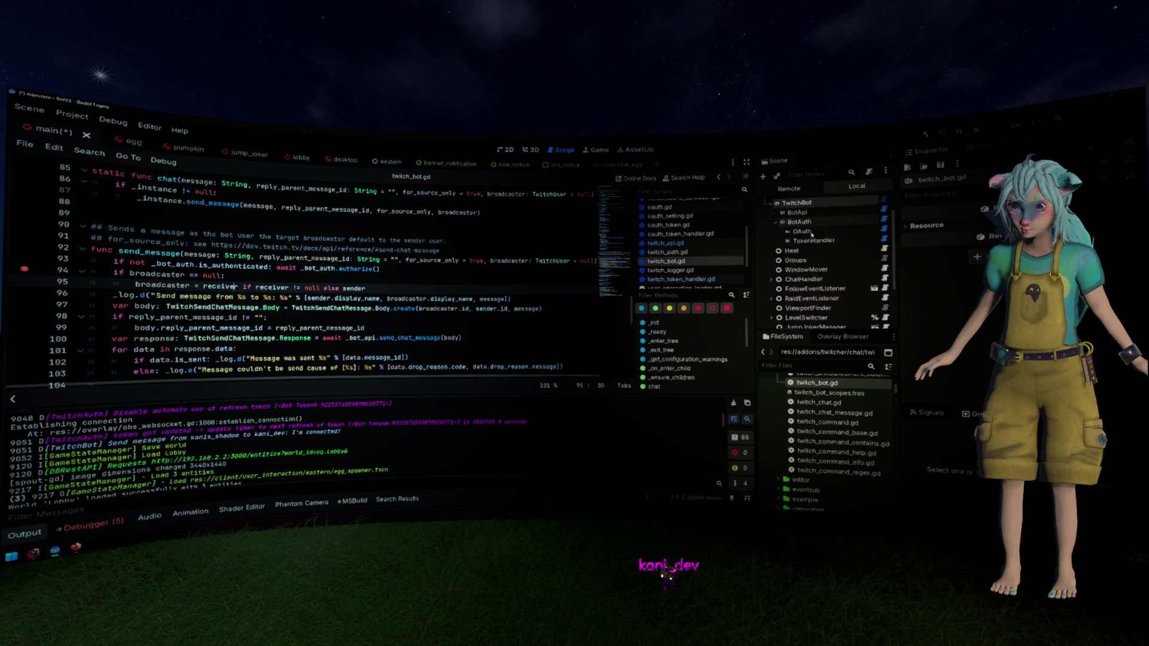
click(772, 248)
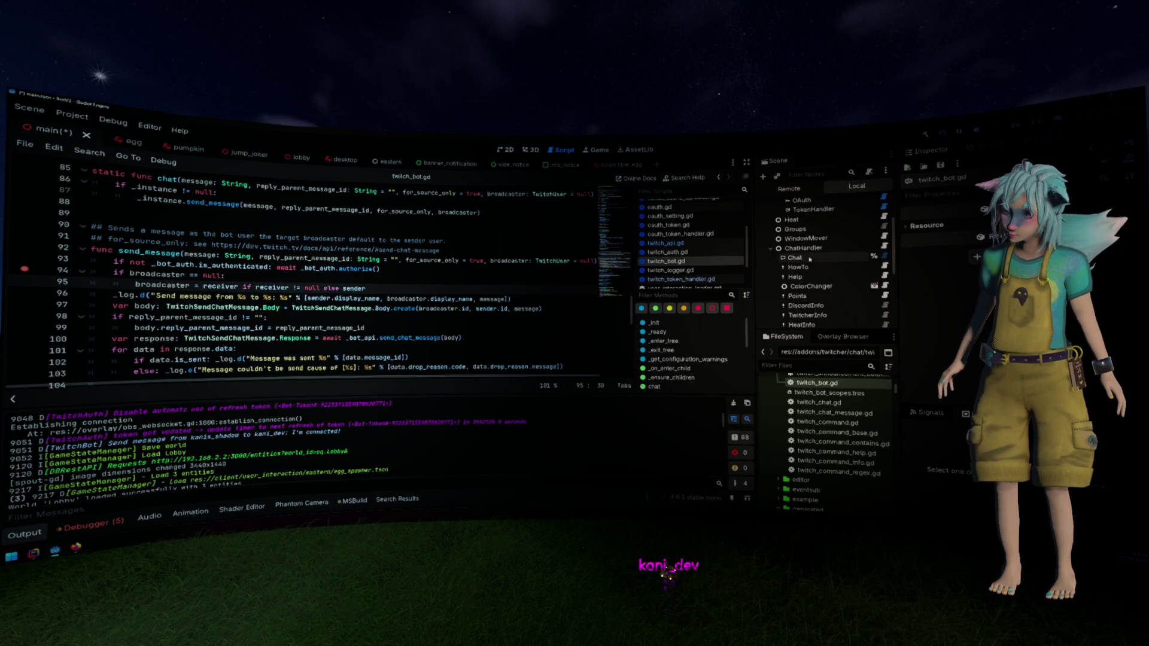
click(804, 248)
Add a TwitchCommand child node, found by searching 'command', and name it Ping
key(ctrl+a)
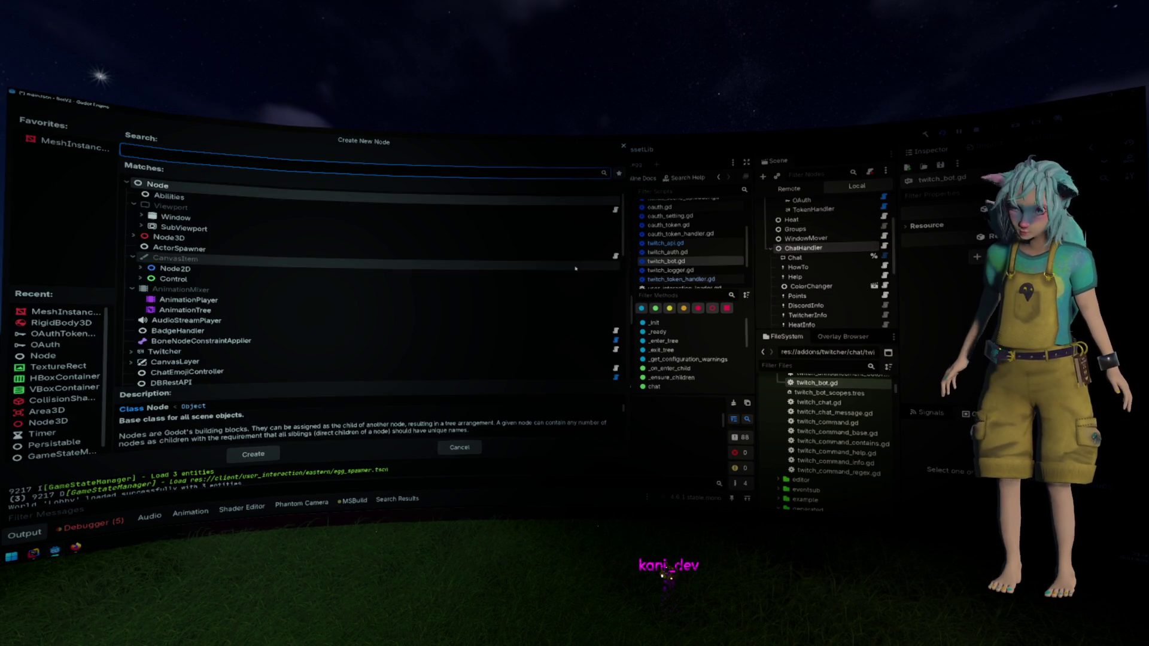
text(command)
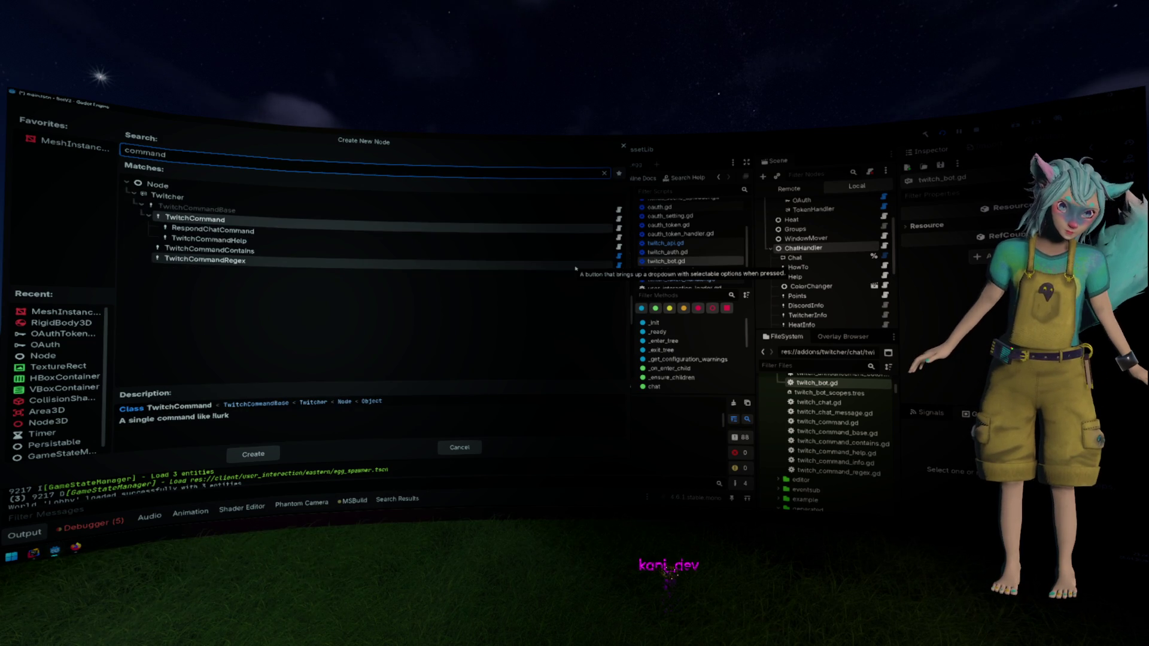
key(Down)
key(Down)
key(Down)
key(Up)
key(Up)
key(Up)
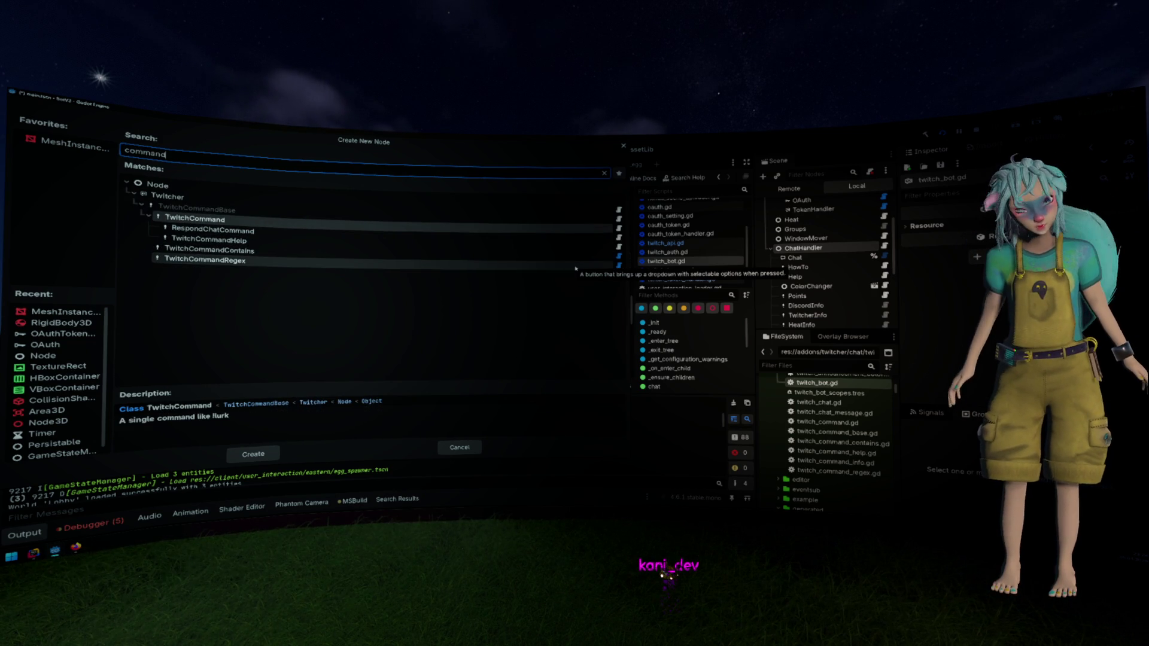
key(Return)
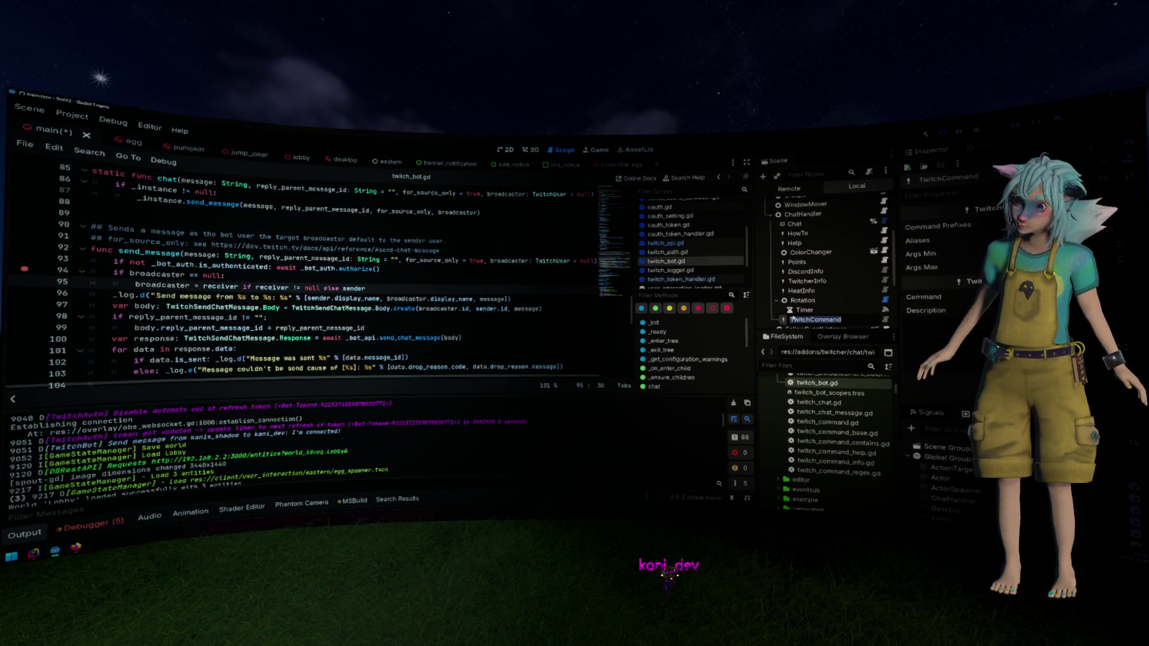
text(Ping)
key(Return)
text(Send Pong)
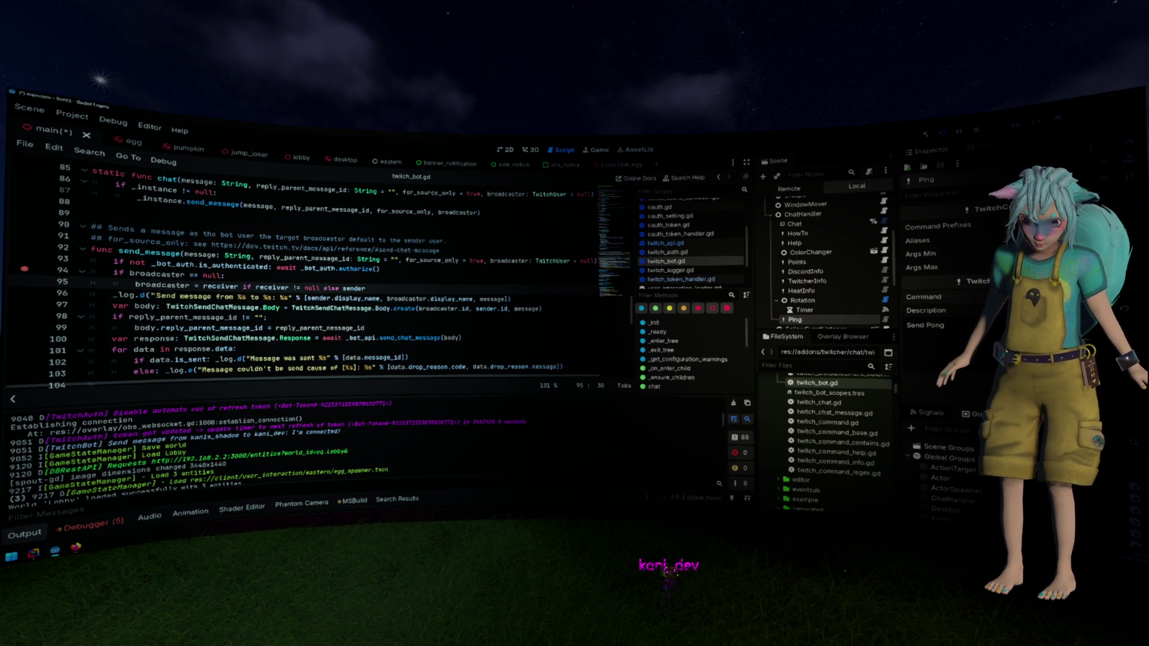
Save the main scene and open the Chat node's script twitch_chat.gd
scroll(939, 269, down, 5)
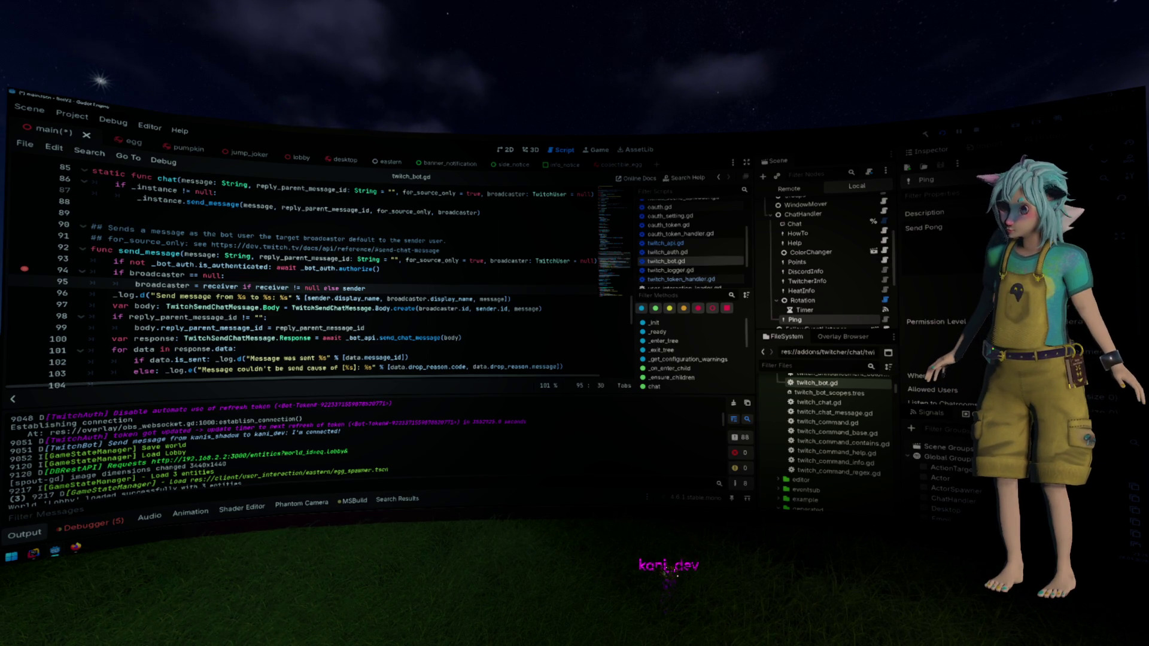
key(ctrl+s)
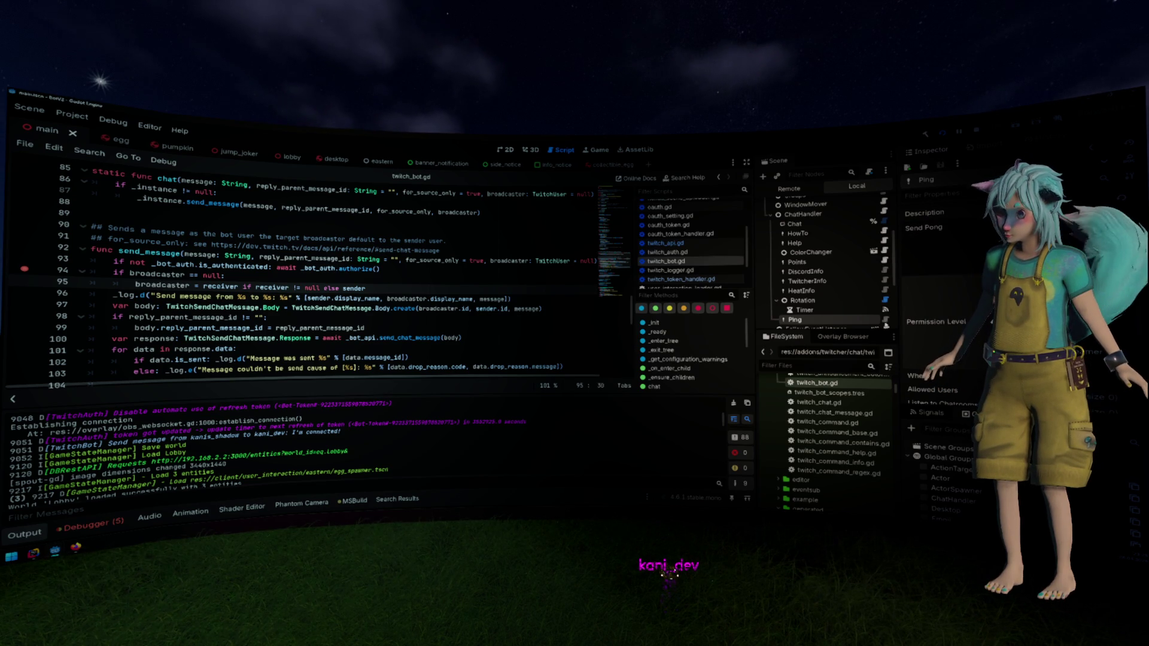
scroll(802, 322, up, 2)
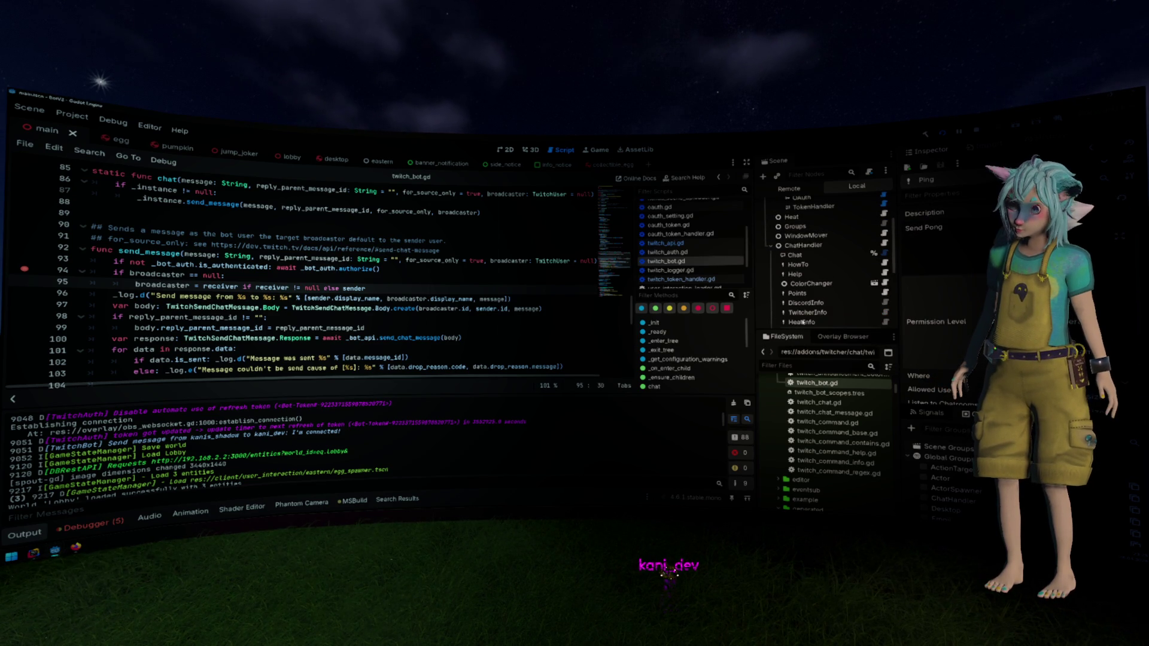
click(831, 255)
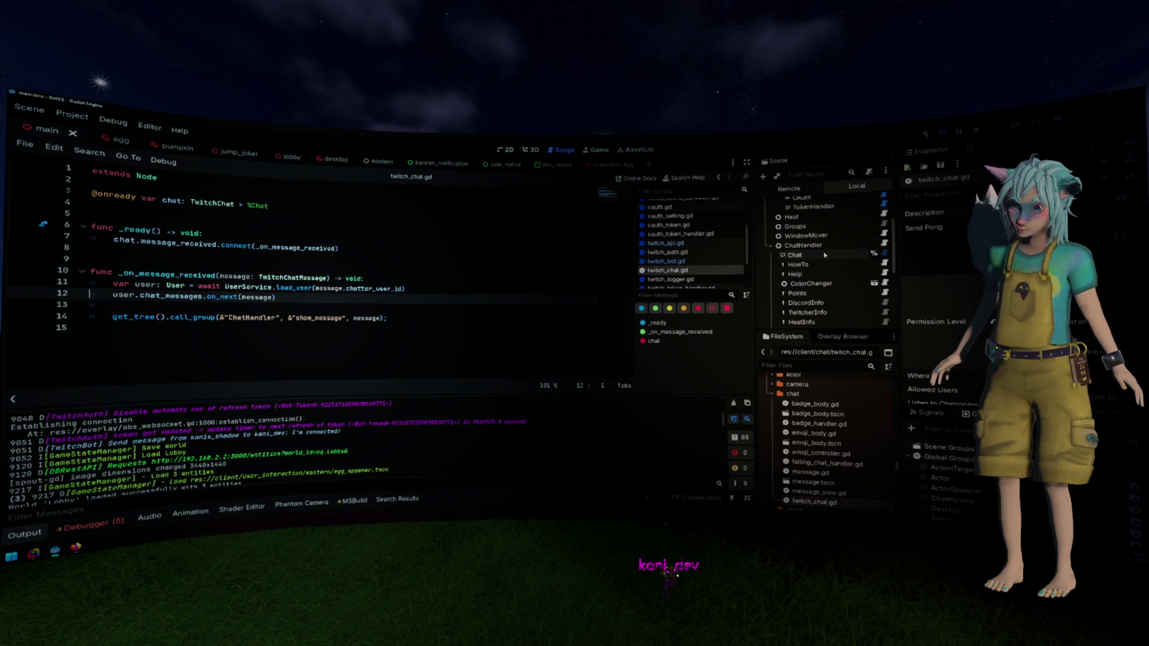
Attach a new script ping_command.gd, saved in res://overlay/twitch, to the Ping node
scroll(820, 269, down, 3)
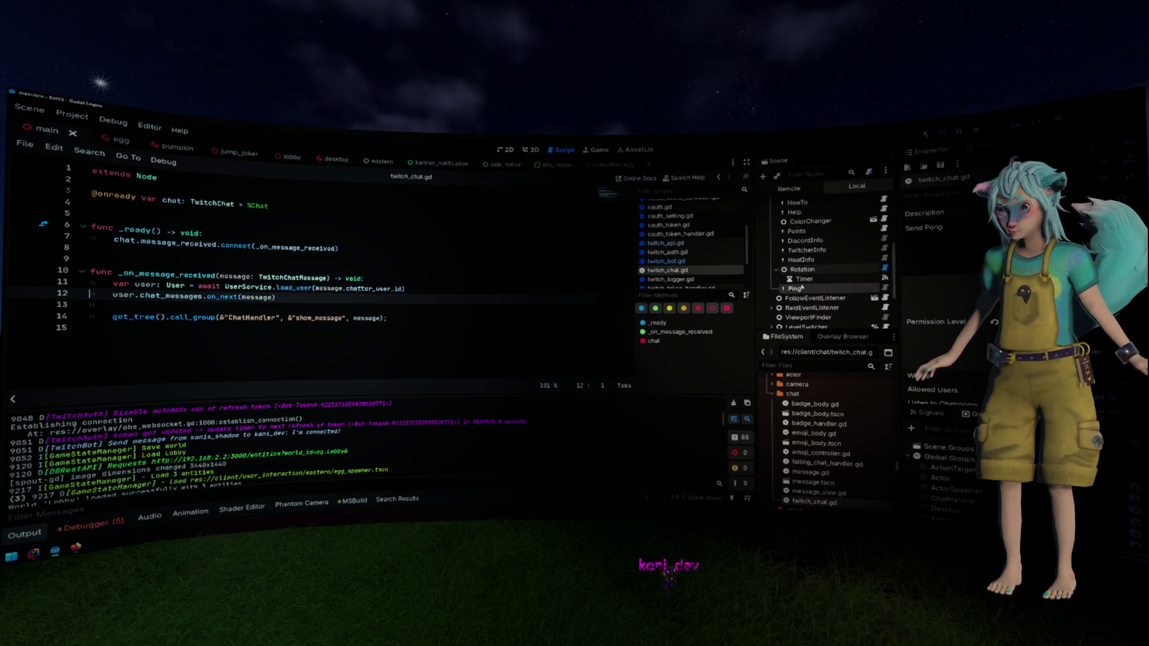
right_click(807, 289)
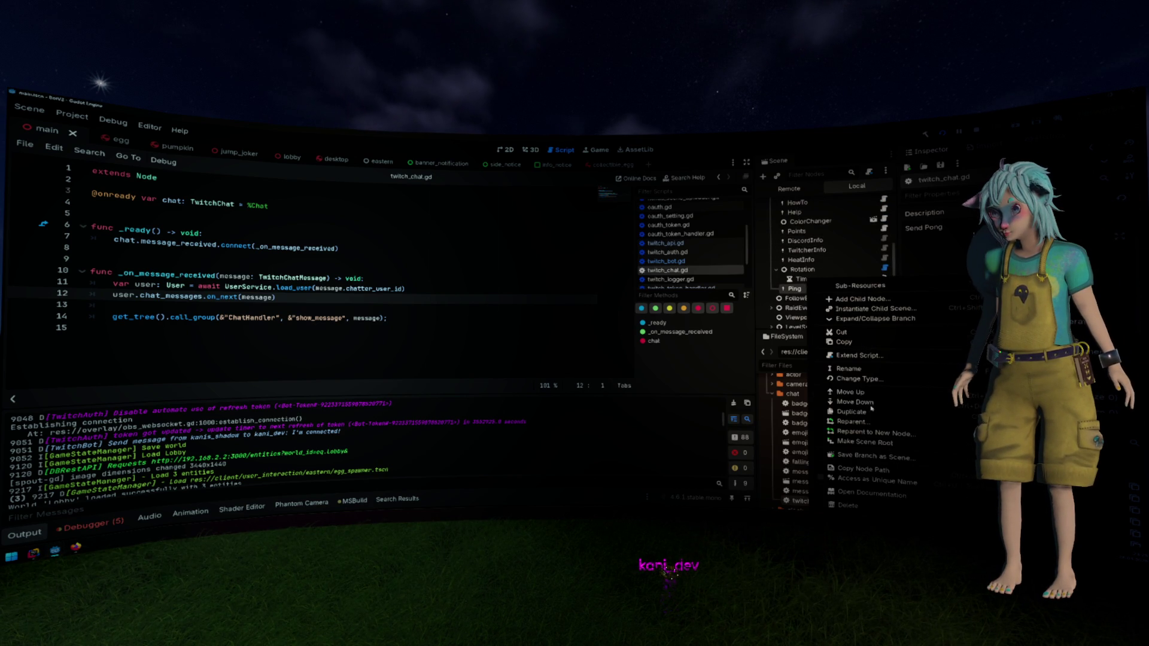
click(857, 356)
click(665, 312)
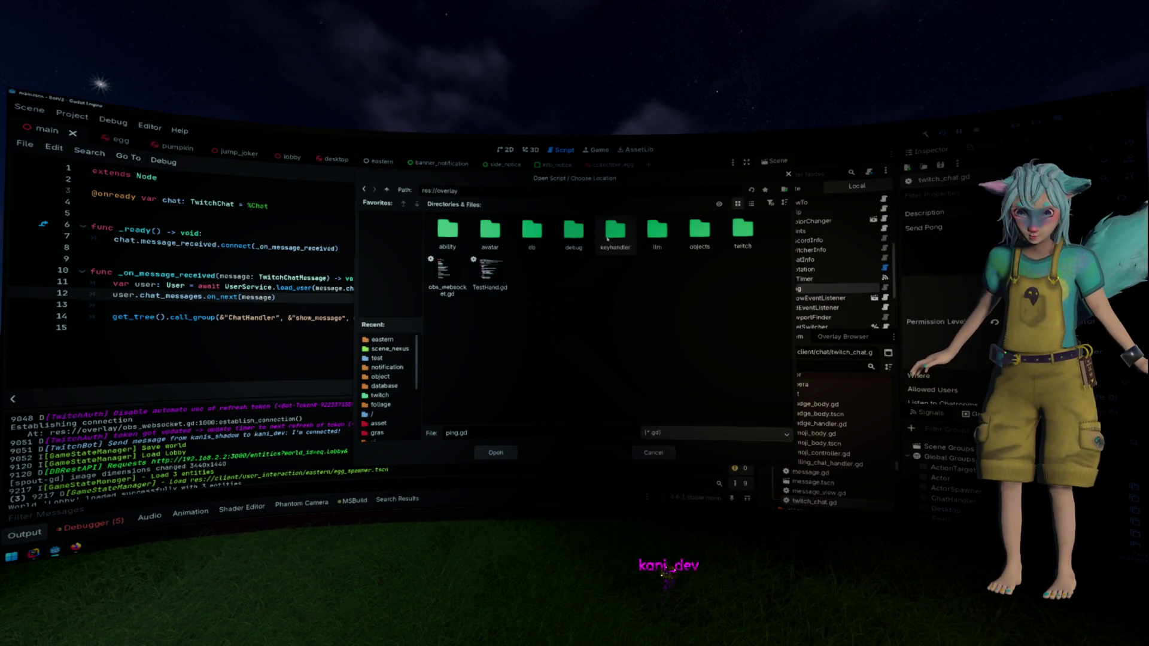
double_click(743, 231)
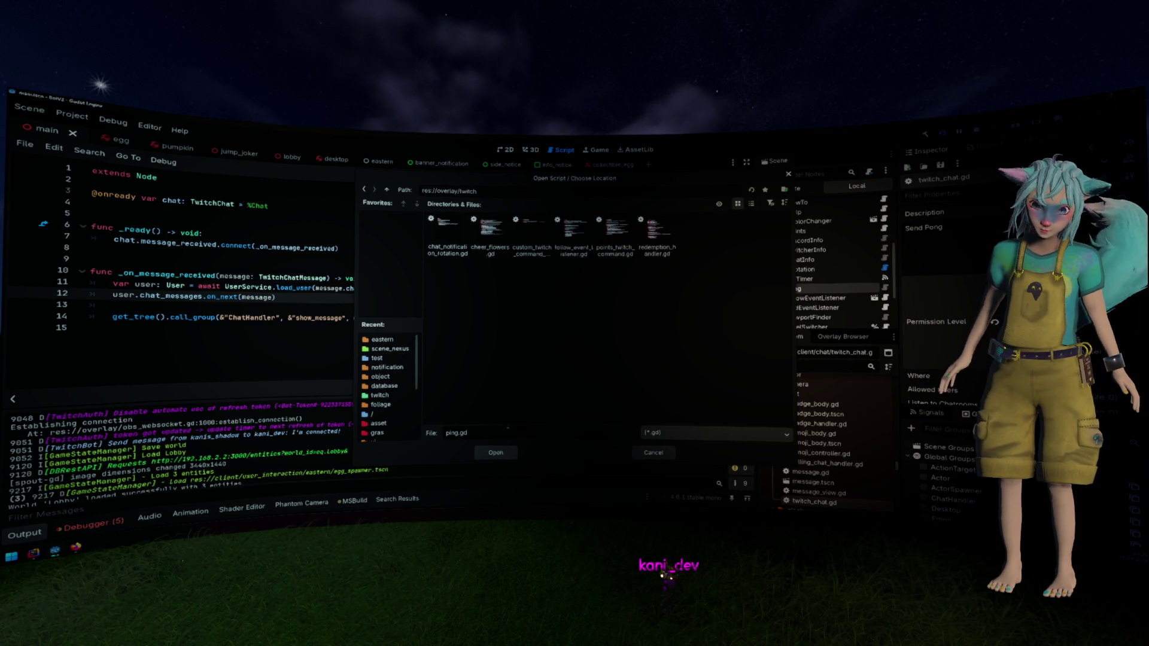
text(_command)
key(Return)
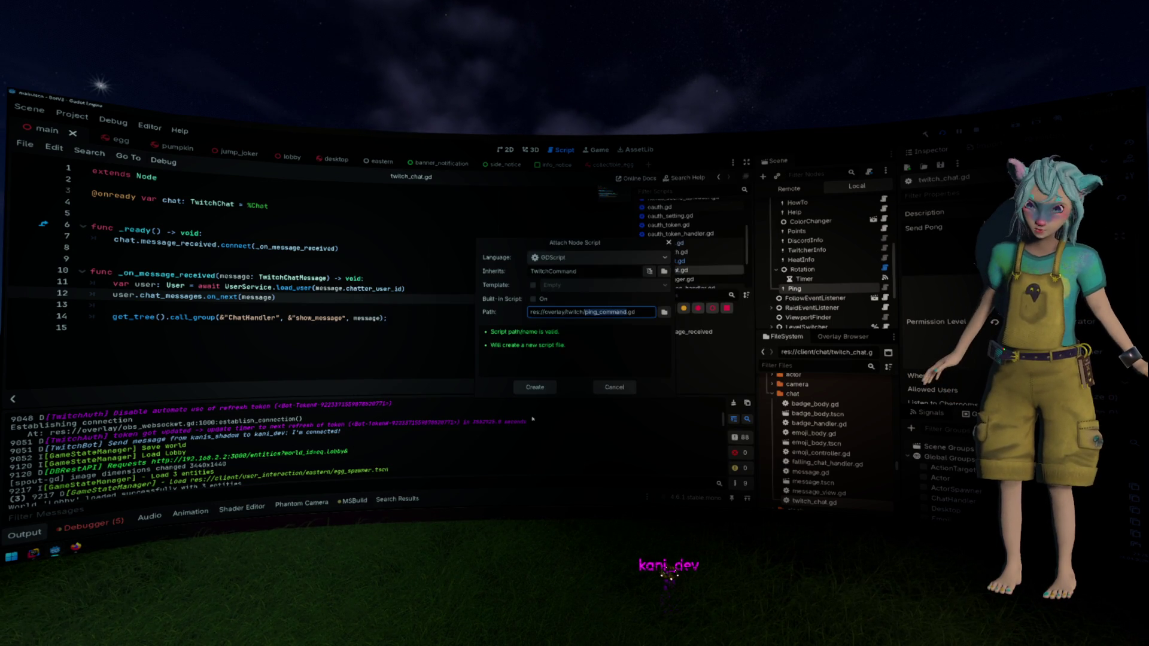
click(534, 387)
Write a 'func _ready() -> void:' declaration with an indented body
text(fun)
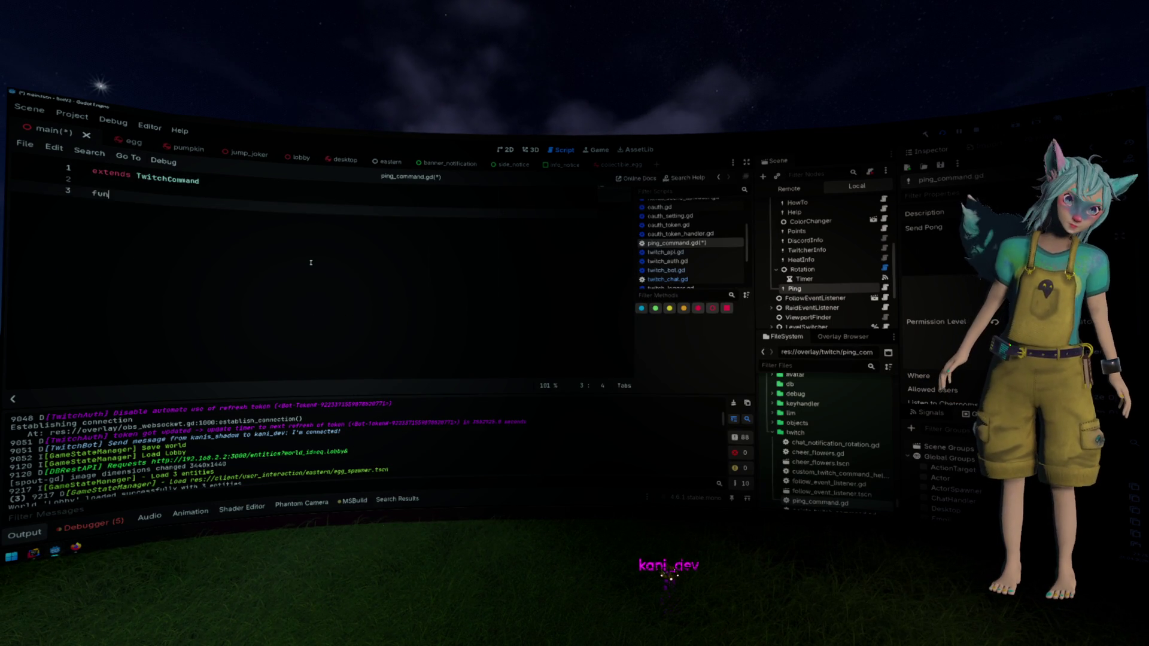
text(c _read)
key(Return)
key(BackSpace)
key(Return)
key(Return)
Look through twitch_command.gd, then open twitch_command_base.gd to find the command_received signal
key(shift+alt+o)
text(t)
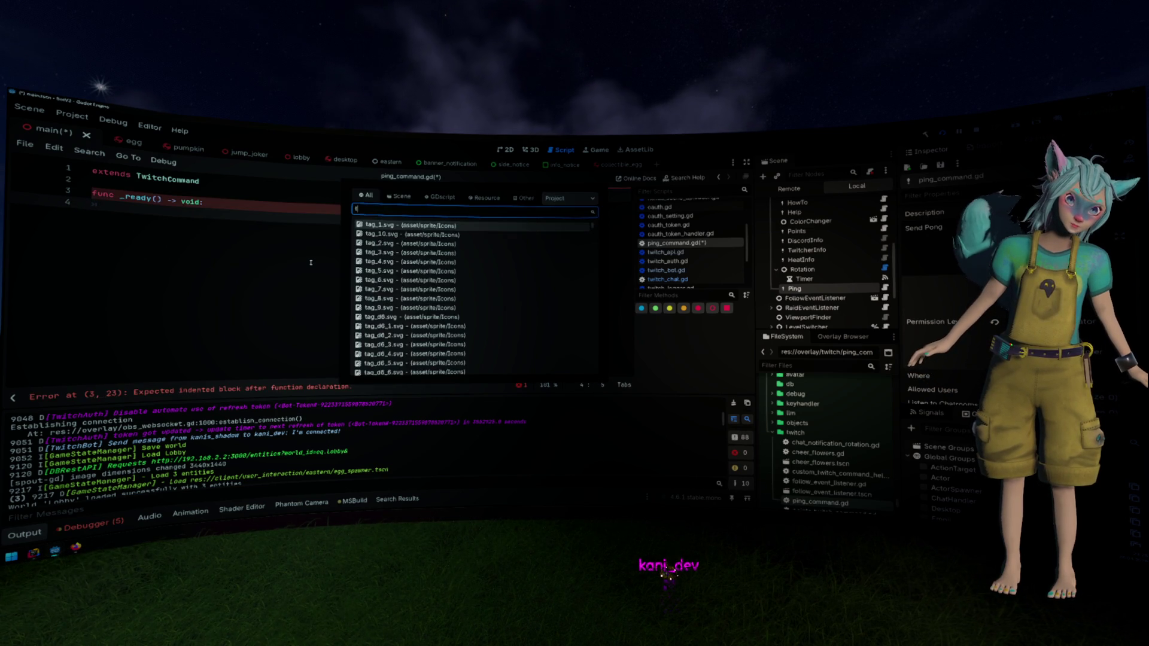
key(Escape)
ctrl+click(191, 185)
scroll(209, 254, up, 15)
scroll(209, 255, up, 4)
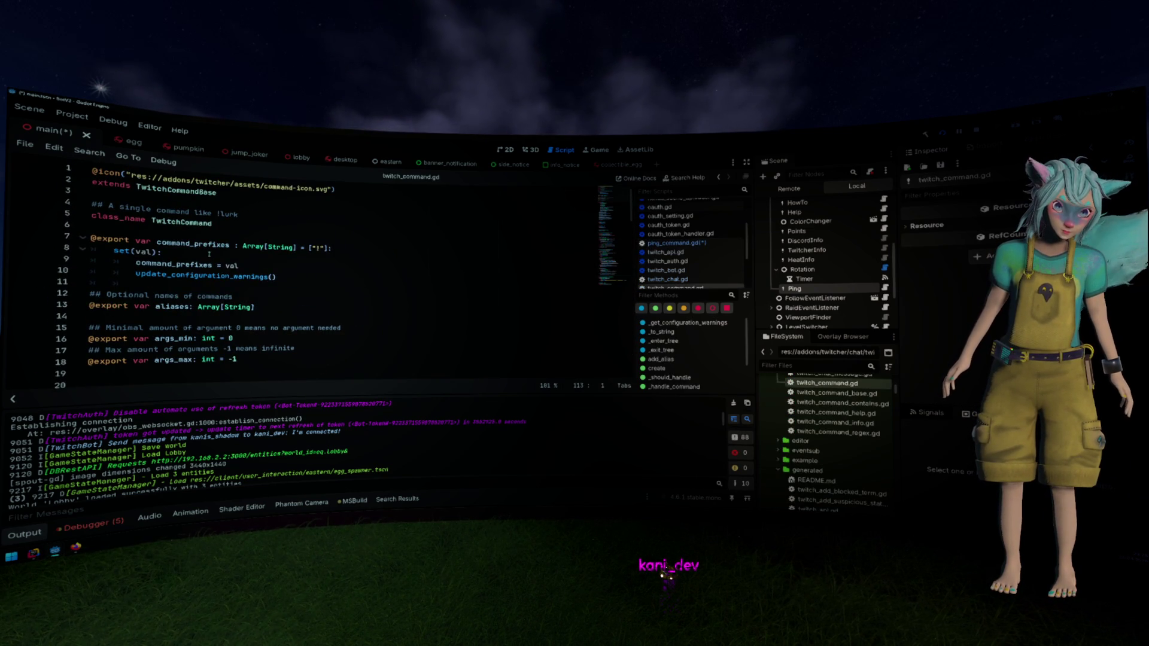
scroll(179, 251, down, 4)
scroll(182, 218, up, 4)
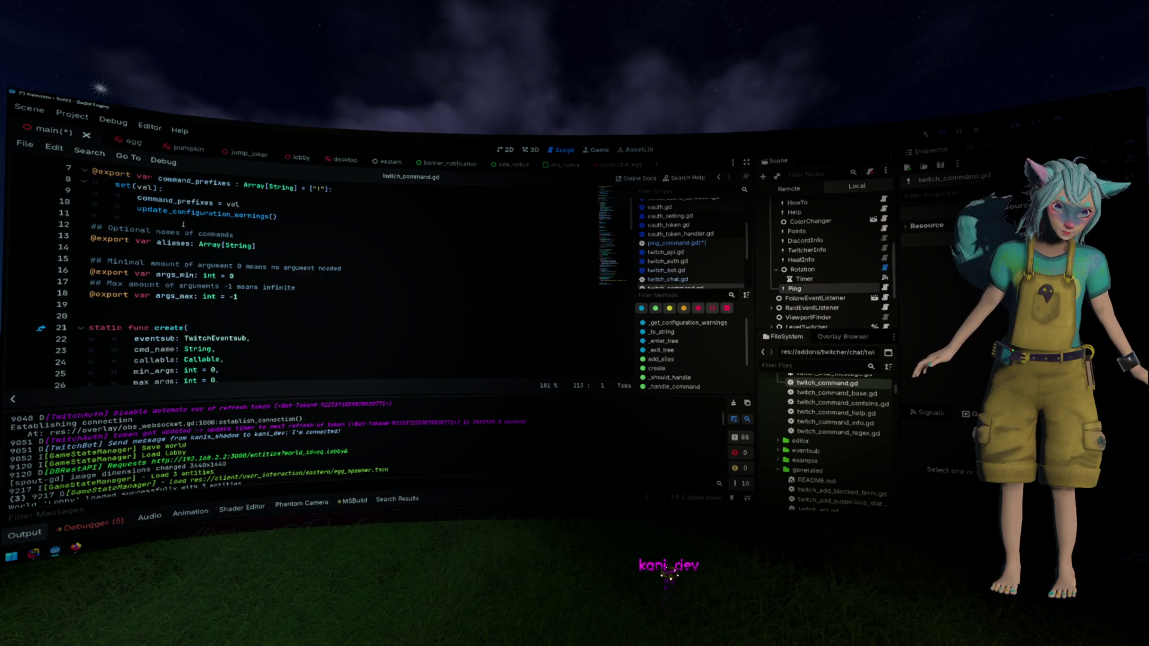
scroll(178, 224, down, 3)
scroll(177, 224, up, 3)
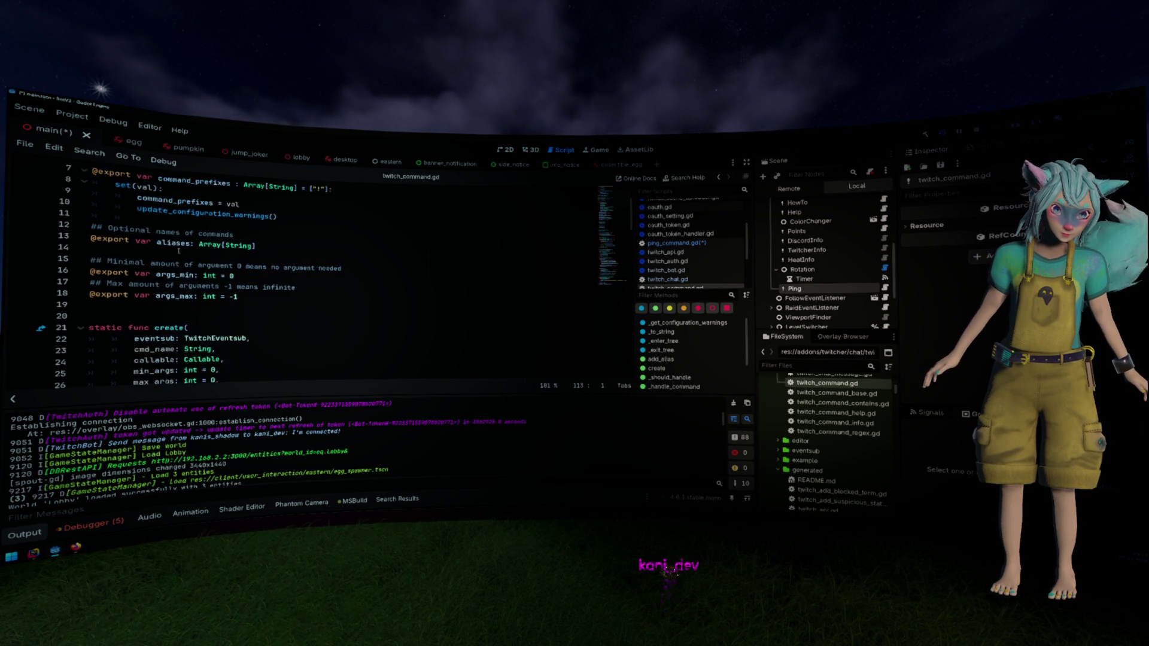
ctrl+click(204, 192)
scroll(180, 254, down, 2)
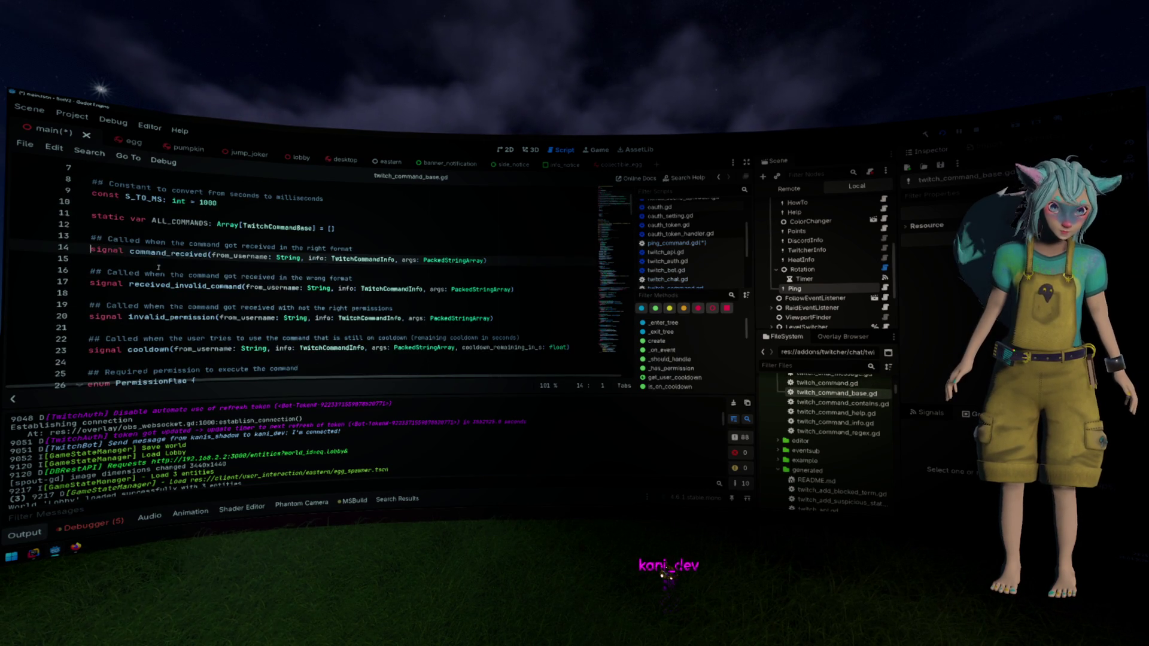
Copy the command_received signal signature and paste it into ping_command.gd's _ready body
drag(131, 252, 497, 261)
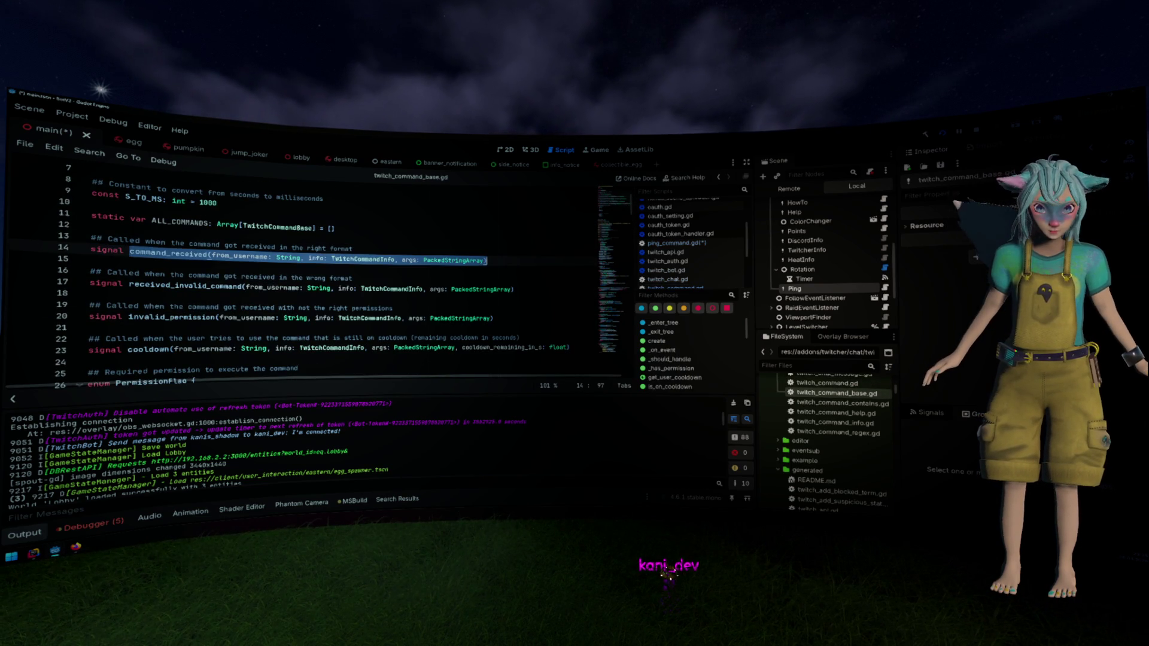
key(alt+Left)
key(alt+Left)
key(alt+Right)
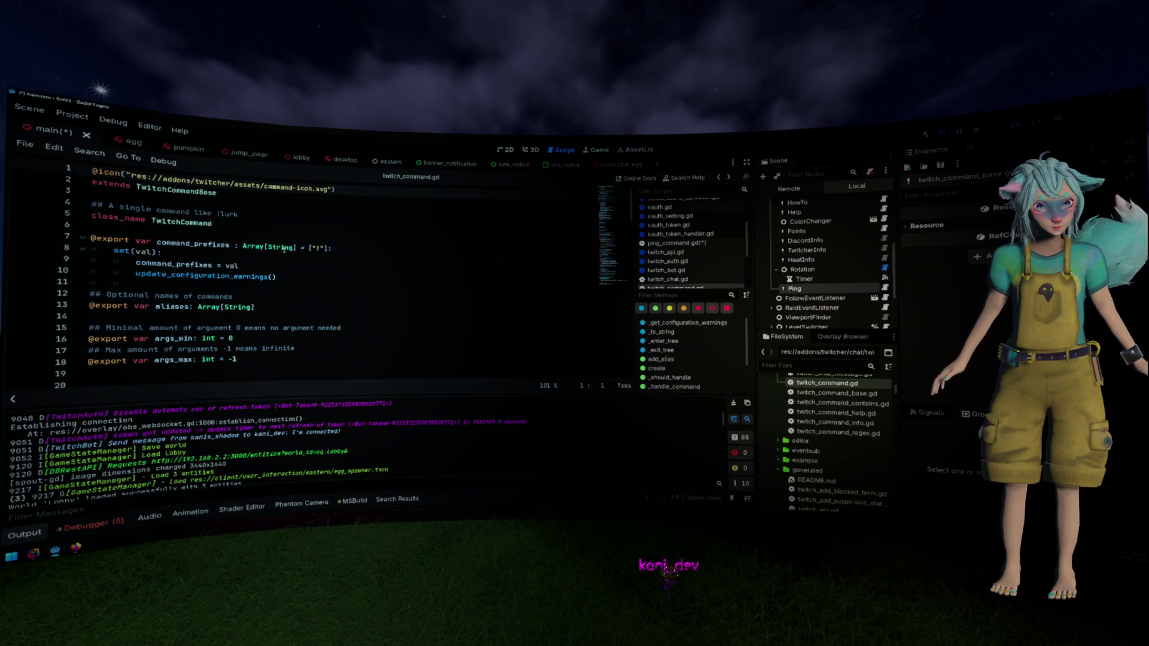
key(alt+Right)
key(ctrl+c)
key(alt+Left)
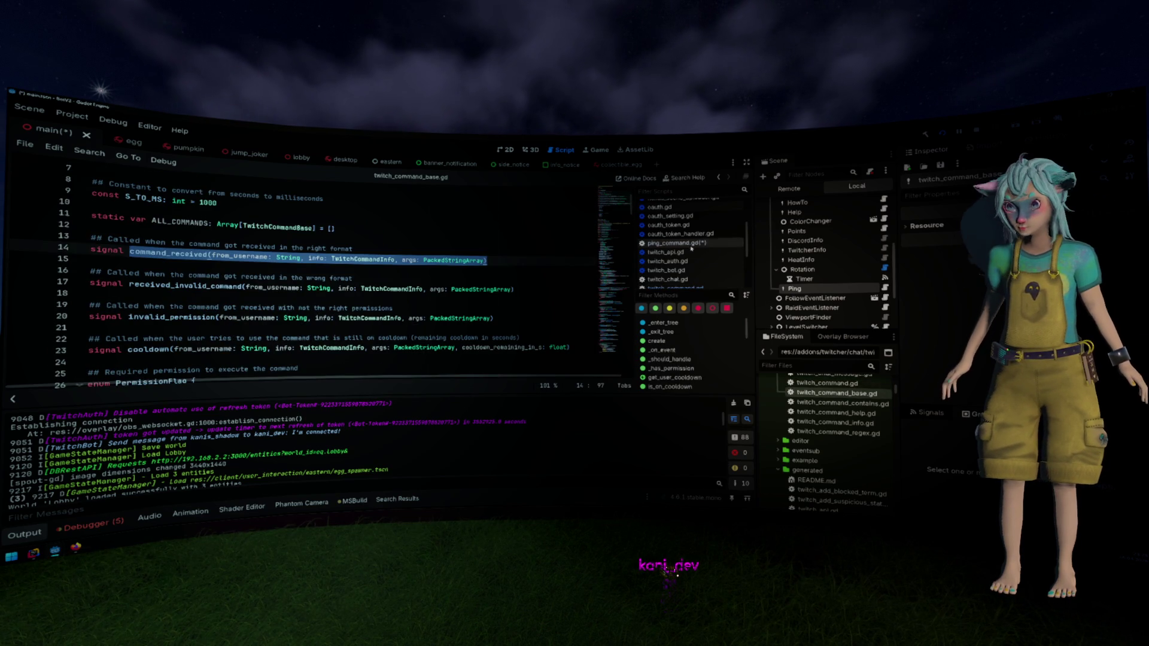
key(ctrl+v)
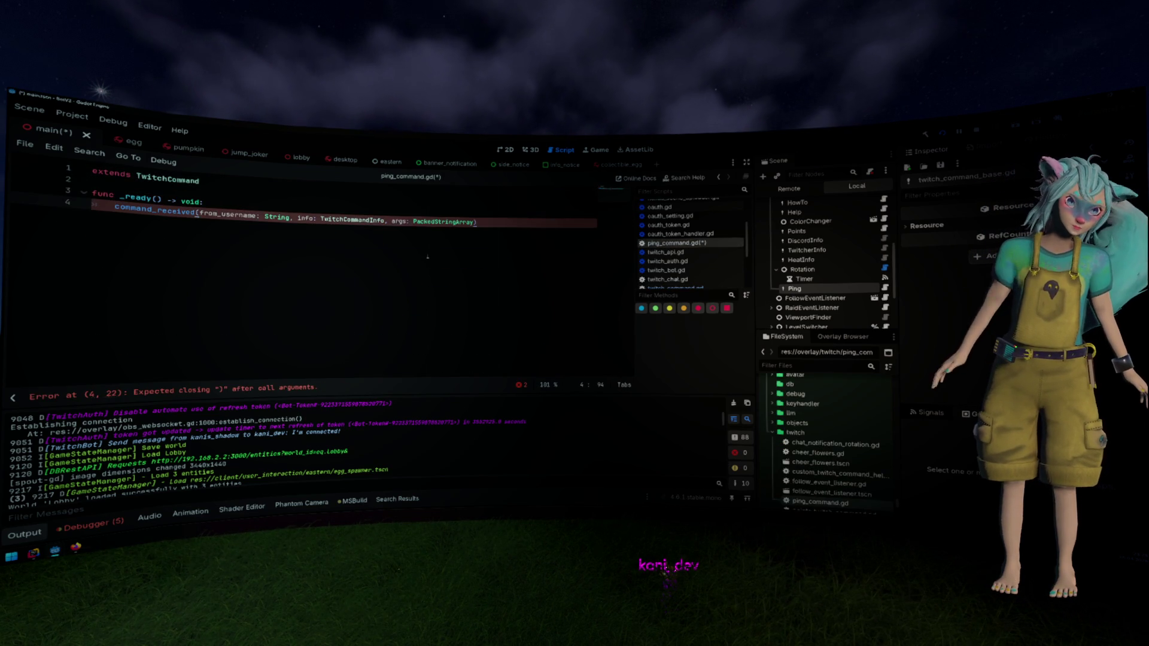
Write command_received.connect(_on_command_received) in _ready
text(.con)
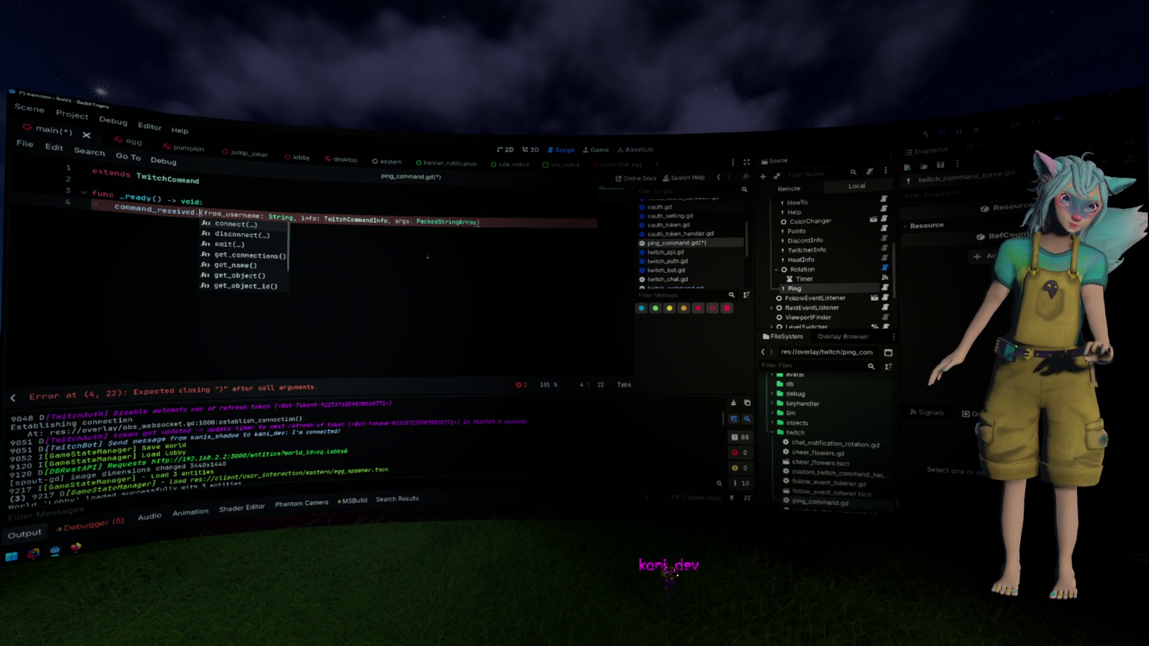
key(Return)
key(BackSpace)
key(BackSpace)
key(BackSpace)
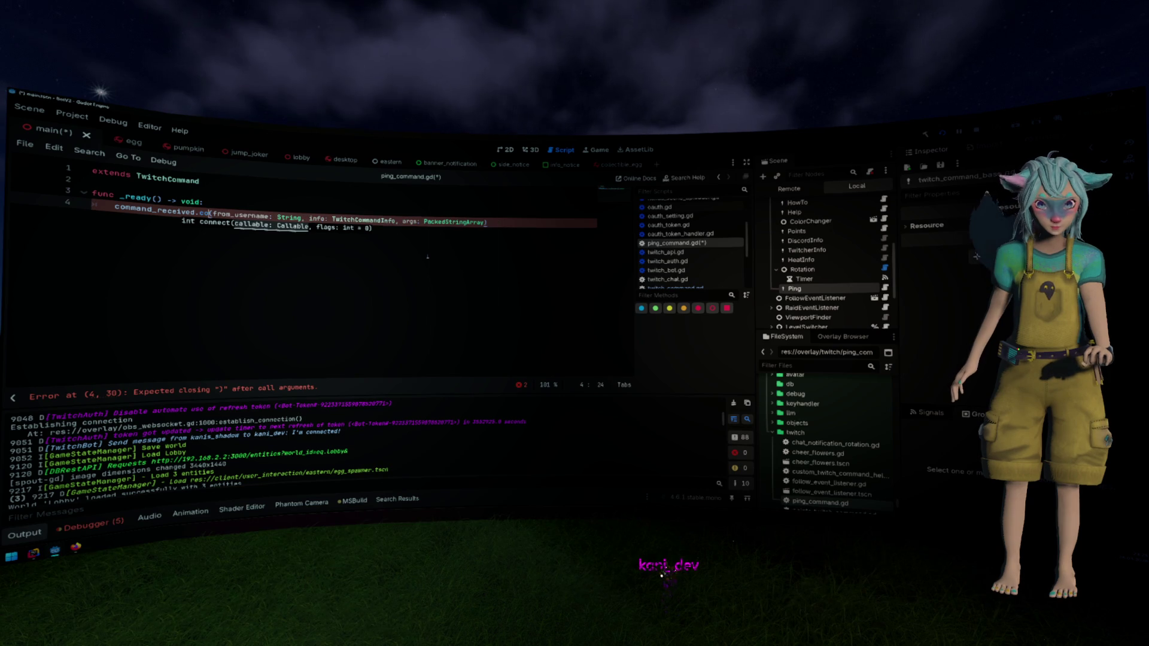
key(Delete)
text(n)
key(Return)
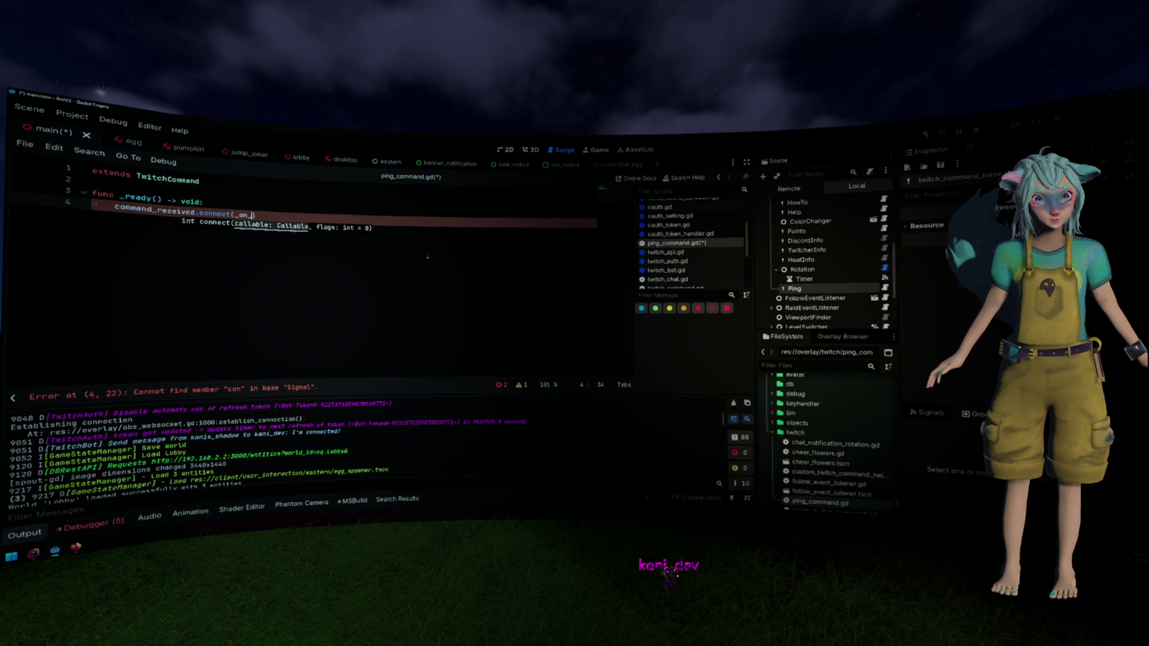
text(command_recei)
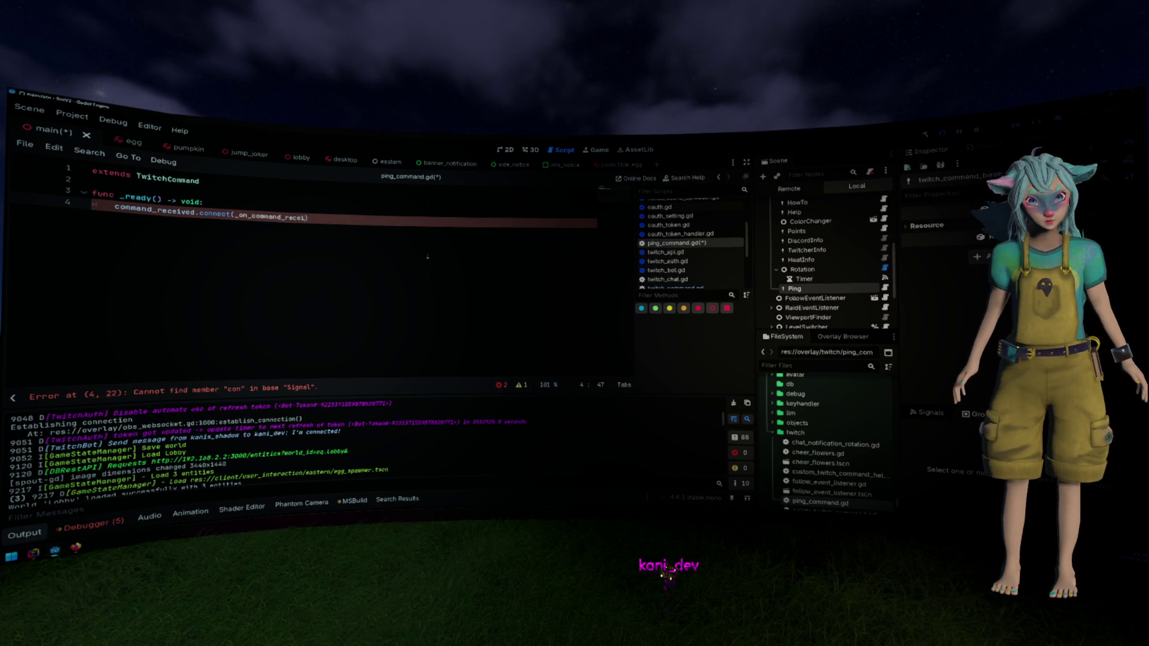
key(End)
key(Return)
key(Return)
key(Return)
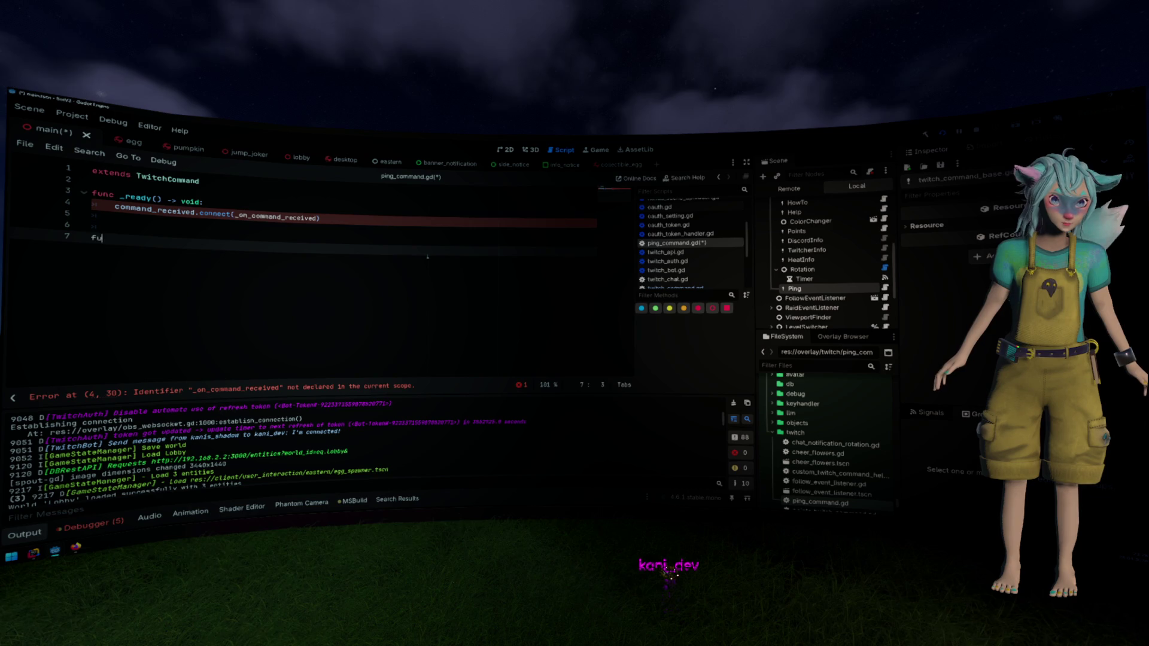
Declare the _on_command_received handler using the pasted signal parameters
text(nc _on_c)
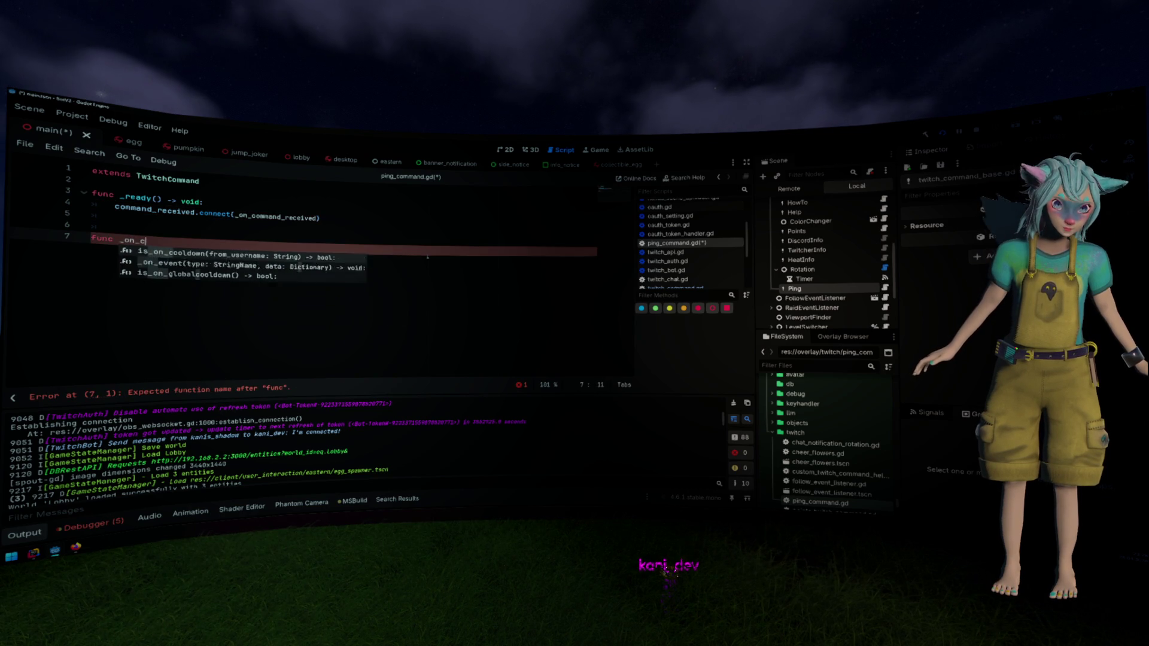
text(ommand_rece)
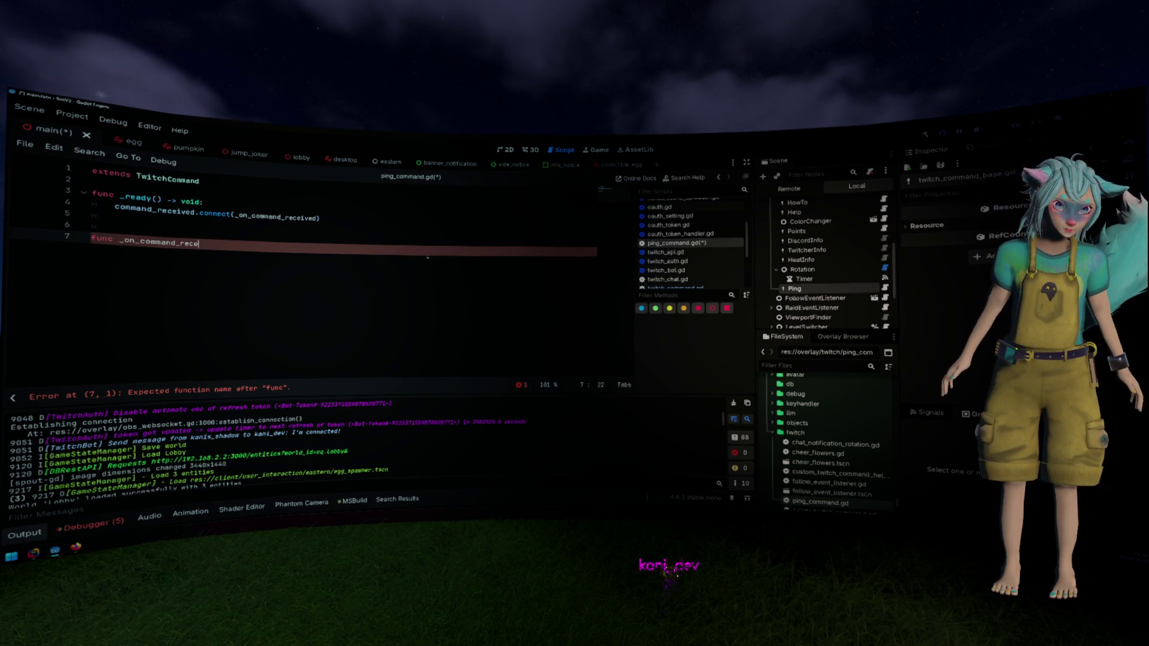
key(BackSpace)
key(BackSpace)
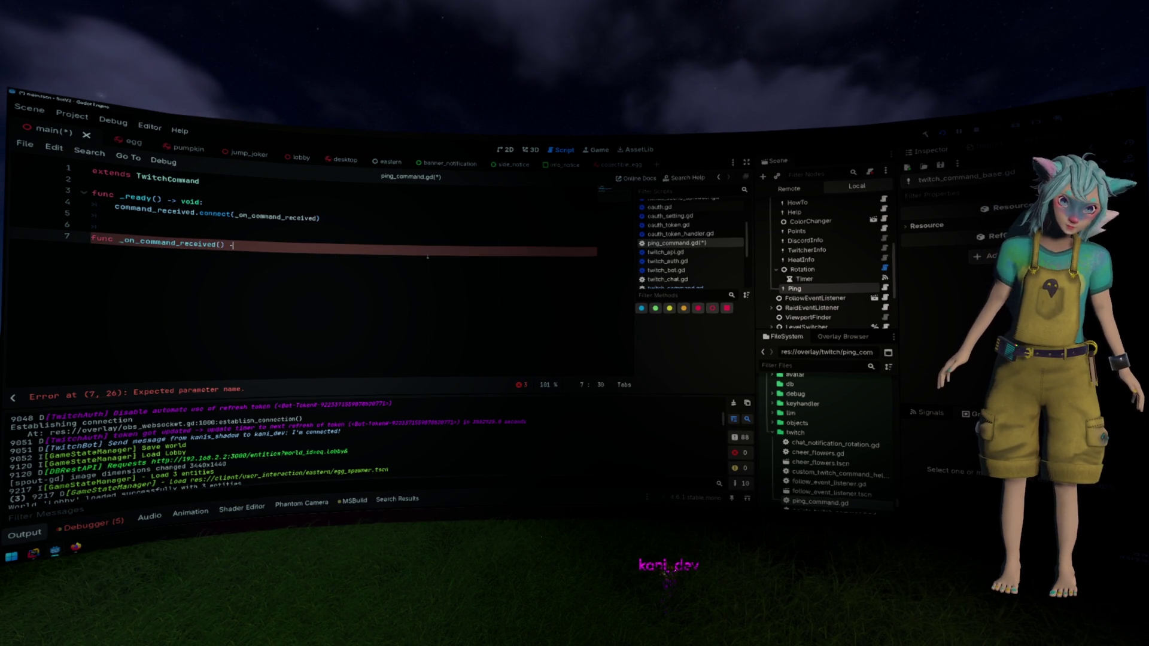
click(119, 240)
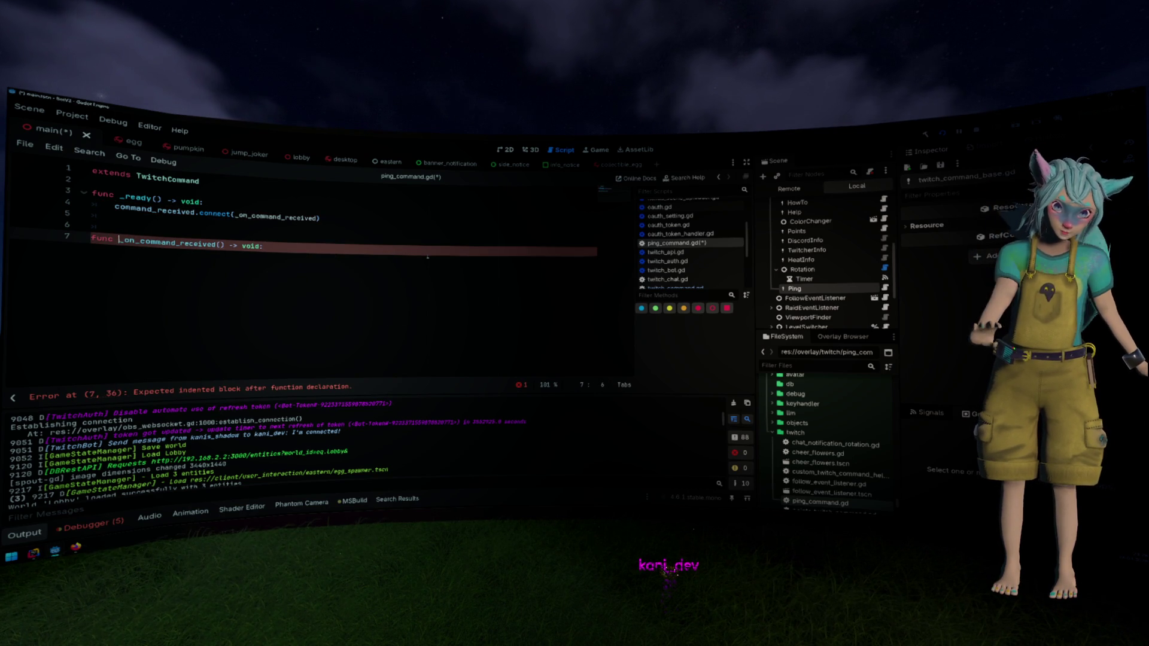
key(ctrl+v)
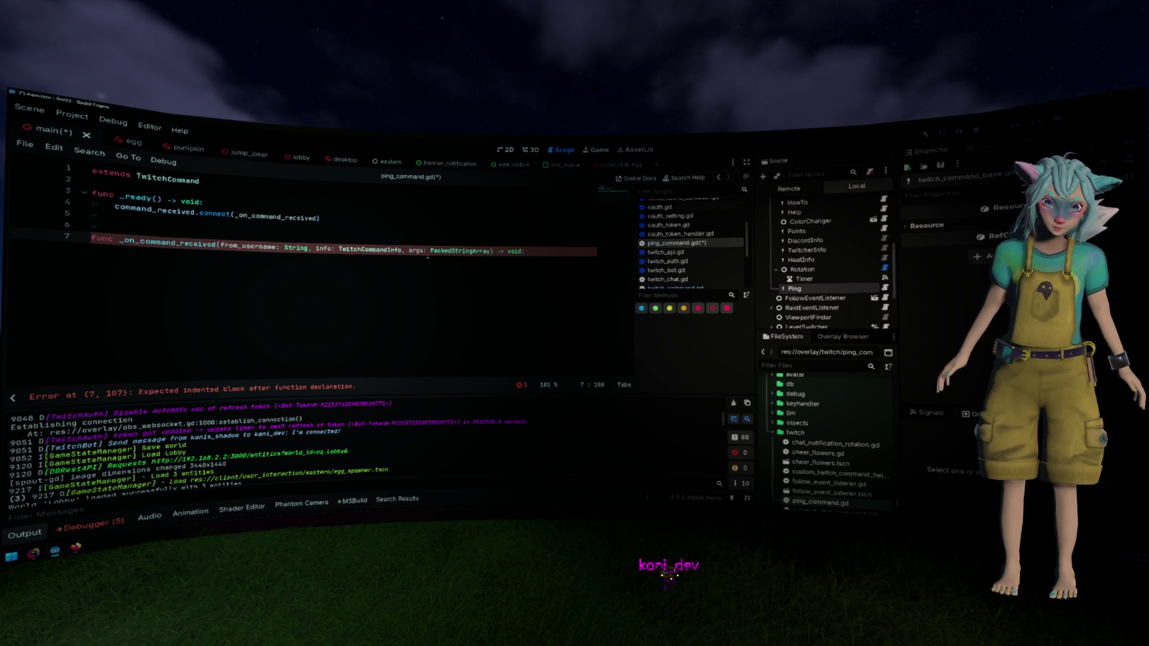
key(Return)
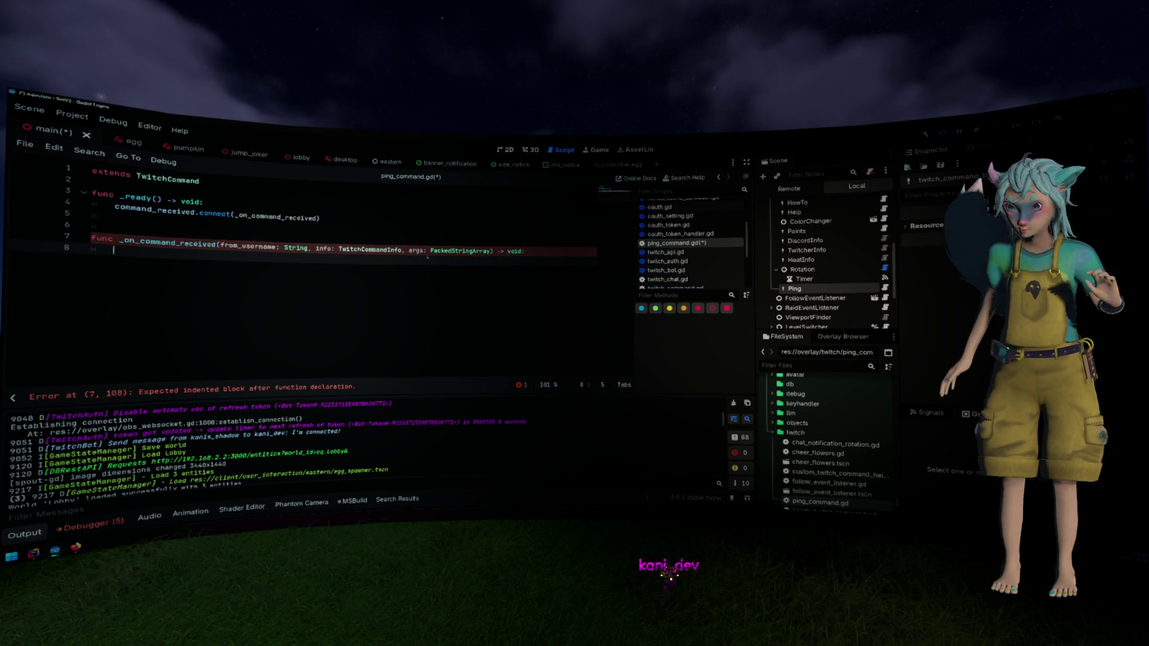
scroll(868, 254, up, 5)
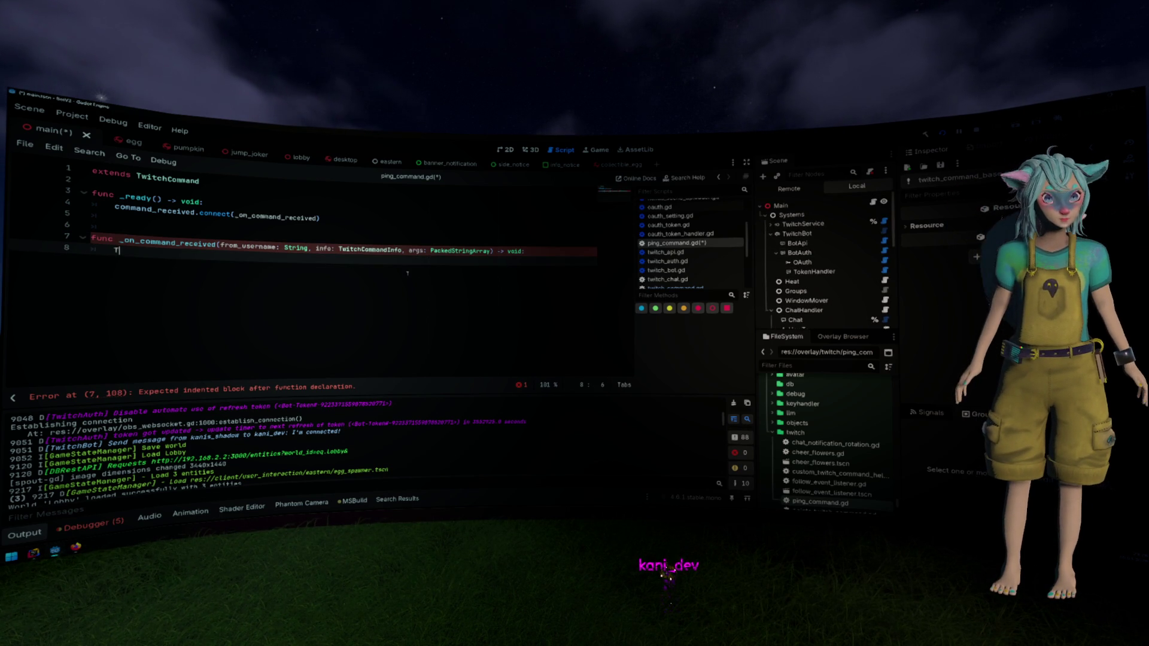
Make the handler call TwitchBot.chat("Hi to you too %s" % from_username) and save
text(witchBot.)
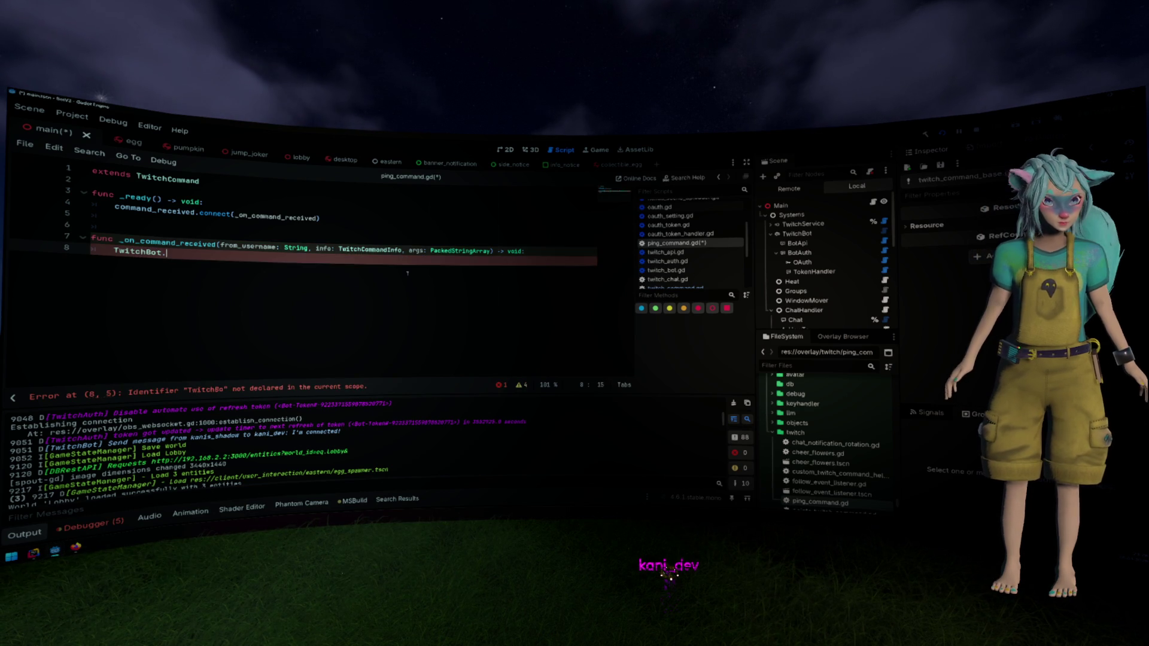
text(chat)
key(Return)
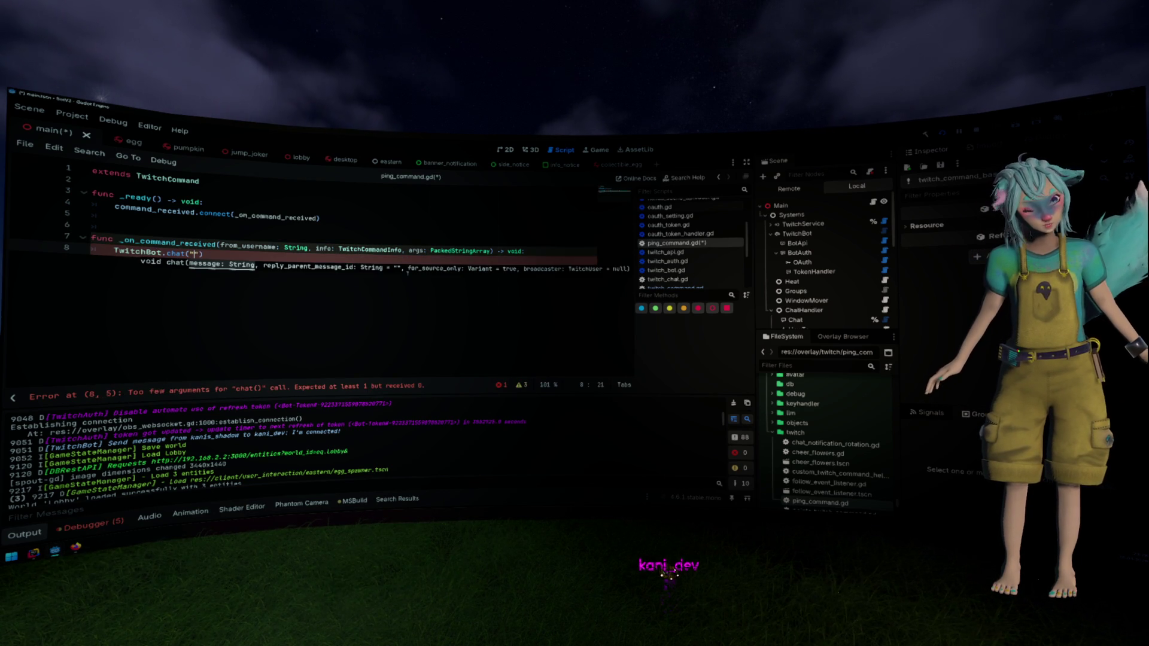
text("Hi t)
text(o you too )
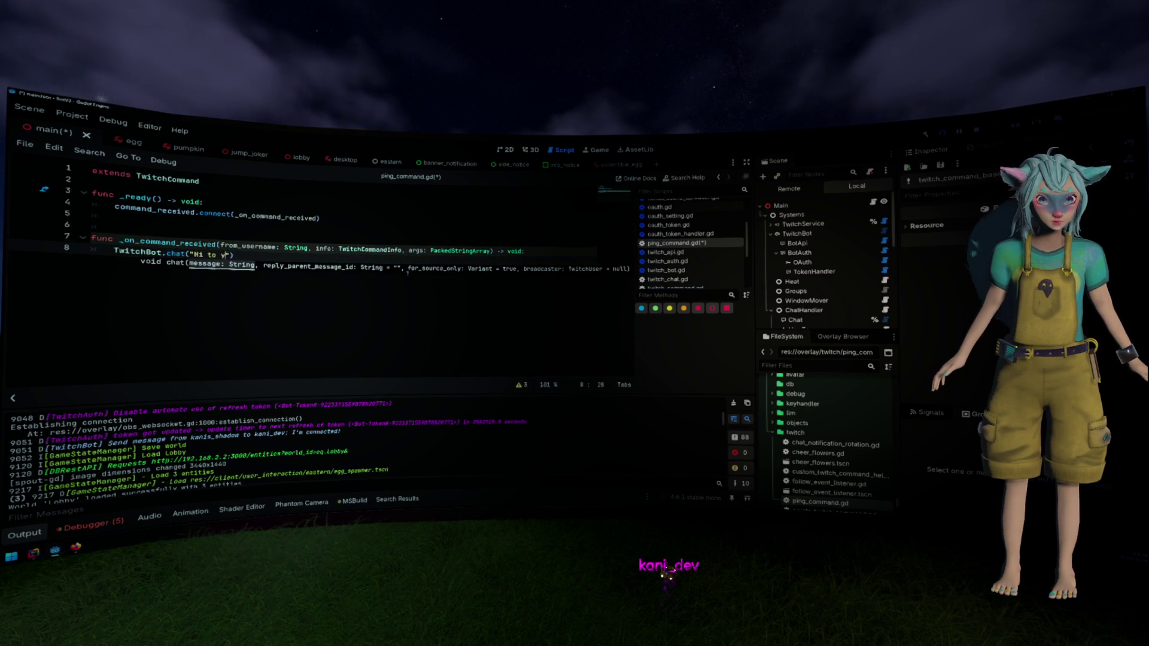
text(%s" fr)
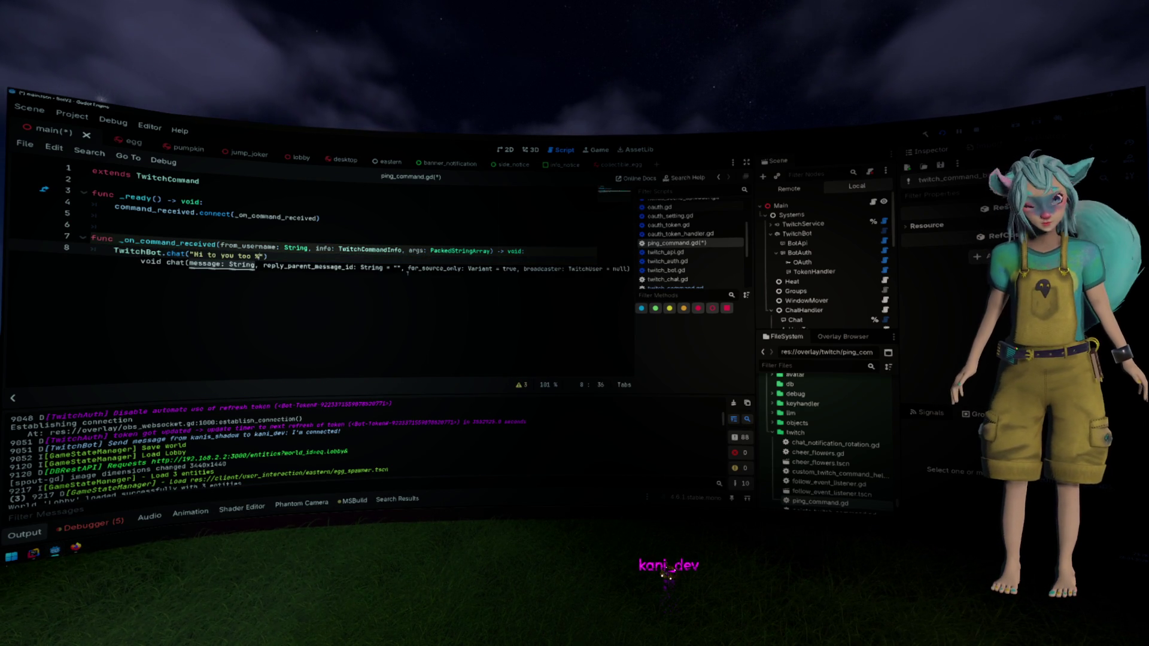
key(BackSpace)
key(BackSpace)
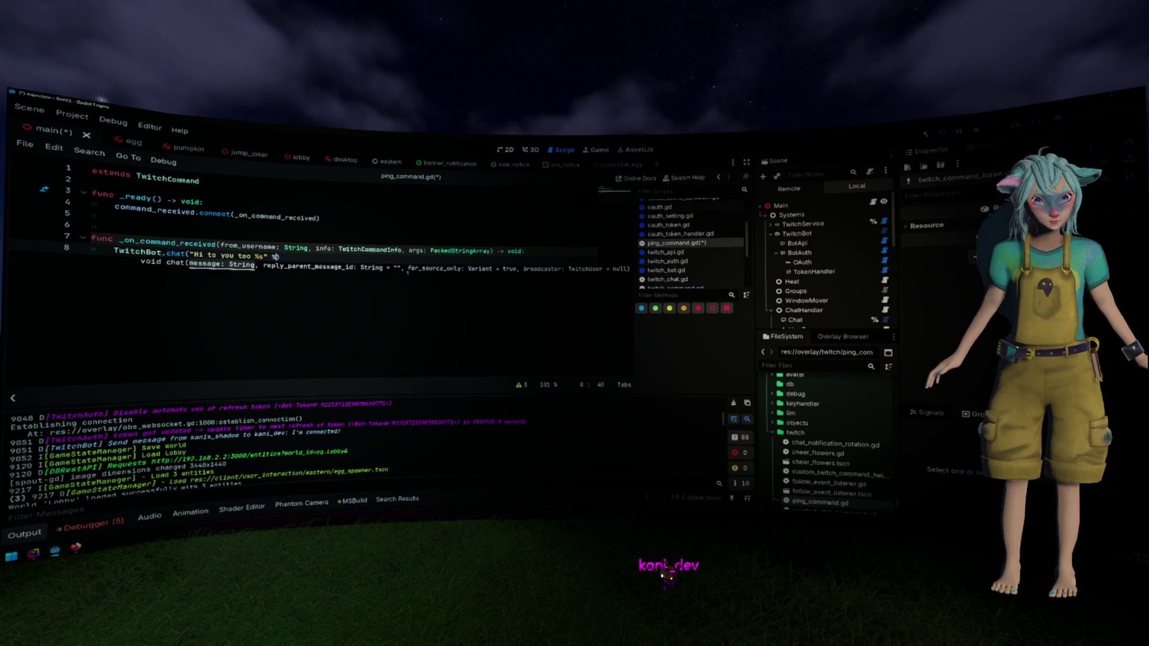
text(% fro)
key(Return)
text(,)
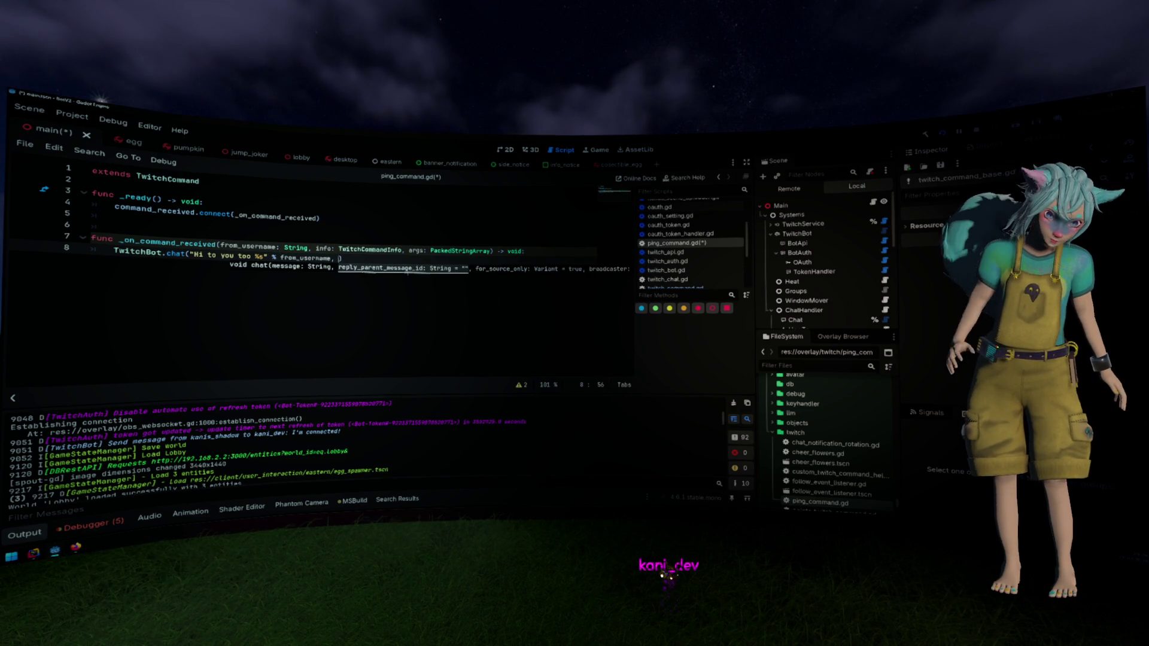
key(BackSpace)
key(BackSpace)
click(407, 273)
key(ctrl+s)
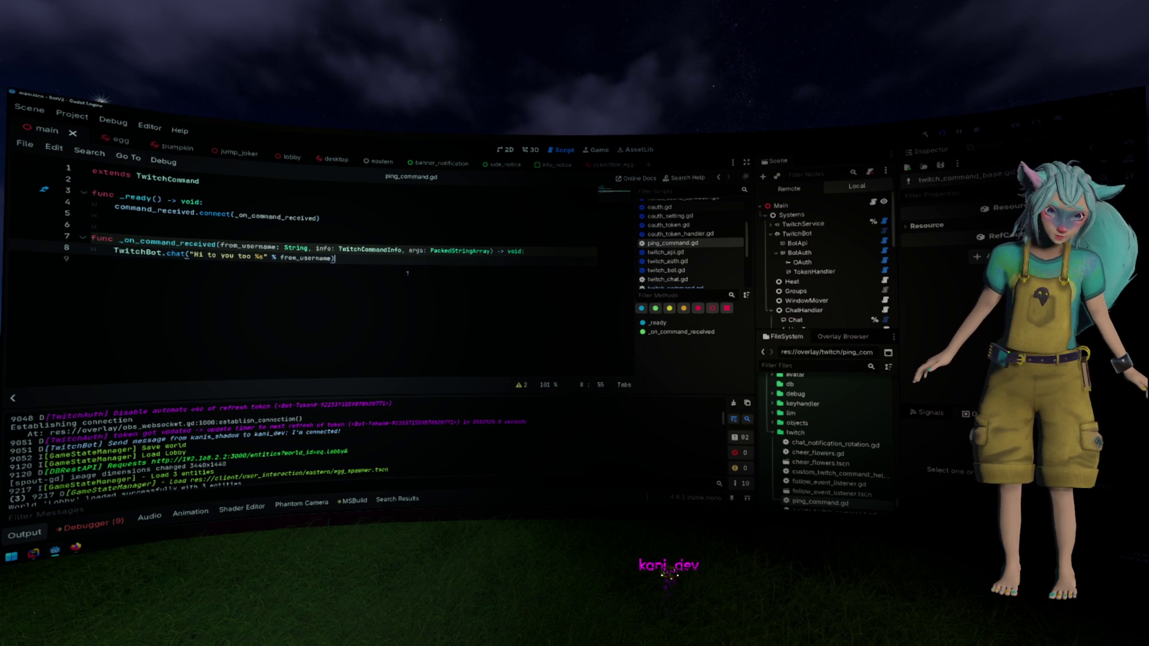
Remove a briefly added info argument from the chat call and underscore-prefix the unused parameters, saving
text(, info.)
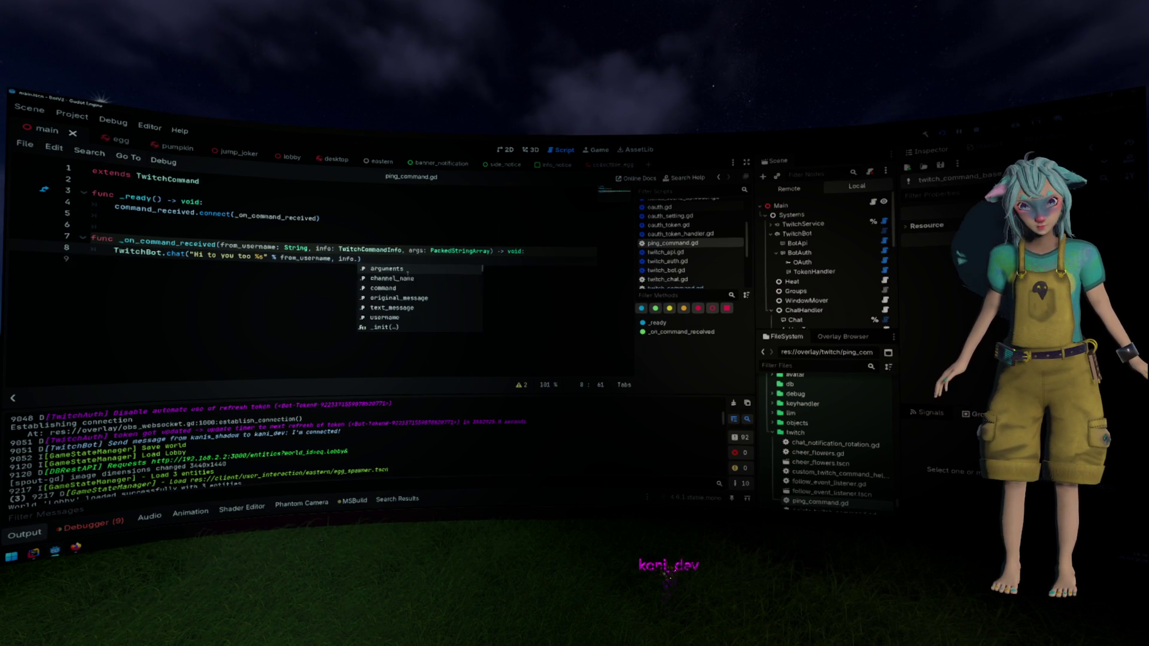
key(ctrl+shift+Left)
key(ctrl+shift+Left)
key(ctrl+shift+Left)
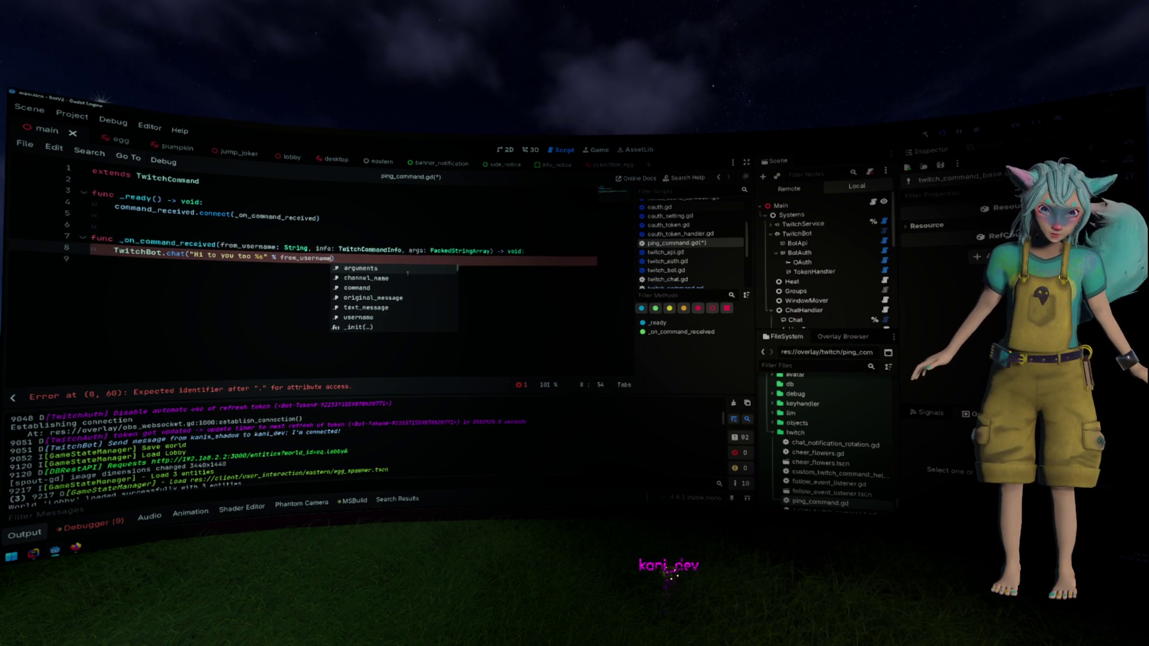
key(BackSpace)
click(408, 274)
key(ctrl+s)
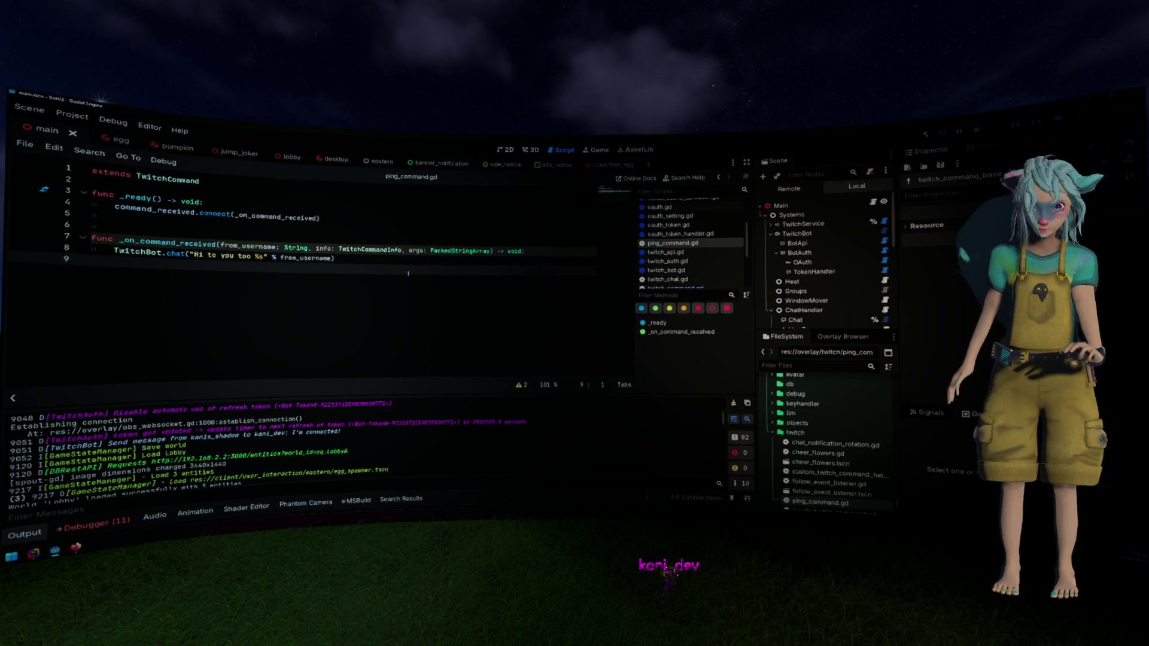
click(315, 248)
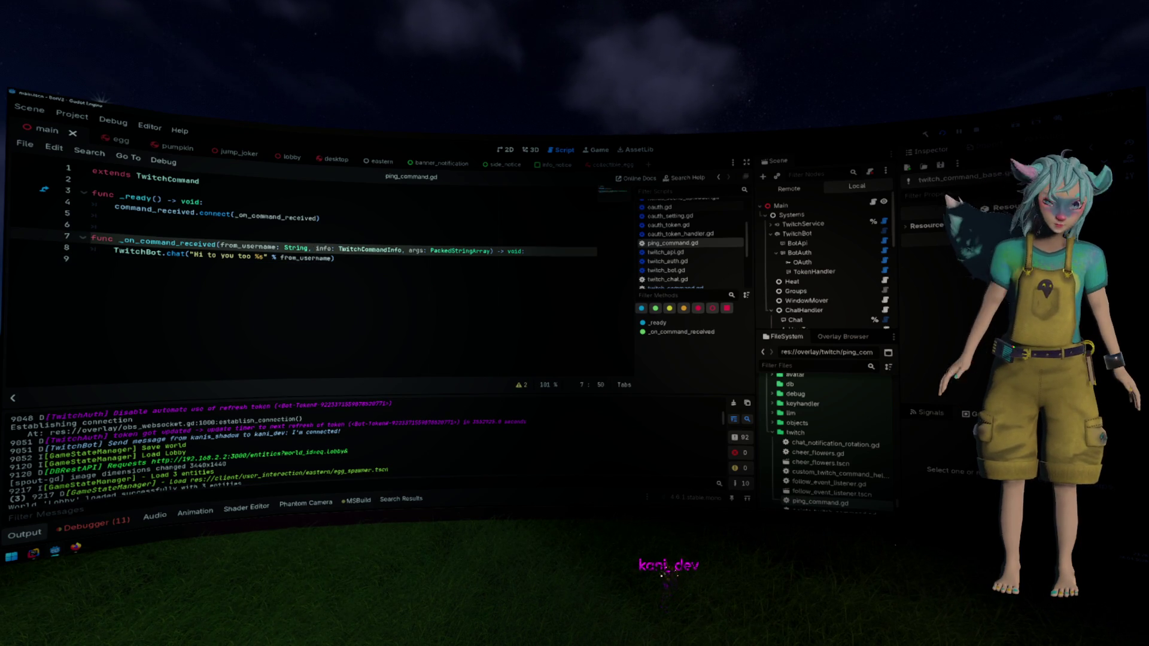
text(_on)
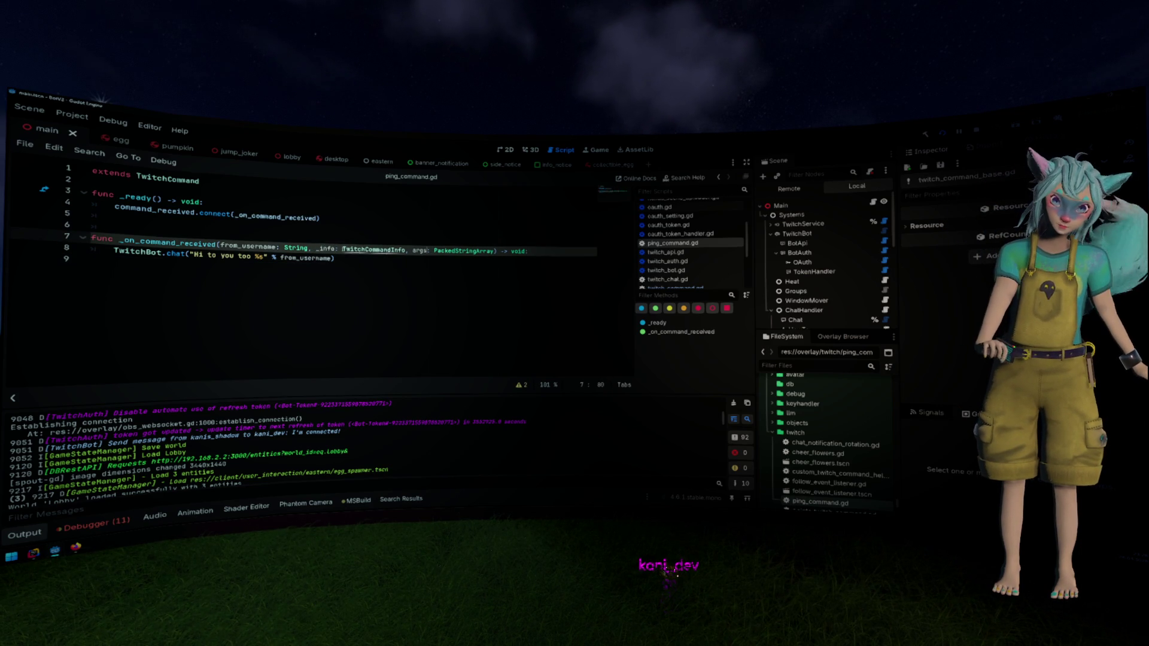
text(_)
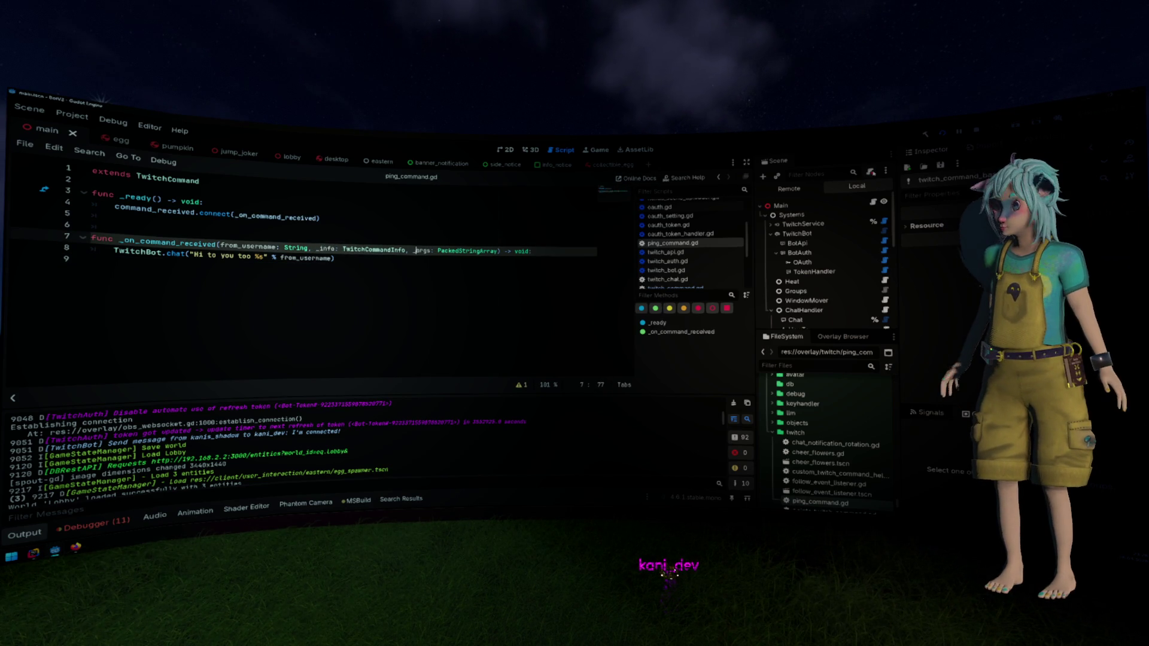
key(ctrl+s)
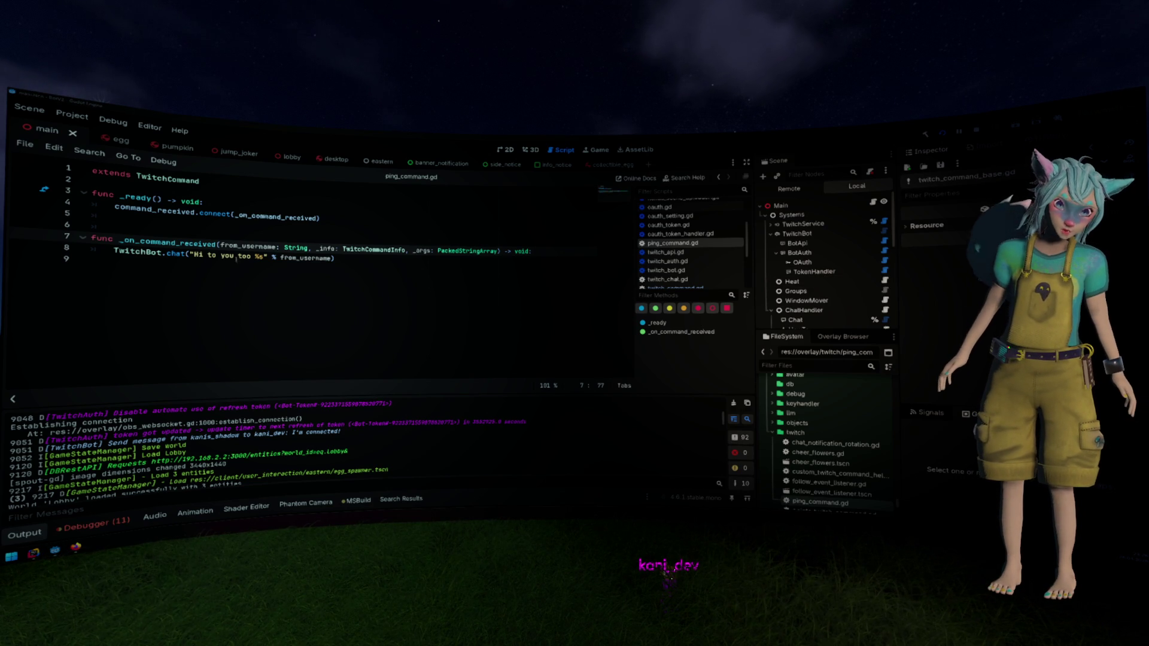
Change the reply to TwitchBot.chat("Pong"), rename from_username to _from_username, and save
drag(250, 256, 193, 255)
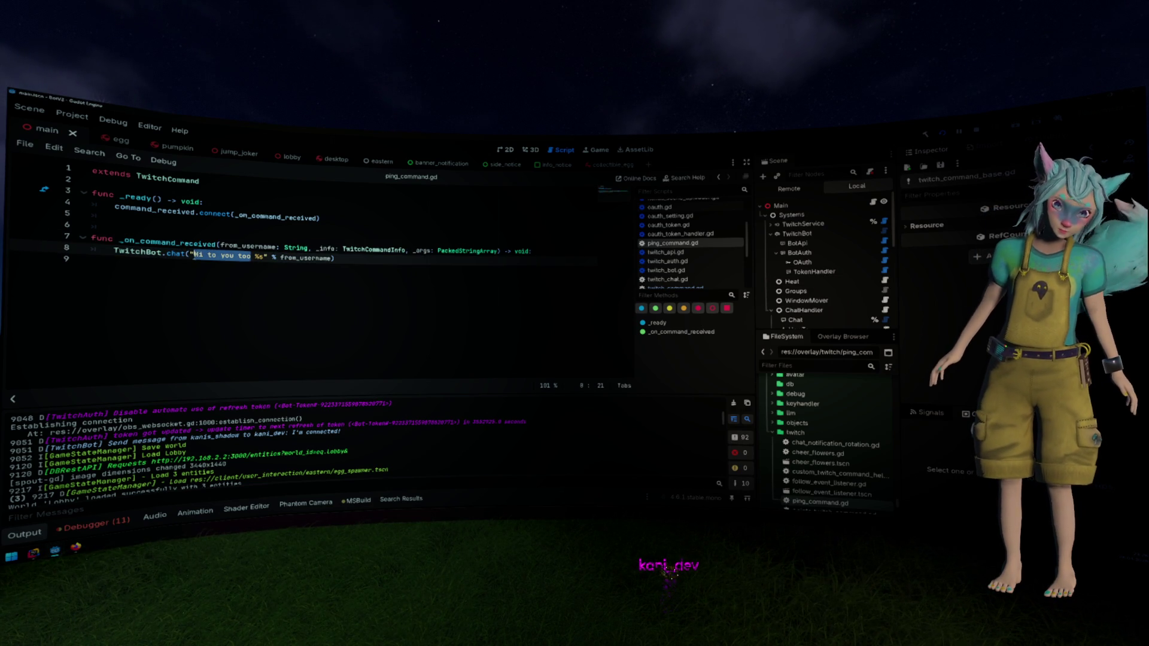
text(Pong)
key(ctrl+shift+Right)
key(ctrl+shift+Right)
key(ctrl+shift+Right)
key(BackSpace)
text(")
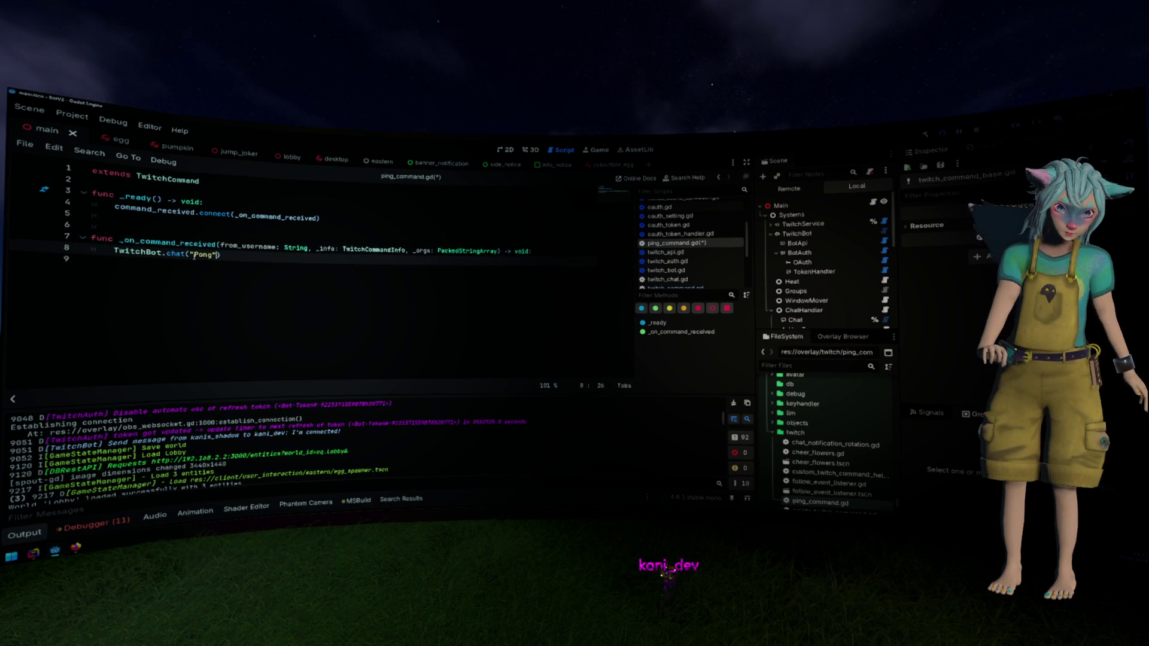
key(Up)
text(_)
key(ctrl+s)
key(Down)
key(Down)
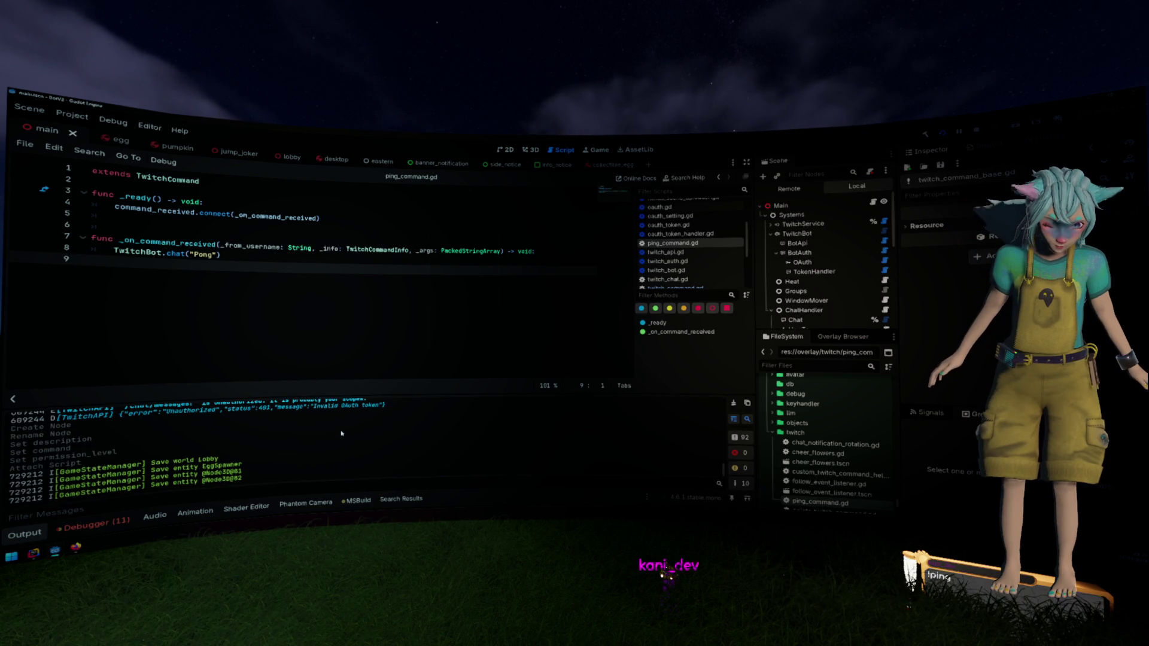
scroll(341, 433, up, 3)
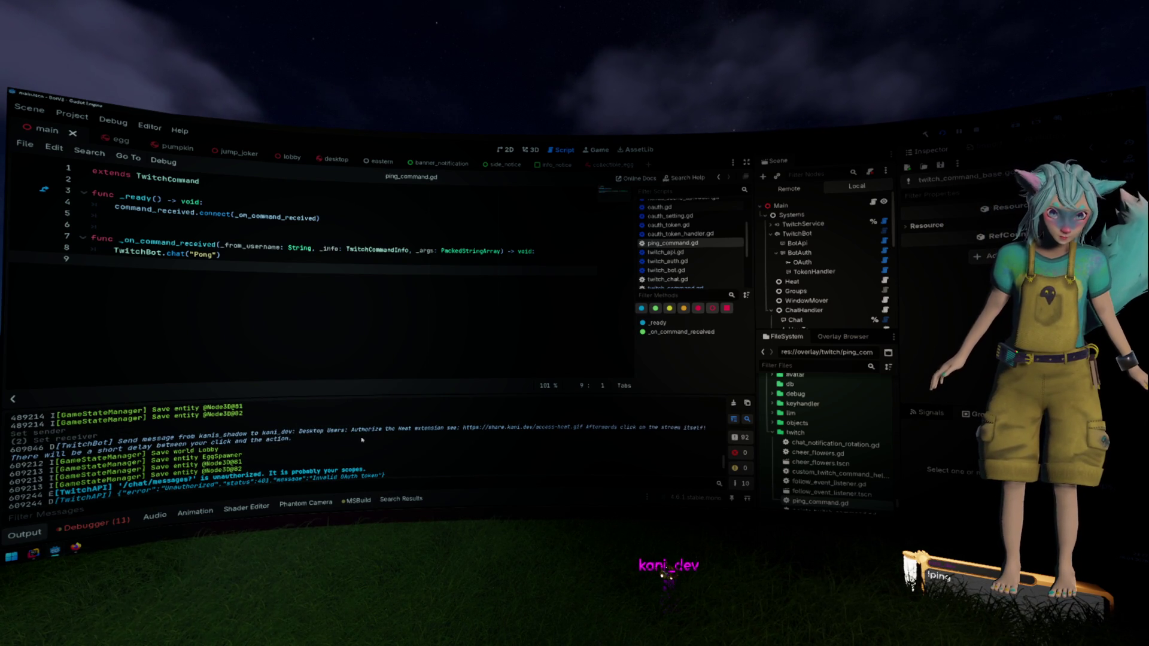
scroll(363, 437, down, 1)
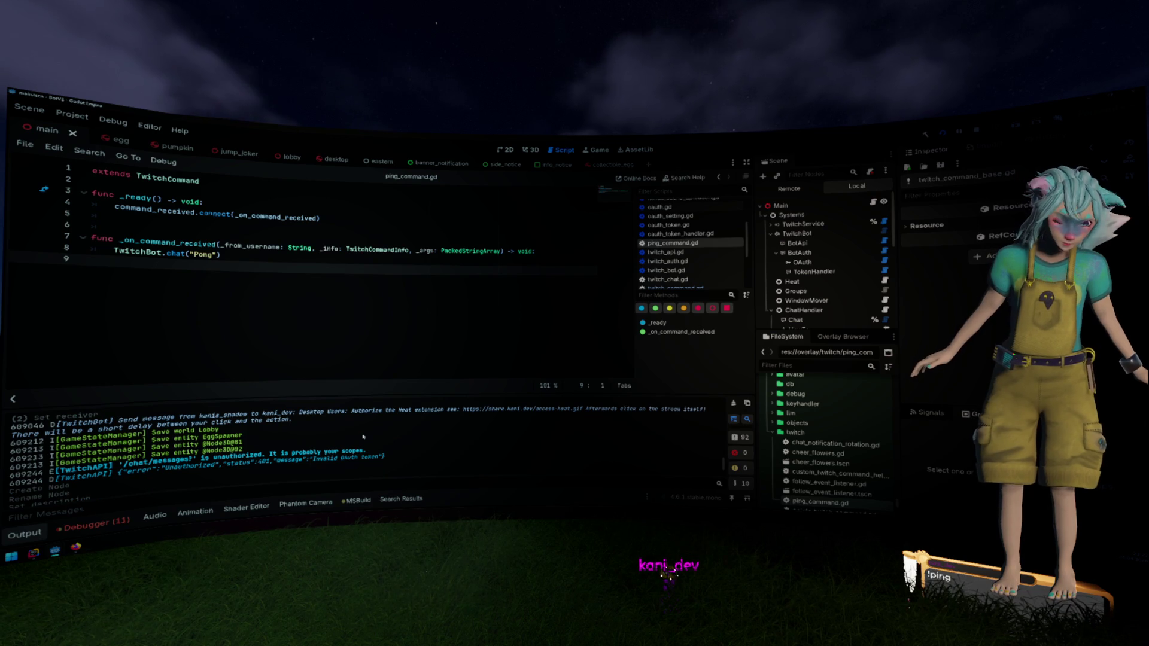
scroll(364, 436, up, 5)
scroll(363, 437, down, 4)
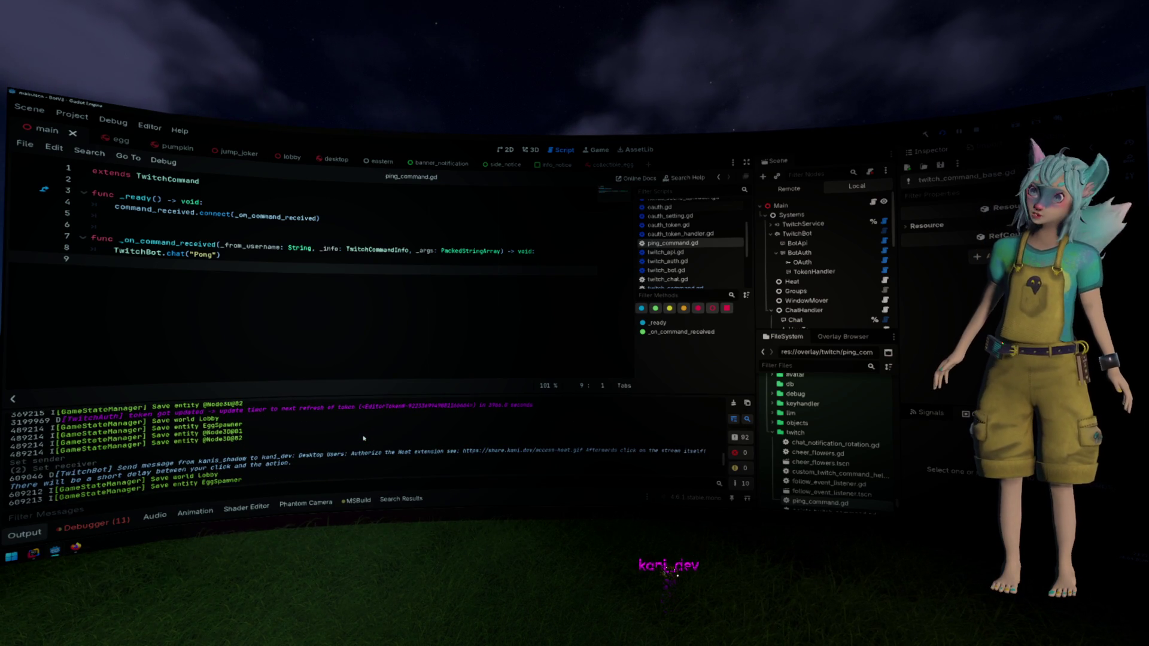
scroll(363, 439, down, 3)
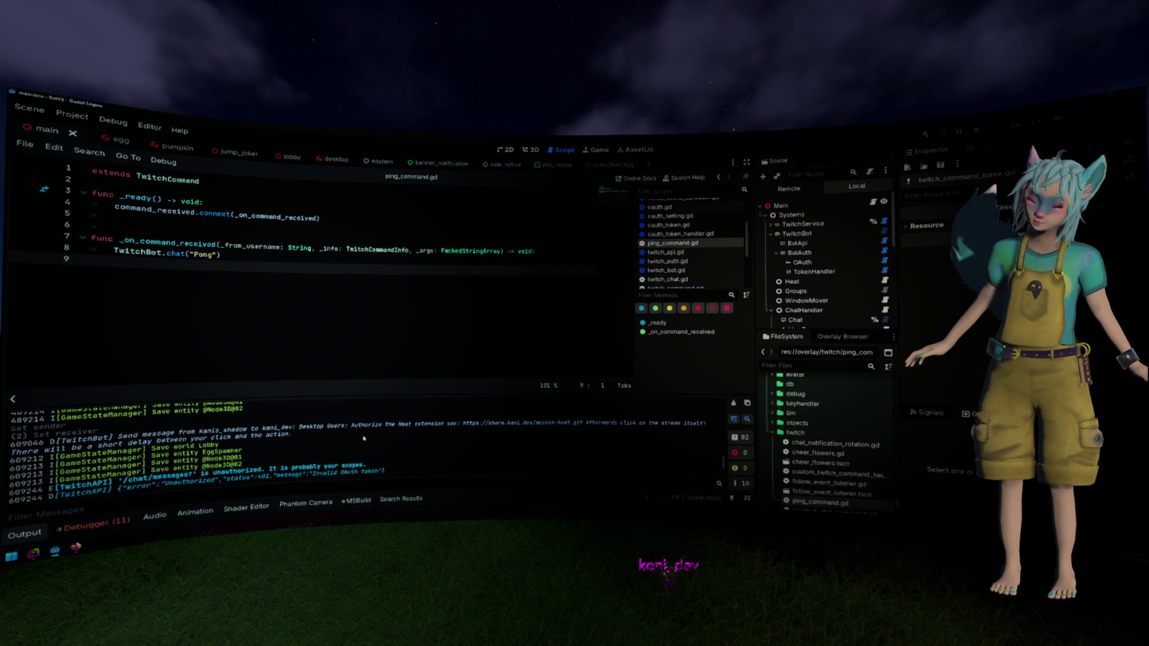
Open BotAuth's twitch_auth.gd and fold the _get_configuration_warnings function
scroll(363, 439, up, 2)
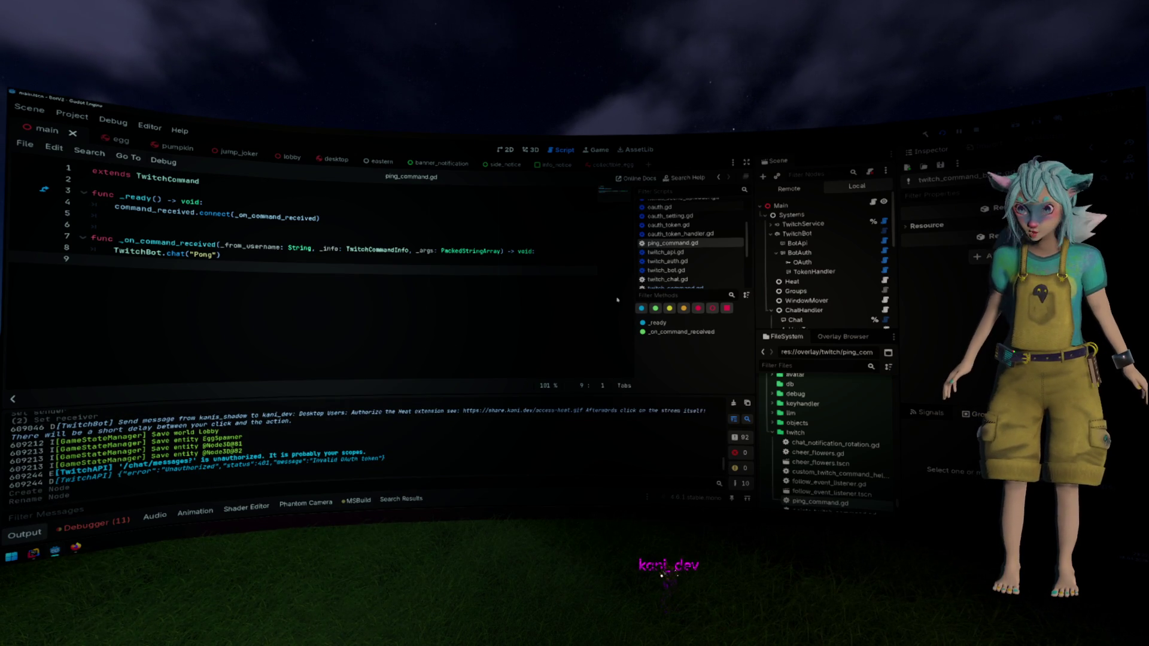
click(799, 253)
click(885, 252)
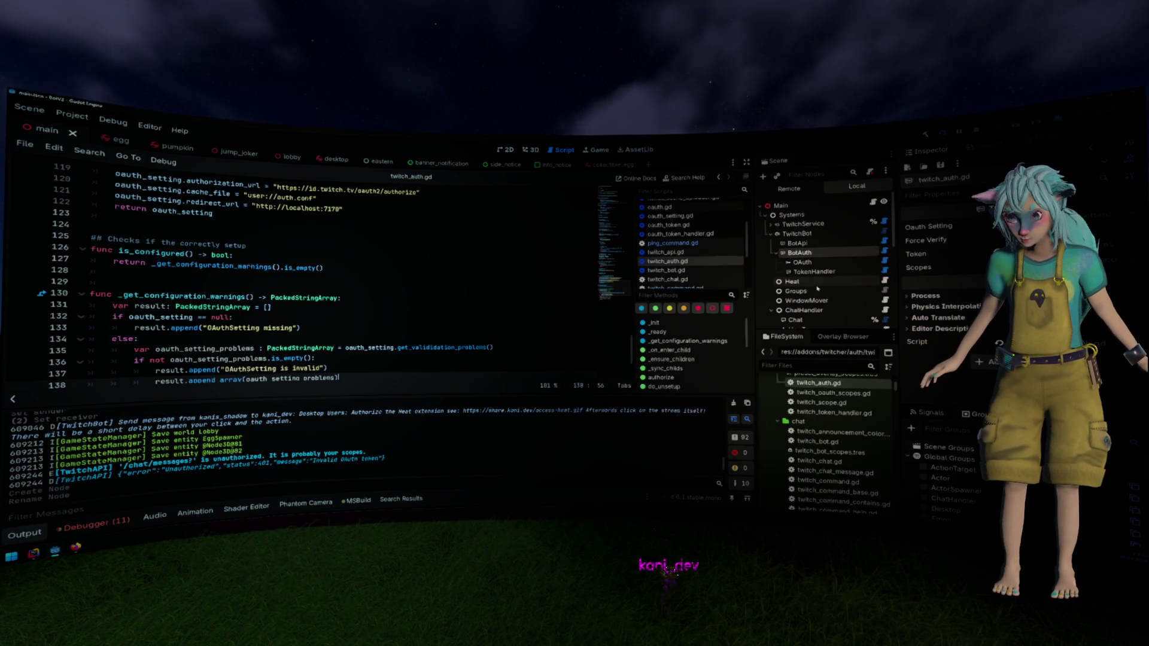
scroll(468, 253, down, 2)
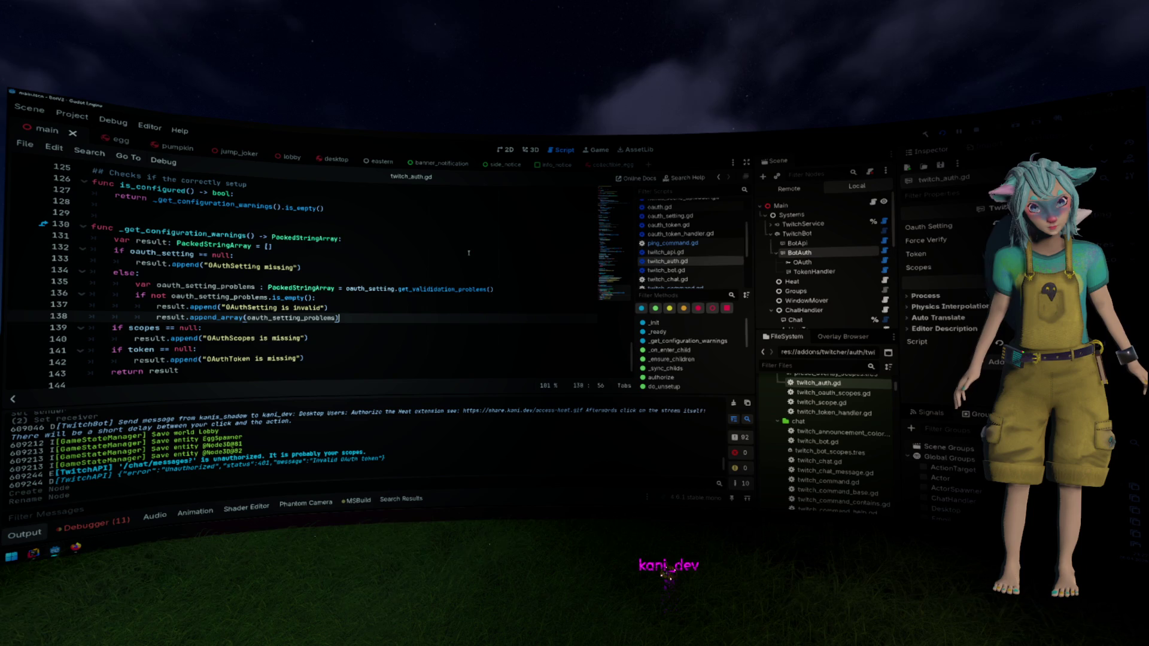
scroll(469, 253, down, 1)
scroll(401, 273, up, 1)
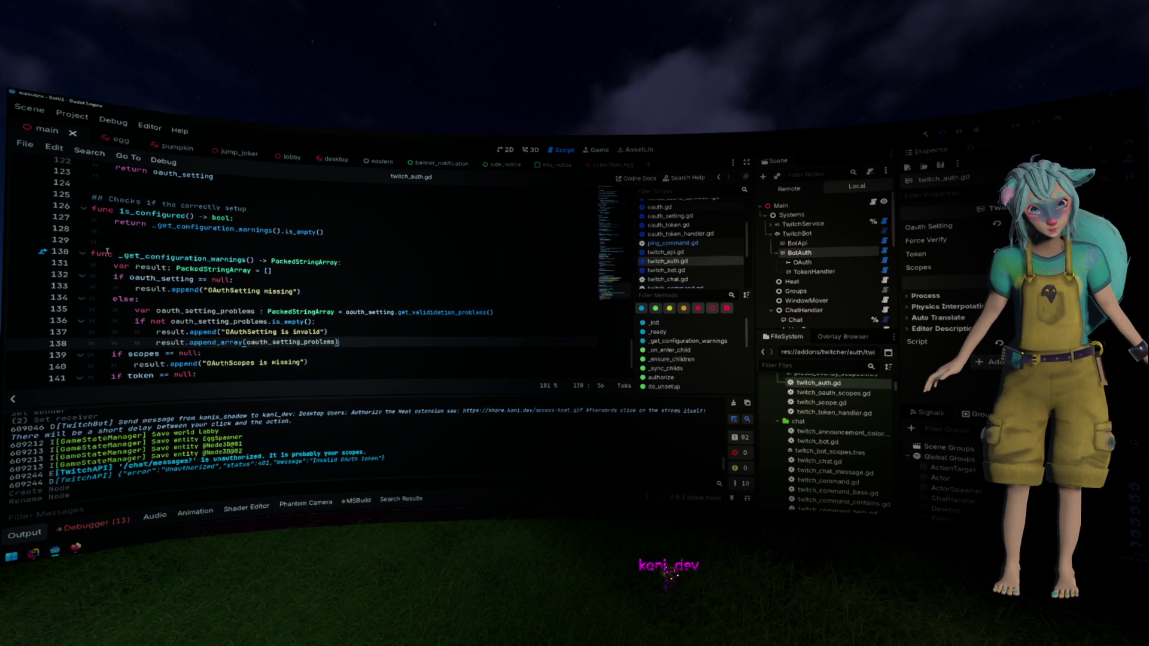
click(84, 253)
Delete the auth.conf cache_file line from create_default_oauth_setting, fold that function, and open twitch_bot.gd
scroll(235, 269, up, 3)
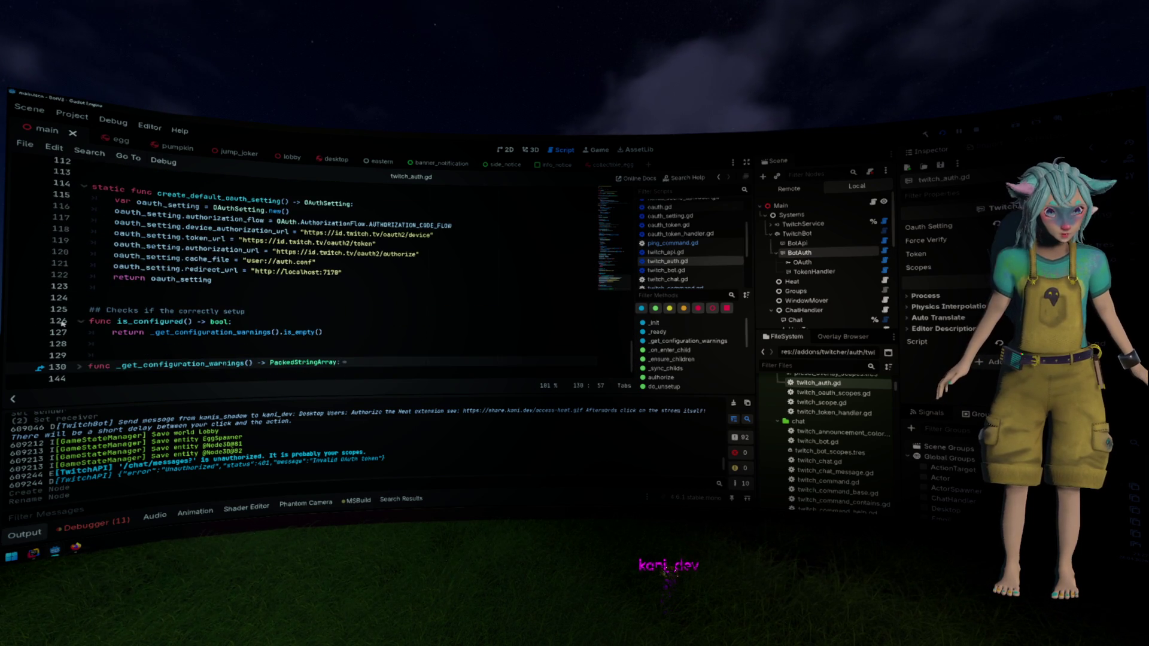
scroll(80, 318, up, 3)
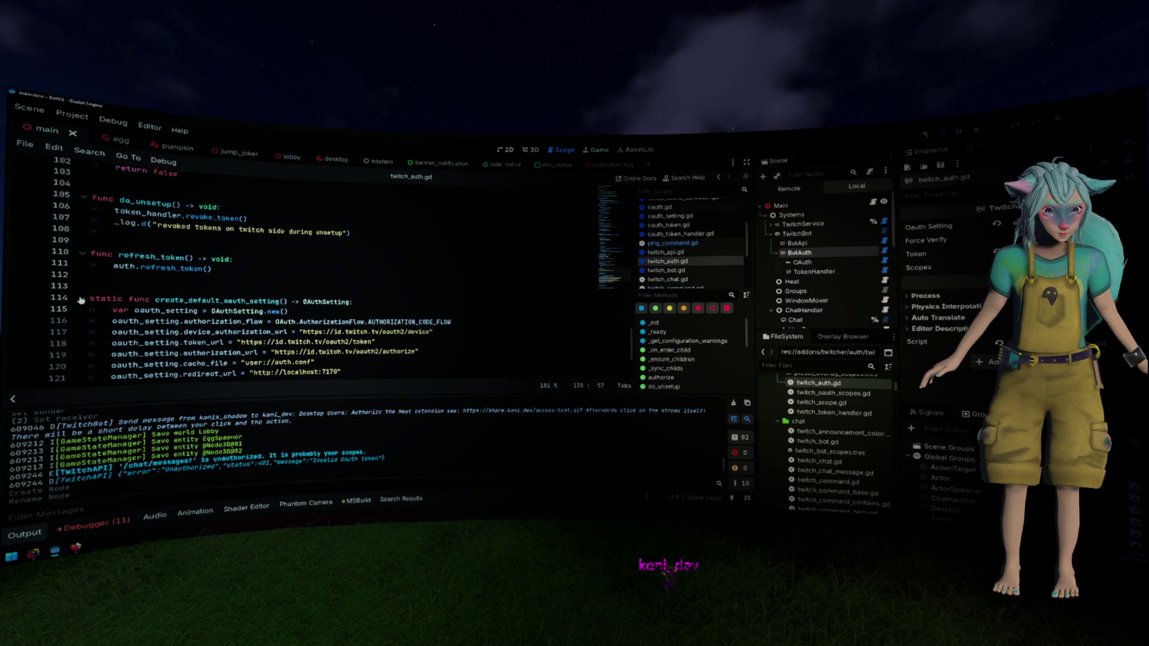
scroll(134, 293, down, 1)
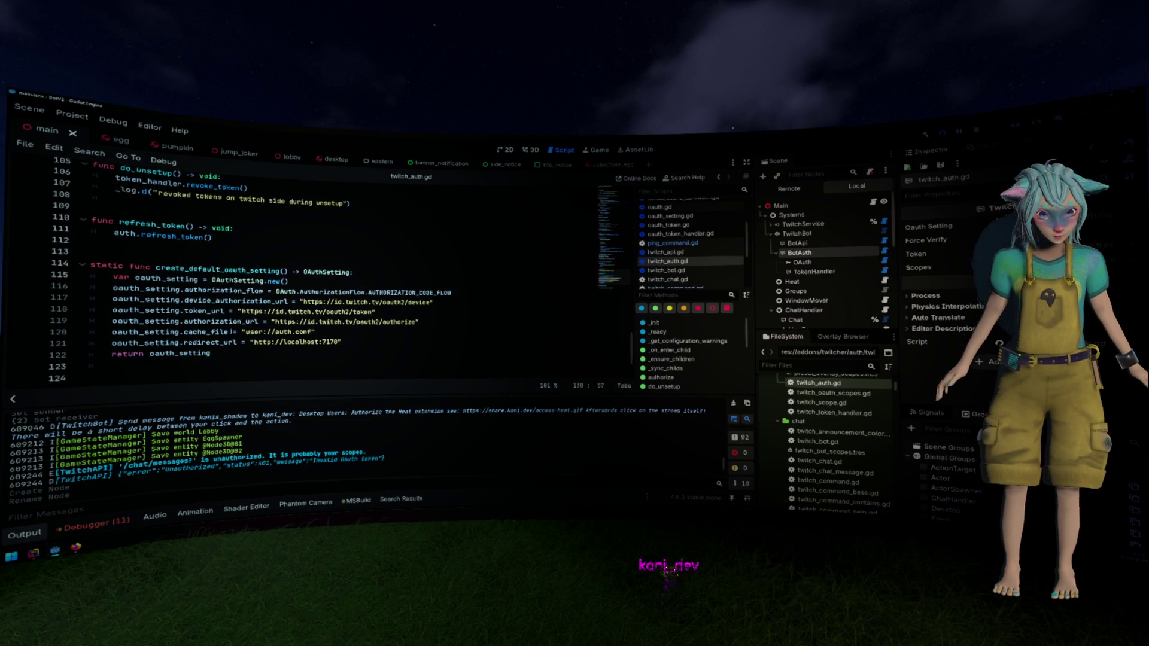
triple_click(333, 331)
key(BackSpace)
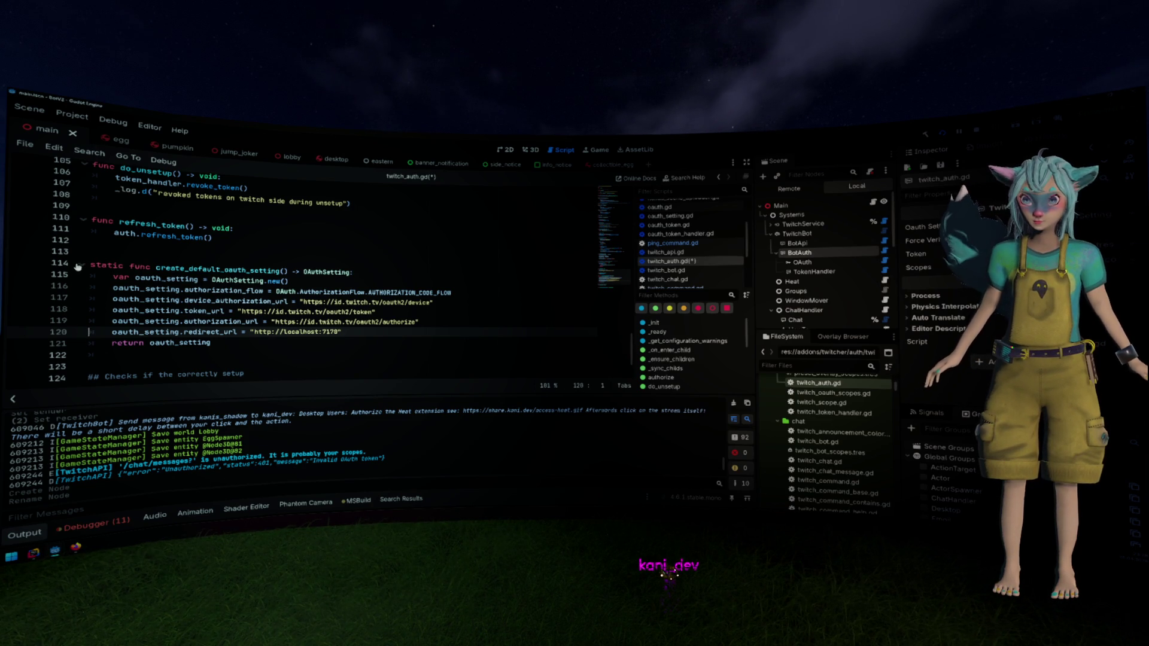
click(81, 265)
scroll(240, 279, up, 3)
scroll(240, 279, up, 5)
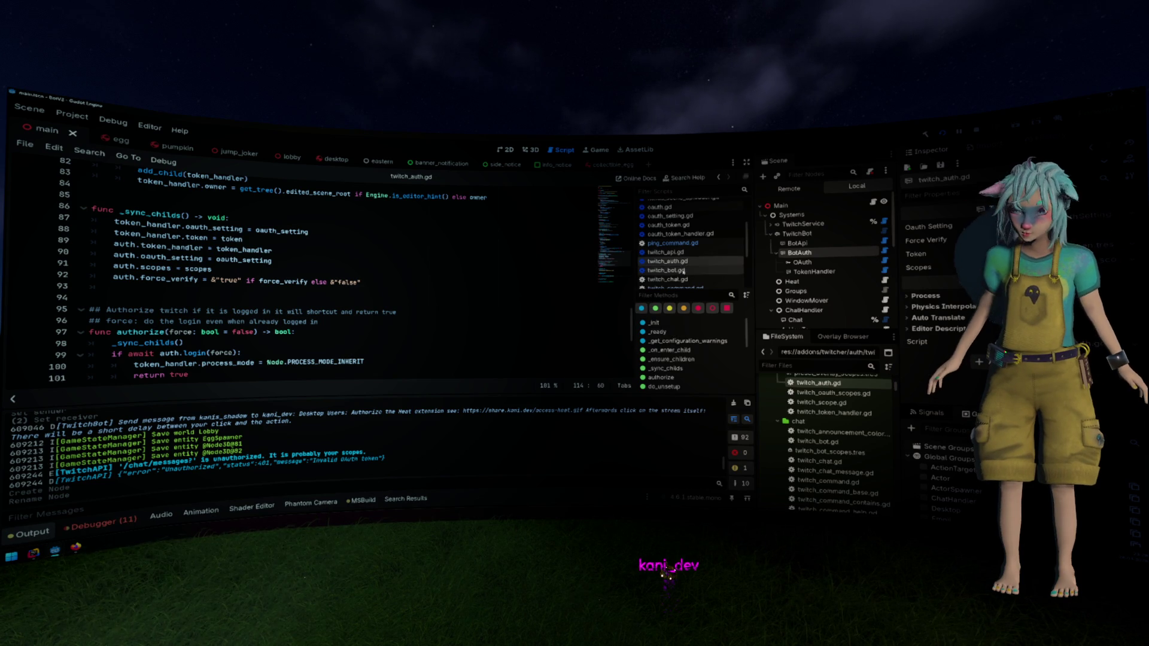
click(666, 270)
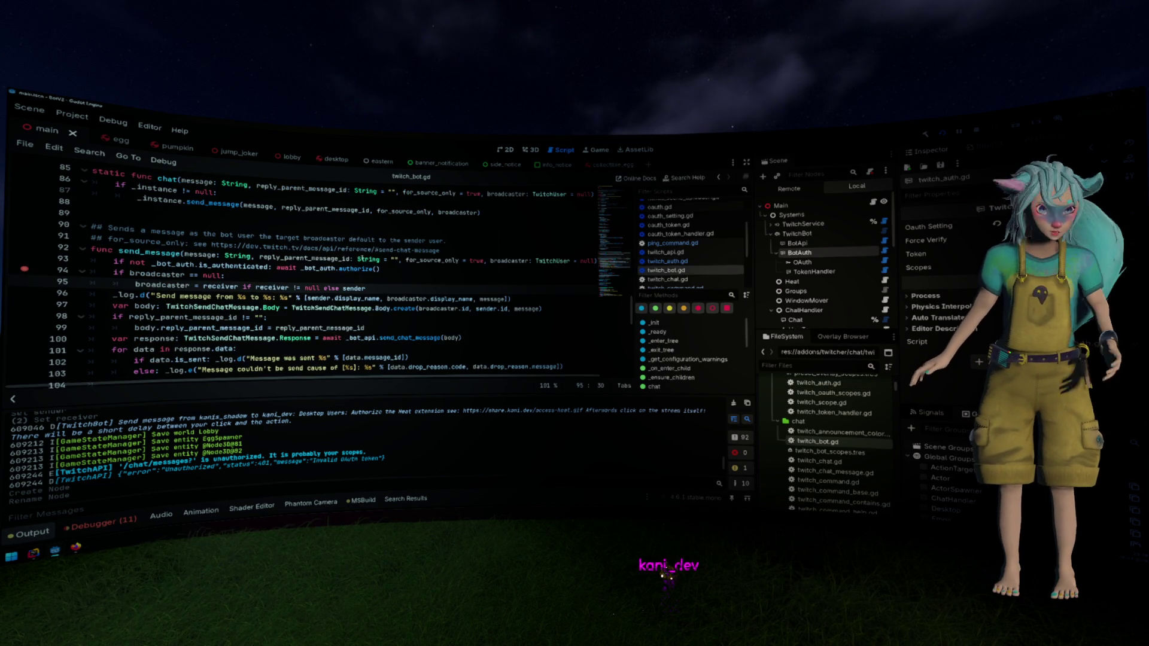
Inspect send_message's authorize call and its authentication check in twitch_bot.gd
scroll(357, 258, down, 1)
mouse_move(357, 257)
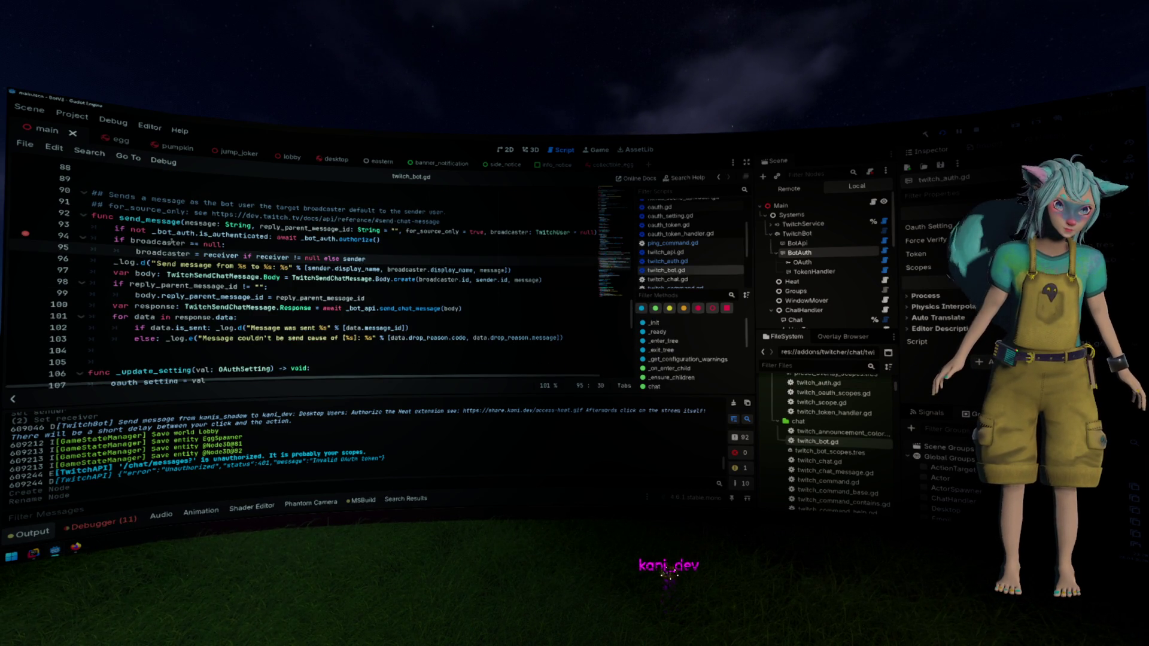
mouse_move(172, 242)
scroll(174, 240, up, 2)
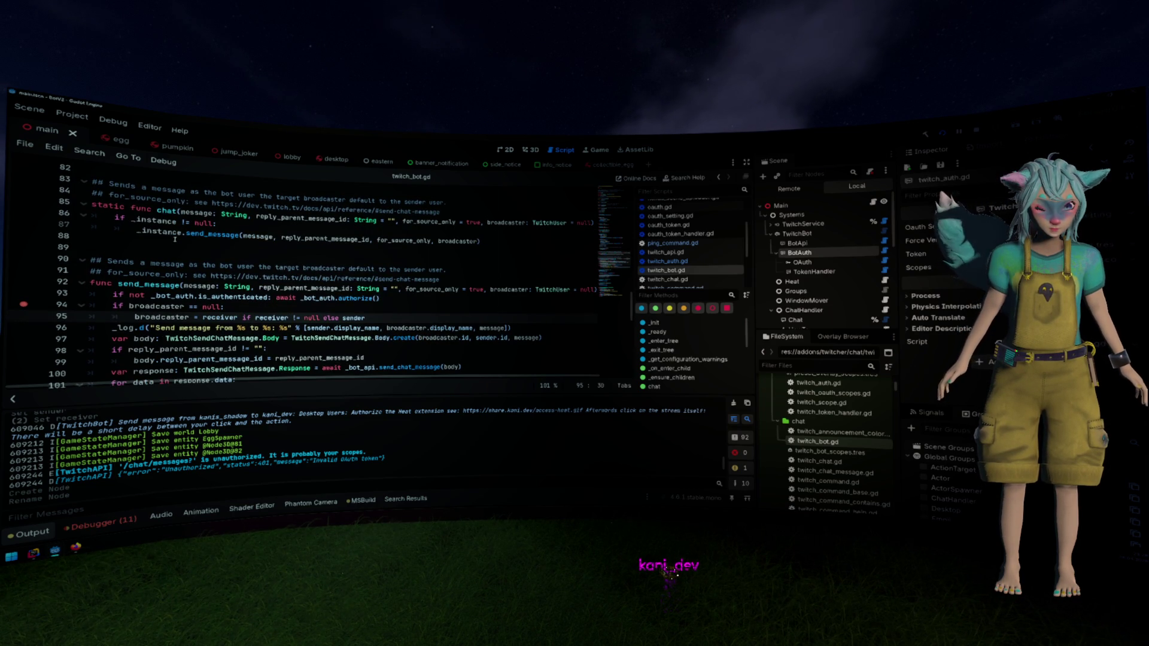
click(340, 298)
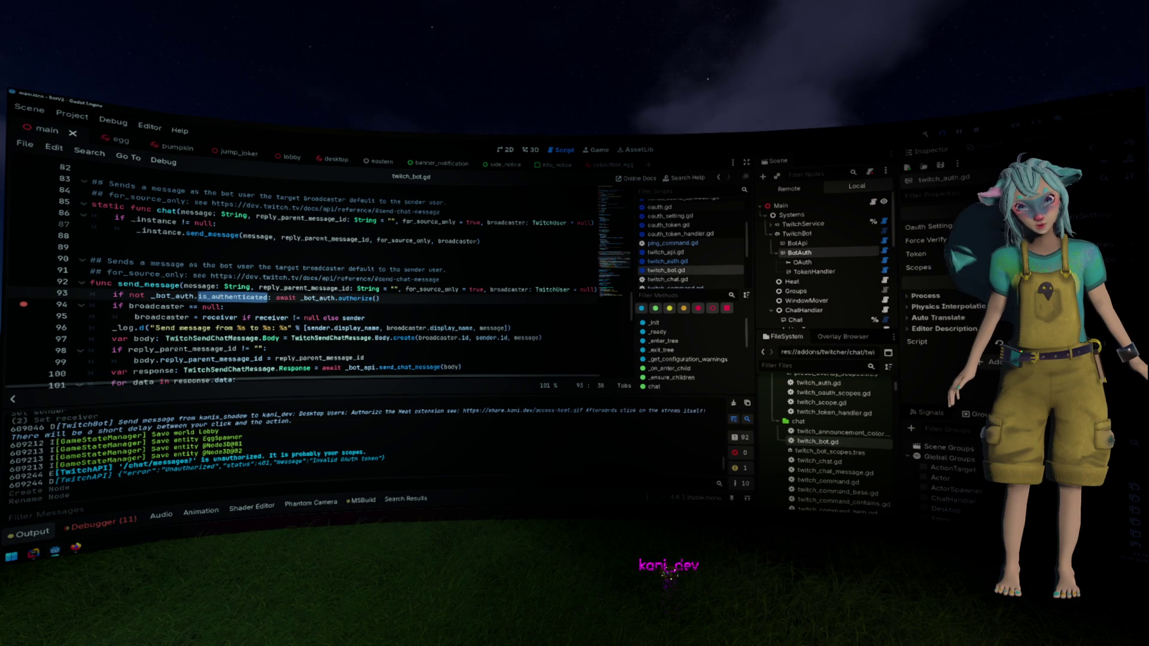
drag(90, 306, 185, 306)
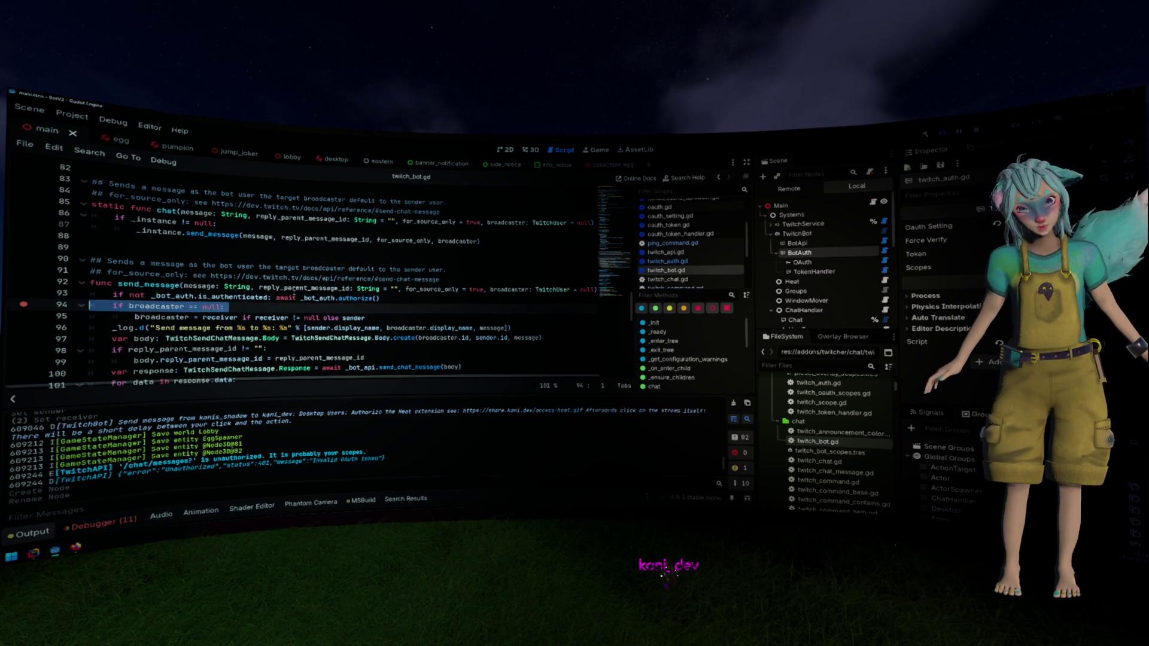
click(348, 297)
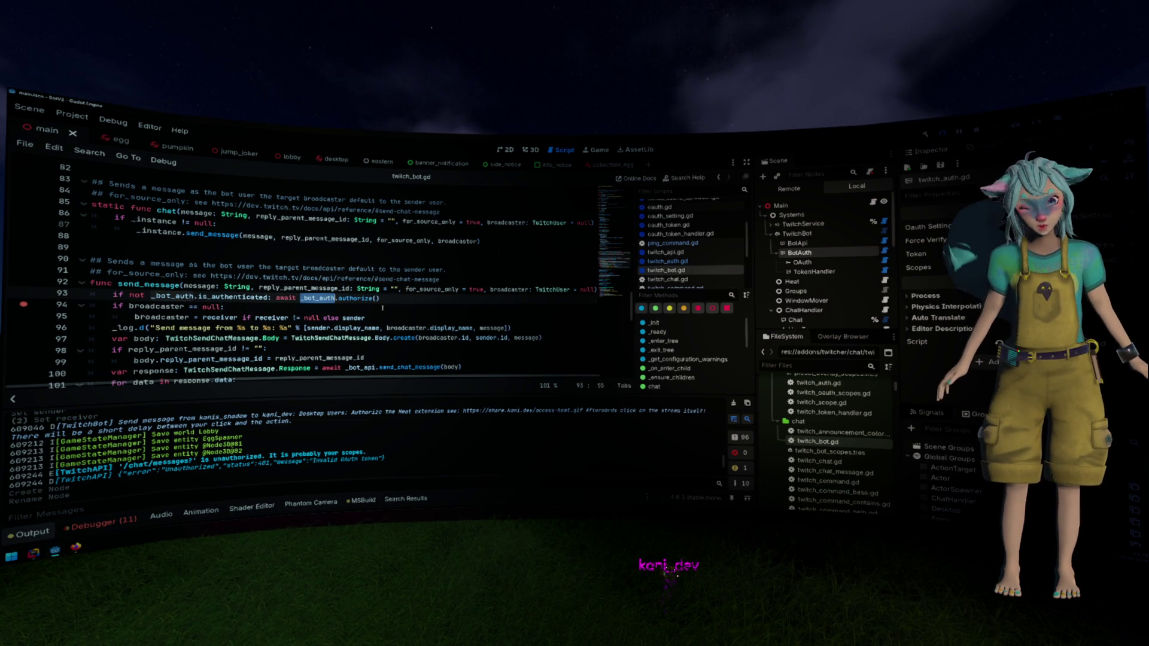
scroll(406, 279, up, 20)
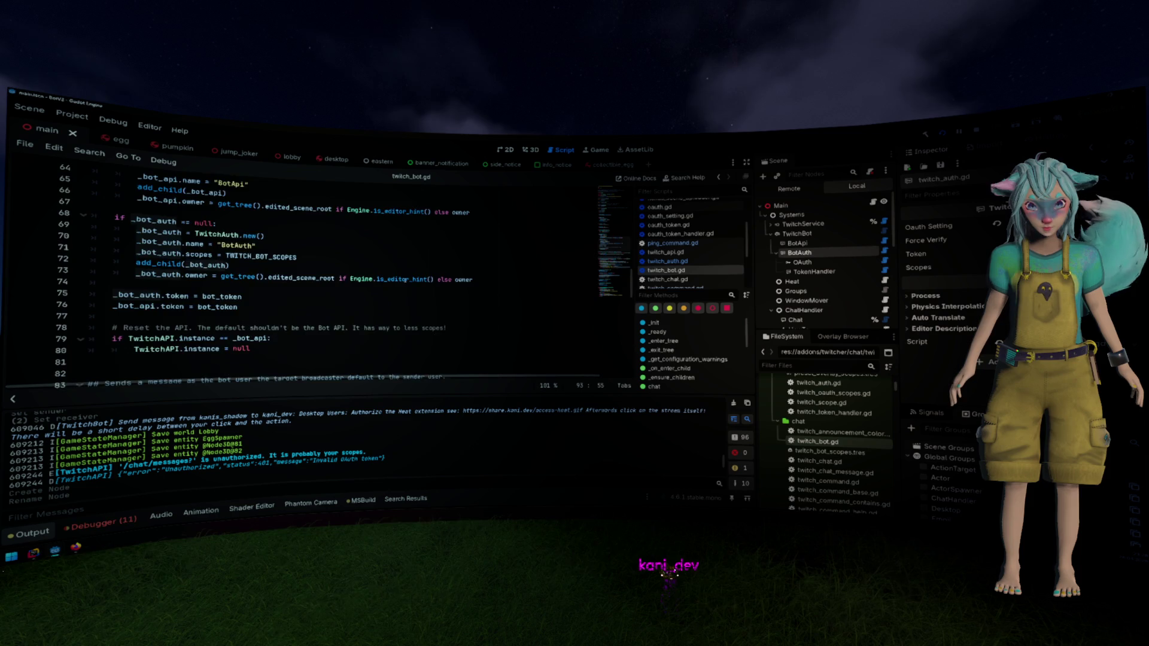
scroll(406, 280, up, 4)
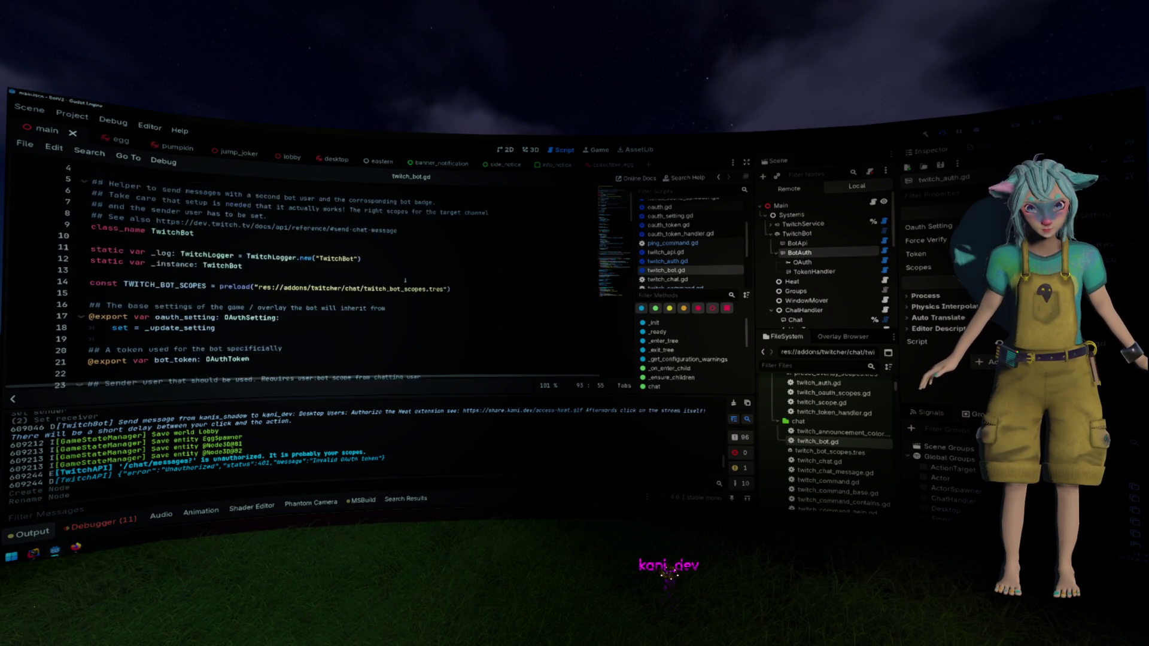
scroll(406, 279, down, 7)
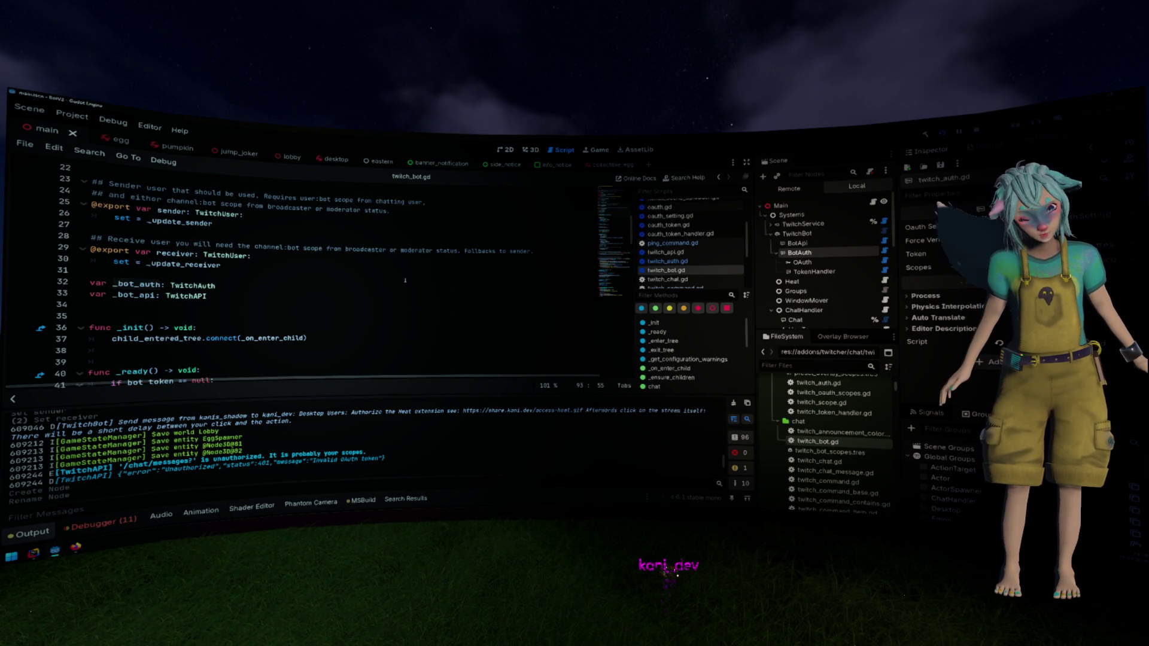
scroll(406, 279, down, 5)
scroll(406, 280, down, 4)
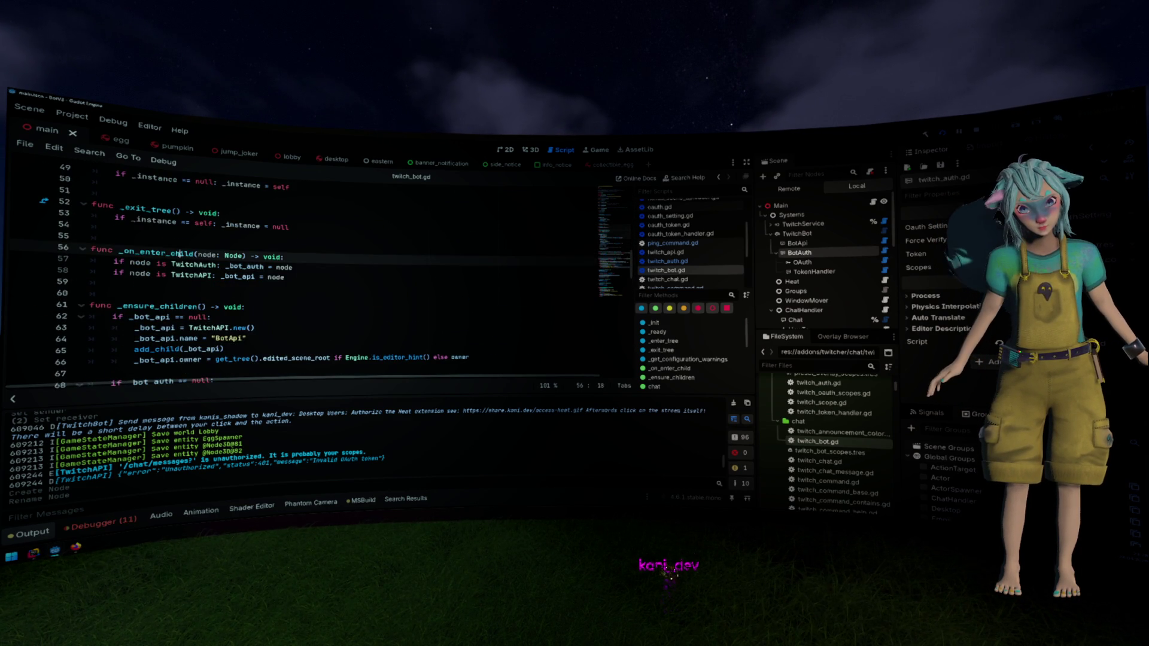
Look up where bot_token on line 75 is defined, then return to line 75
double_click(157, 252)
scroll(270, 271, down, 2)
scroll(270, 271, down, 6)
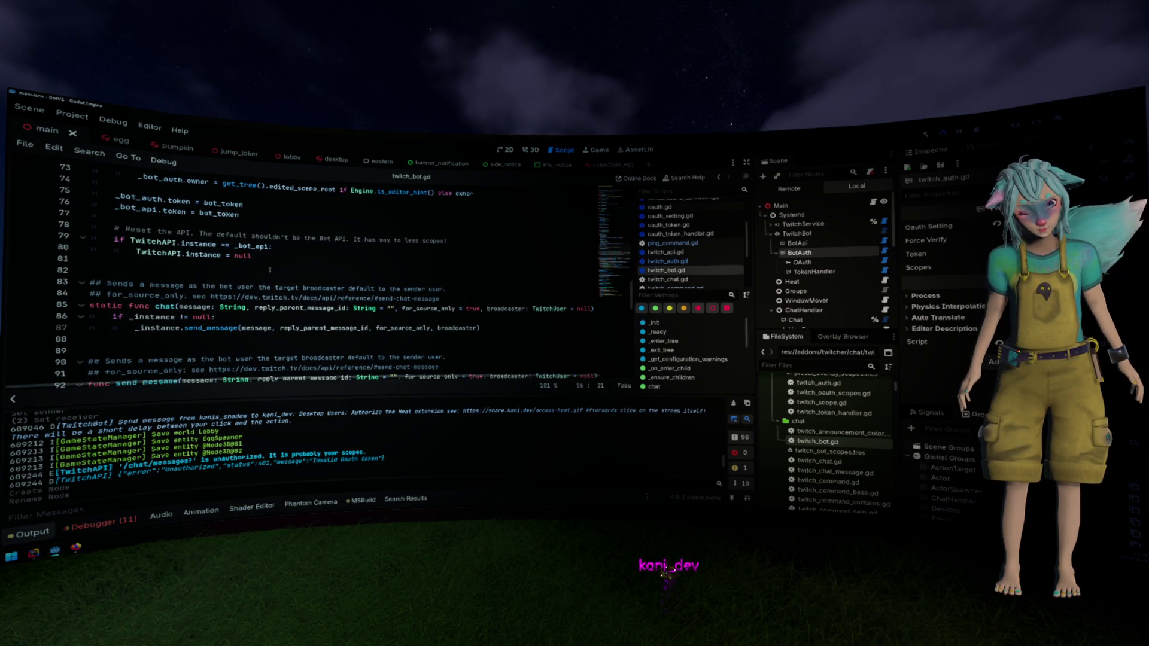
scroll(270, 270, up, 3)
double_click(221, 296)
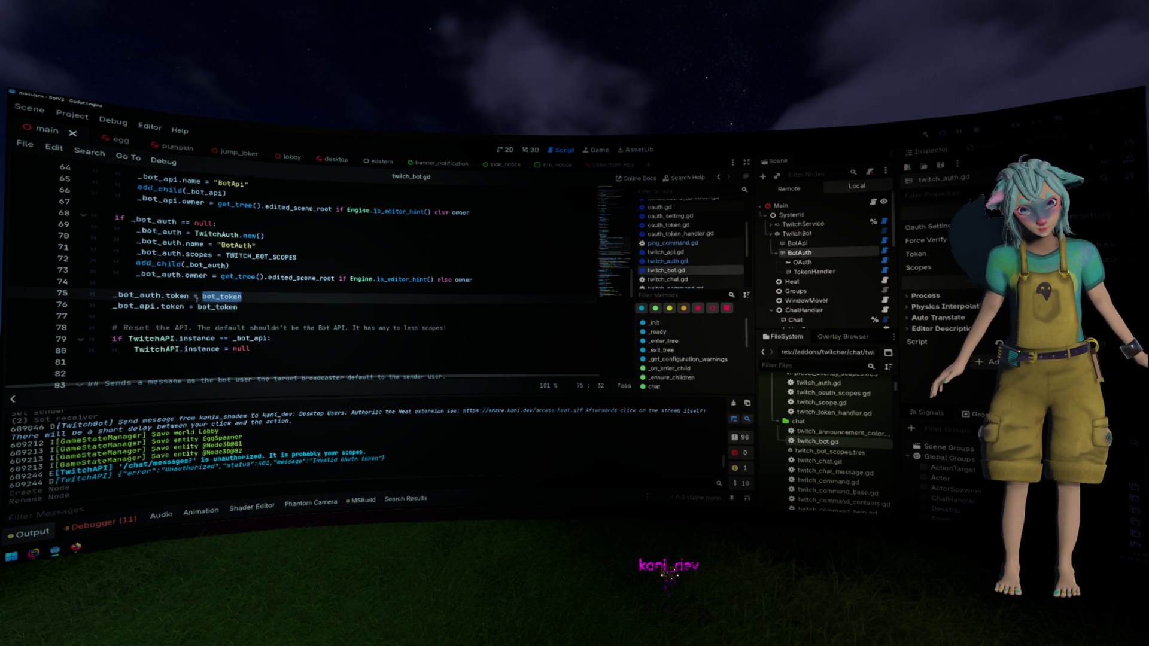
ctrl+click(207, 297)
key(alt+Left)
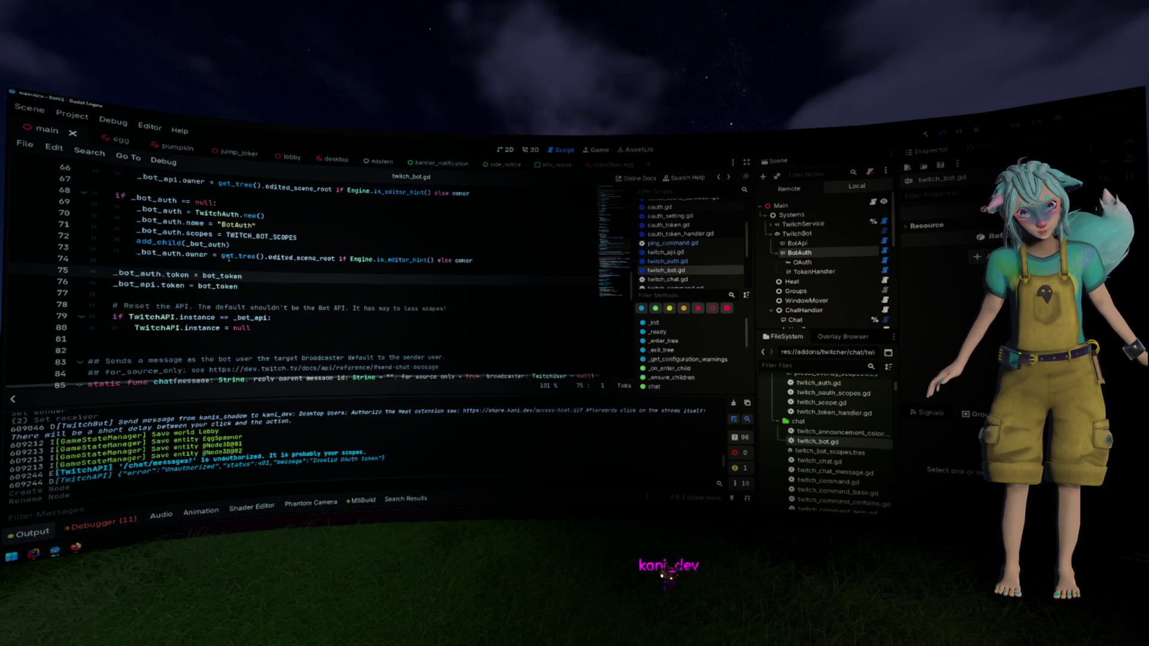
Follow the authorize call on line 94 to its definition in twitch_auth.gd
scroll(240, 270, down, 2)
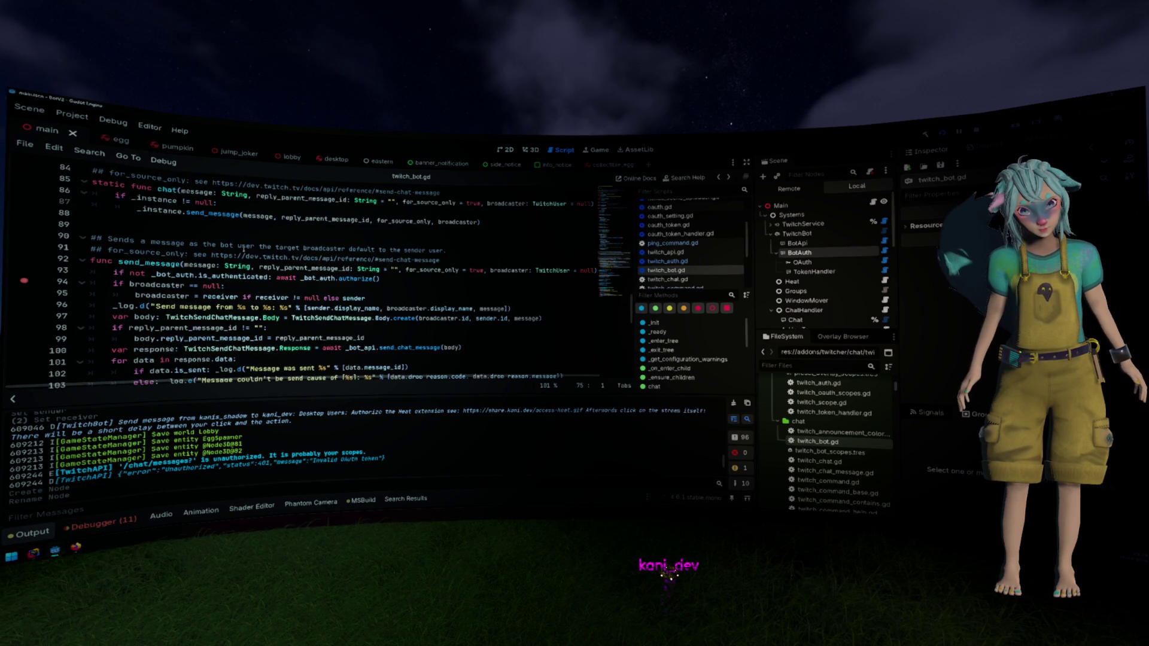
scroll(240, 270, down, 2)
click(242, 253)
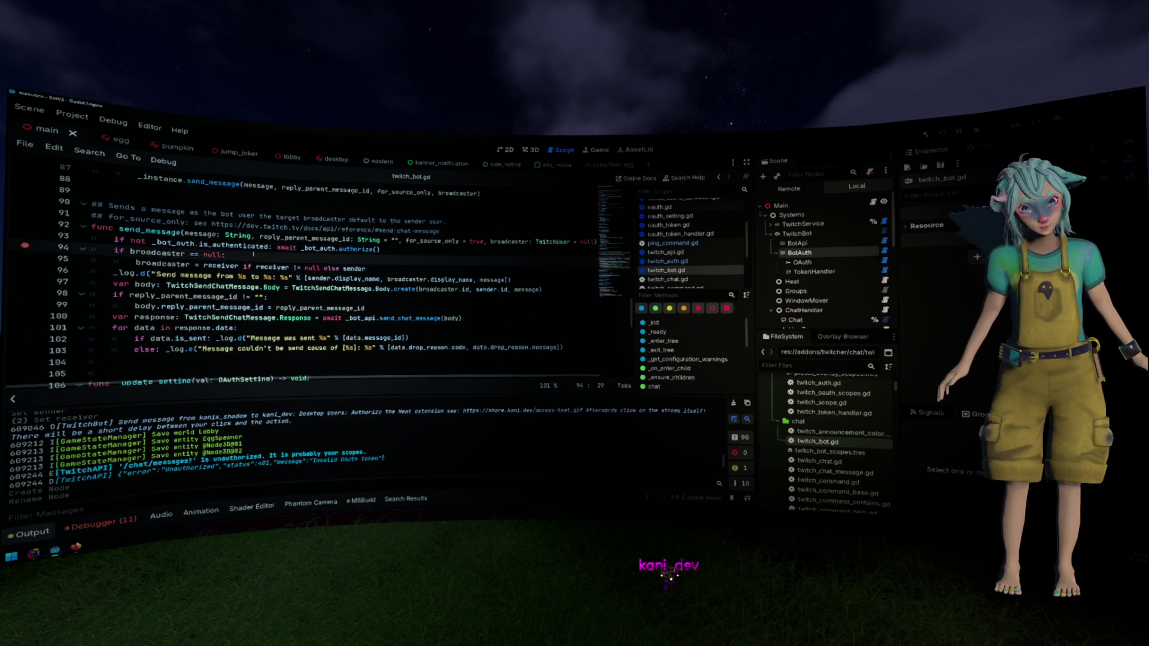
ctrl+click(352, 251)
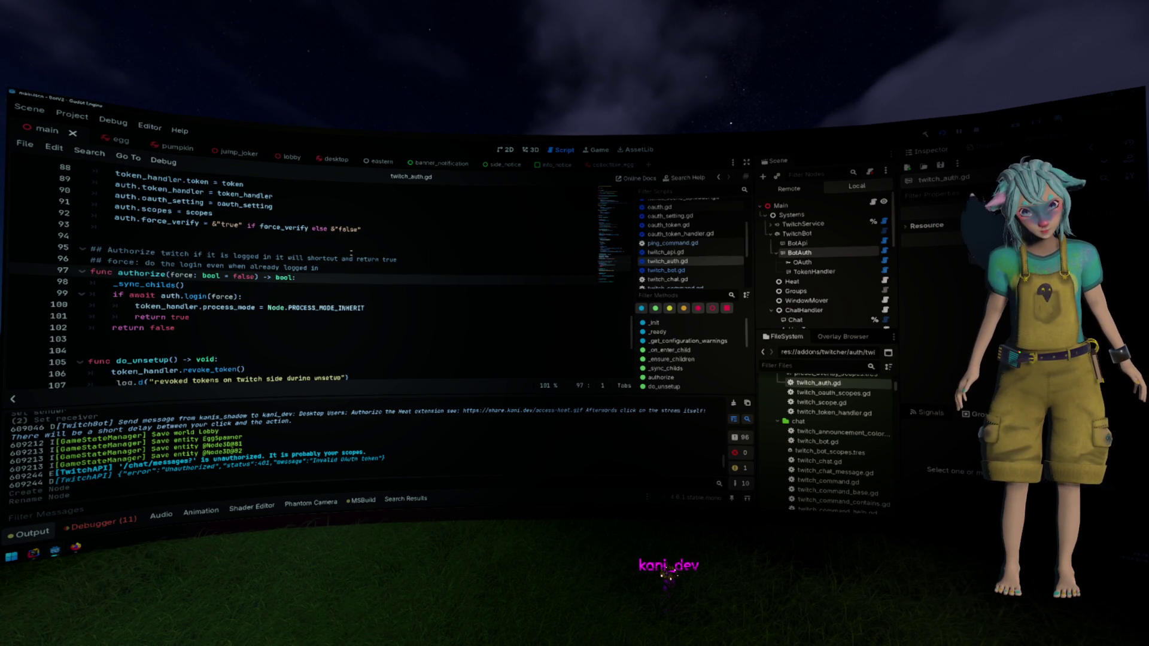
Set a breakpoint on the _sync_childs call at line 98 inside authorize
scroll(351, 252, up, 2)
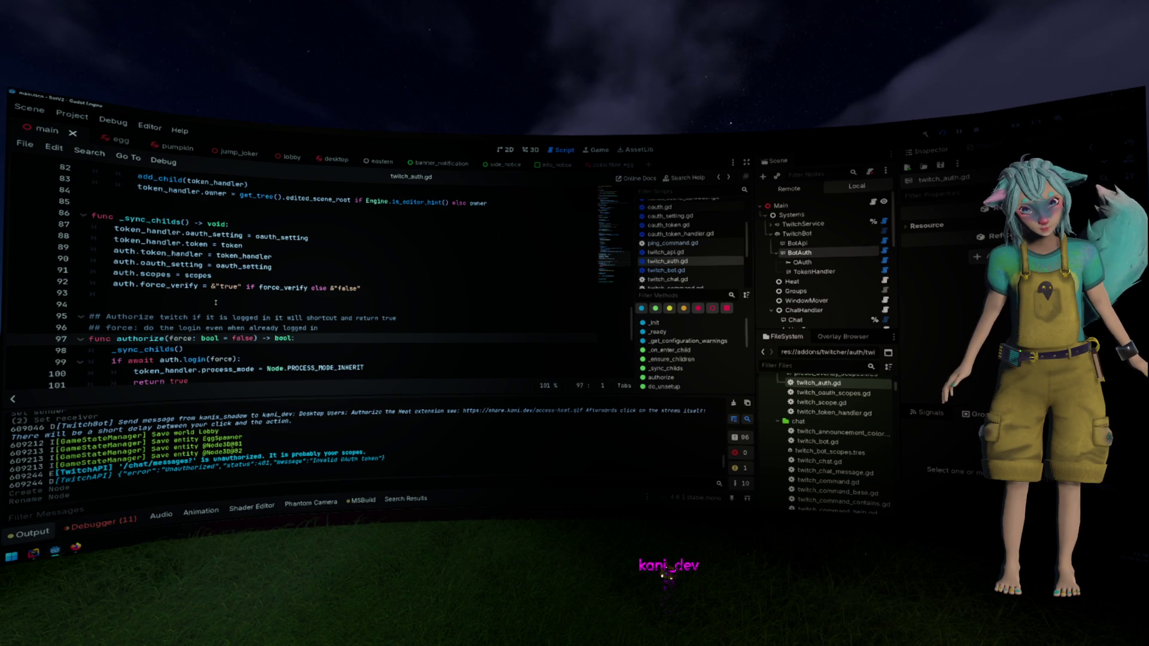
scroll(216, 302, down, 2)
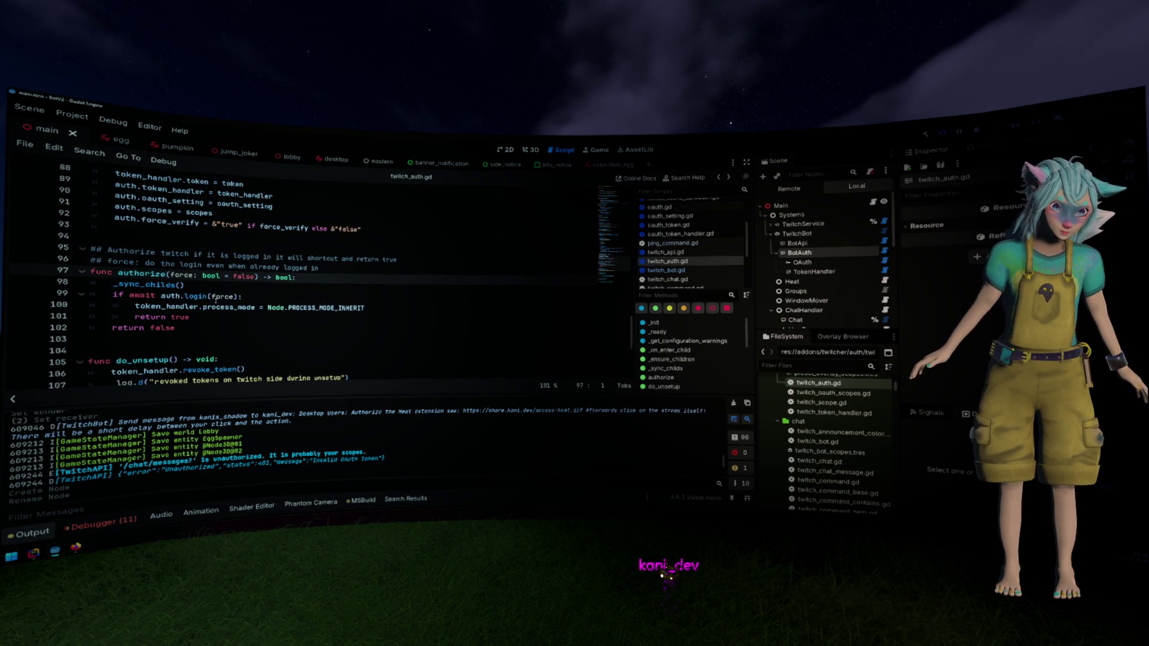
click(159, 285)
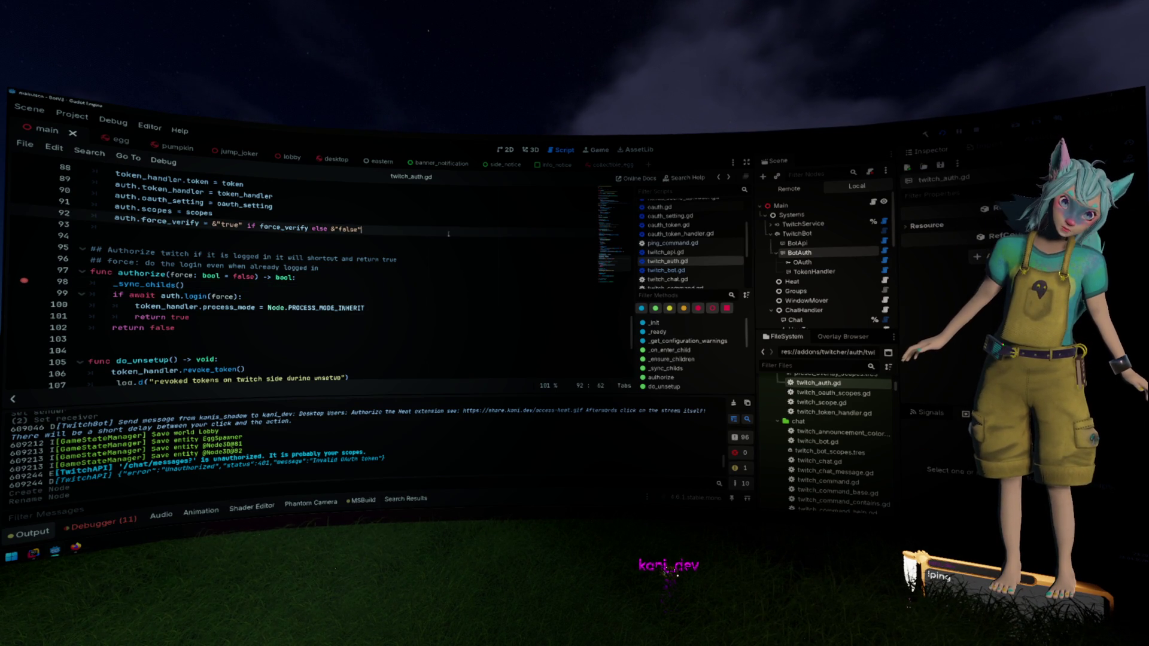
Go back to send_message's authorize call in twitch_bot.gd
scroll(458, 233, up, 5)
scroll(458, 234, down, 5)
key(alt+Left)
scroll(307, 275, up, 3)
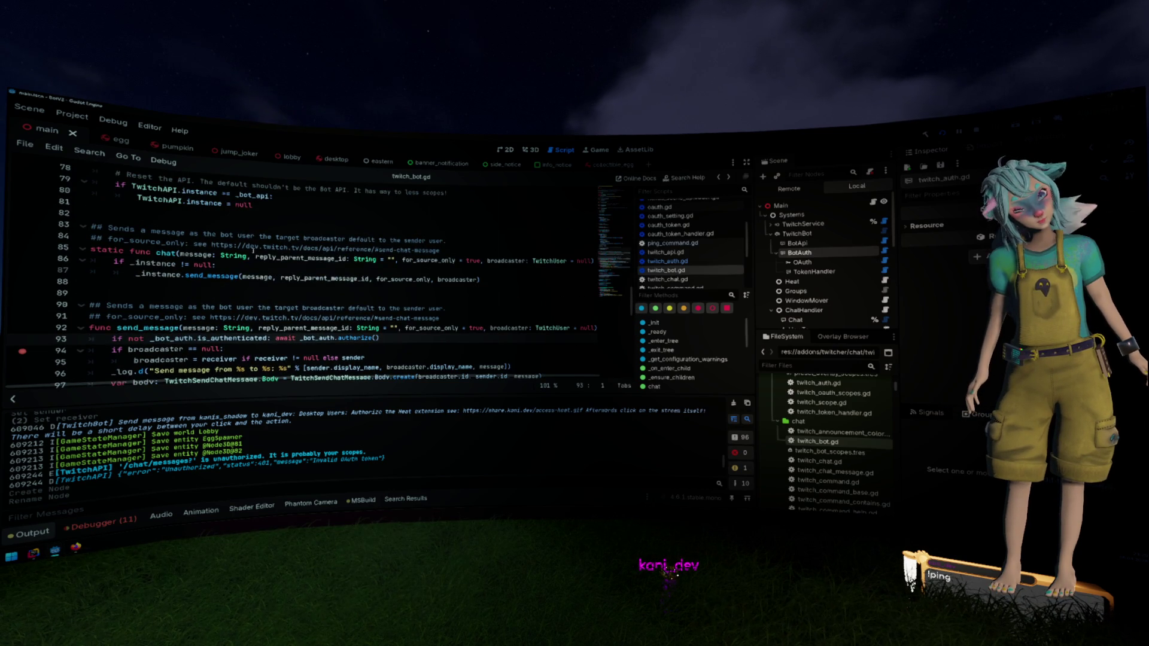
Follow is_authenticated and is_token_valid through oauth.gd and the token handler into oauth_token.gd
click(213, 265)
scroll(308, 268, up, 3)
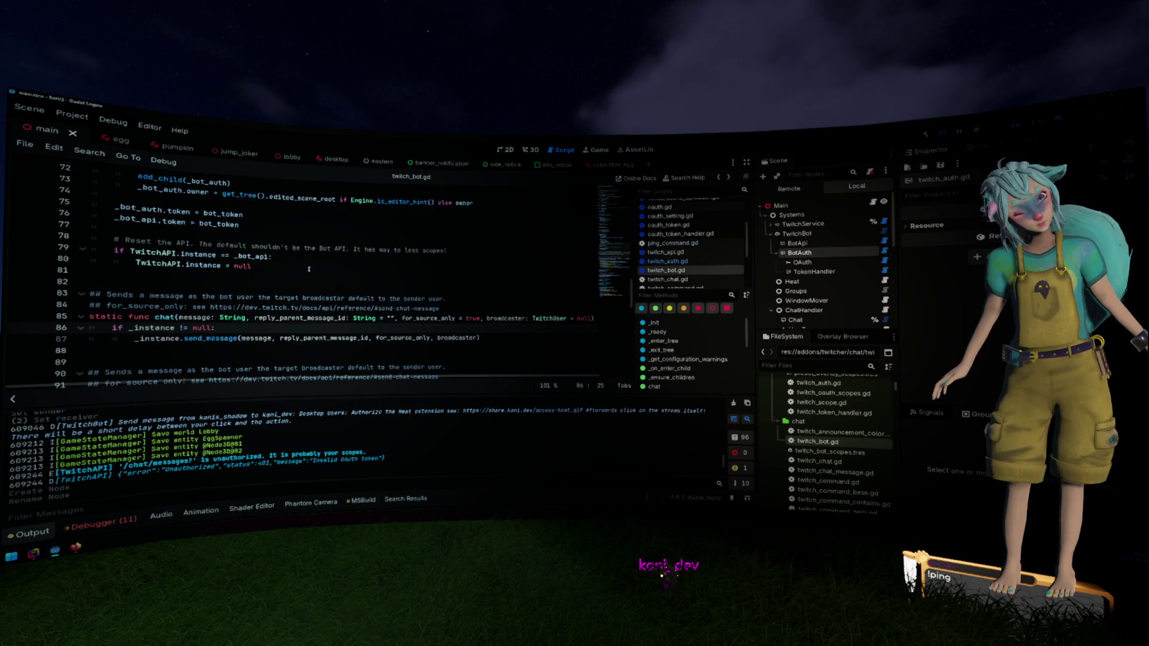
scroll(309, 268, down, 5)
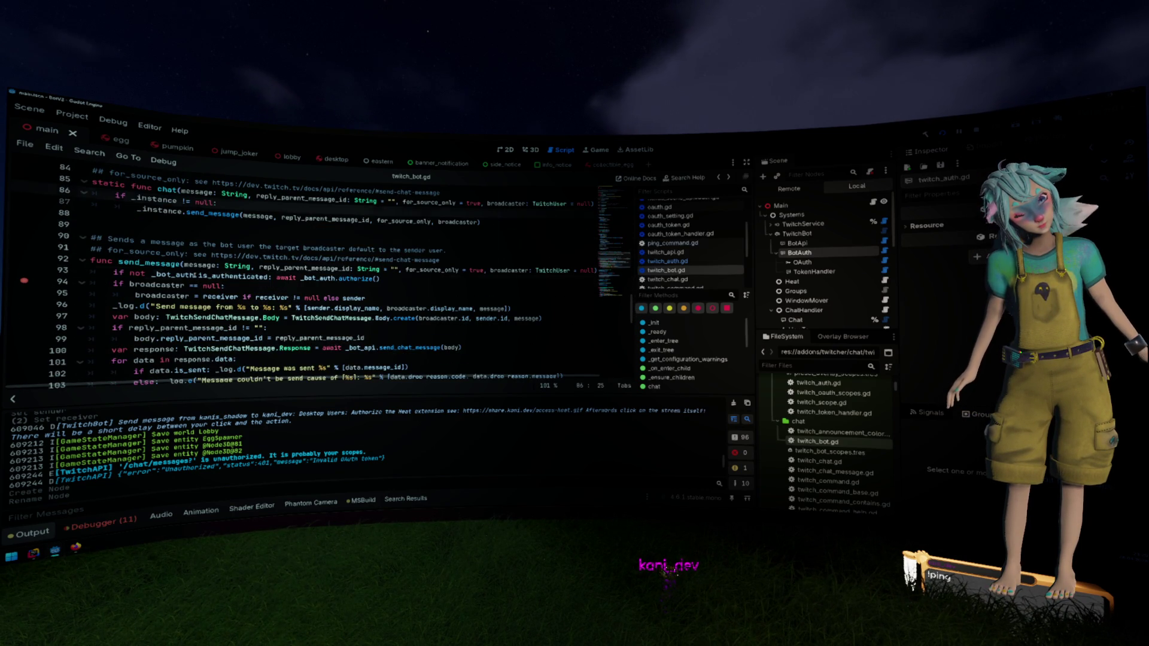
double_click(194, 276)
ctrl+click(232, 277)
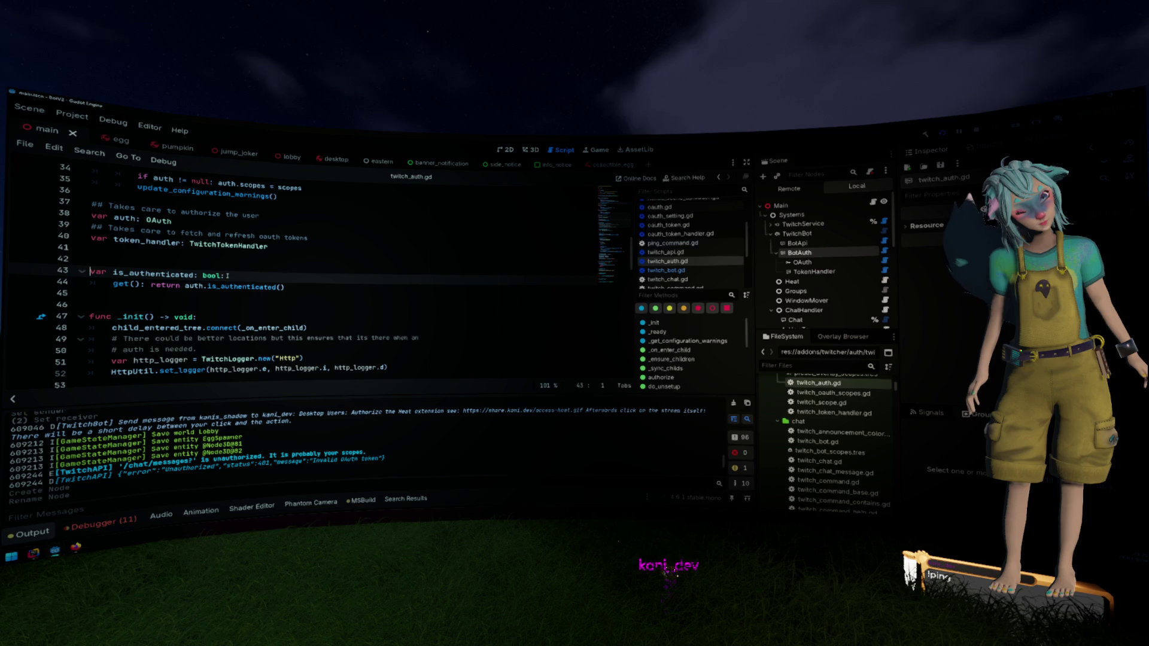
ctrl+click(242, 287)
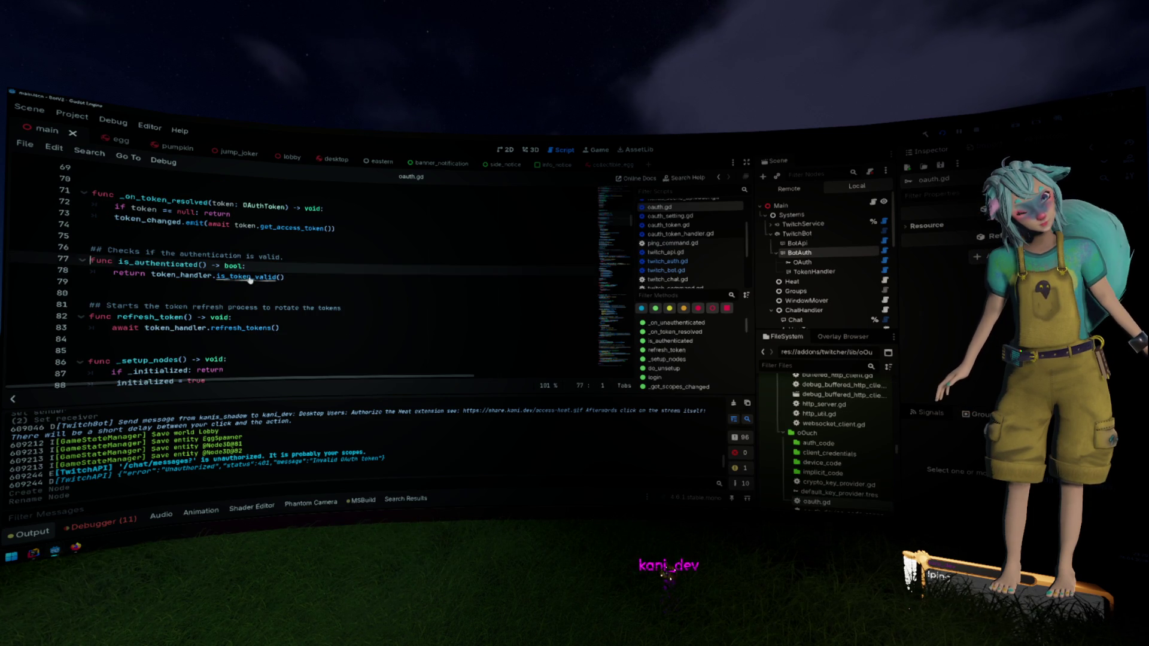
ctrl+click(250, 277)
ctrl+click(218, 277)
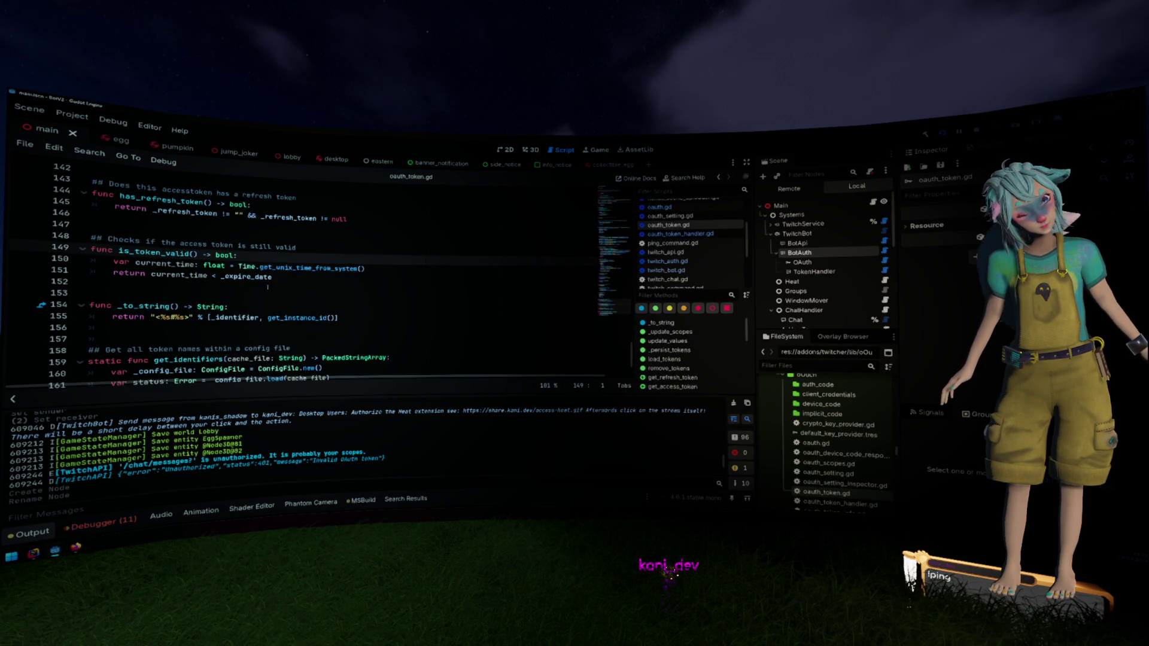
Navigate back through the token handler and oauth.gd to authorize() in twitch_auth.gd
scroll(268, 287, down, 2)
key(alt+Left)
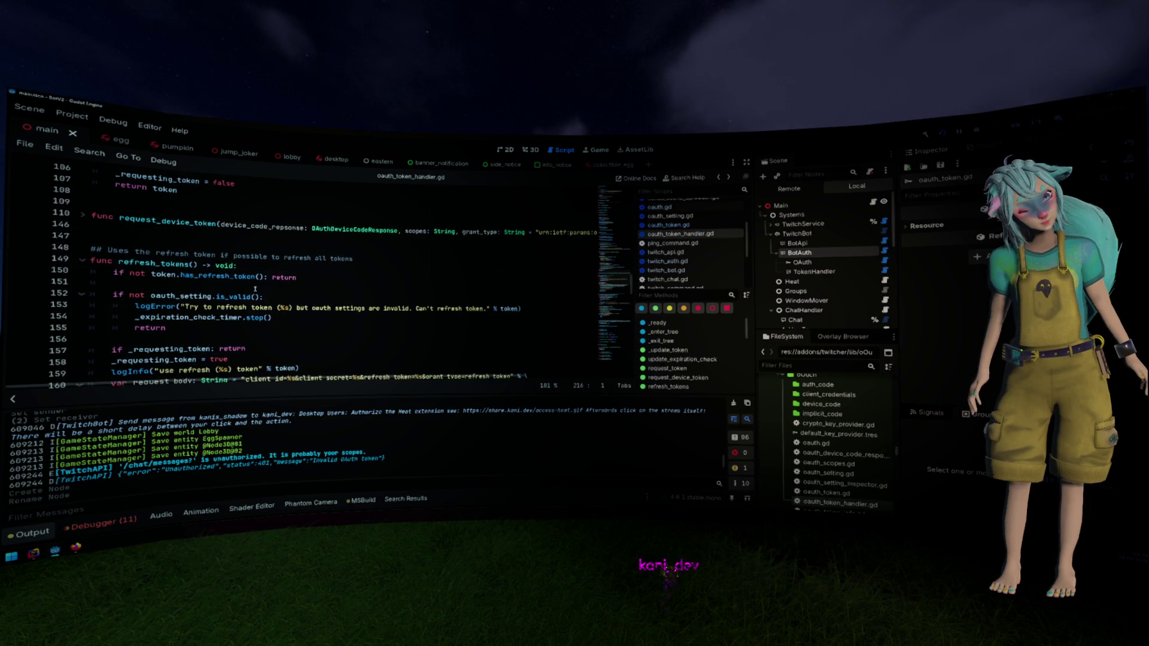
key(alt+Left)
scroll(251, 289, down, 3)
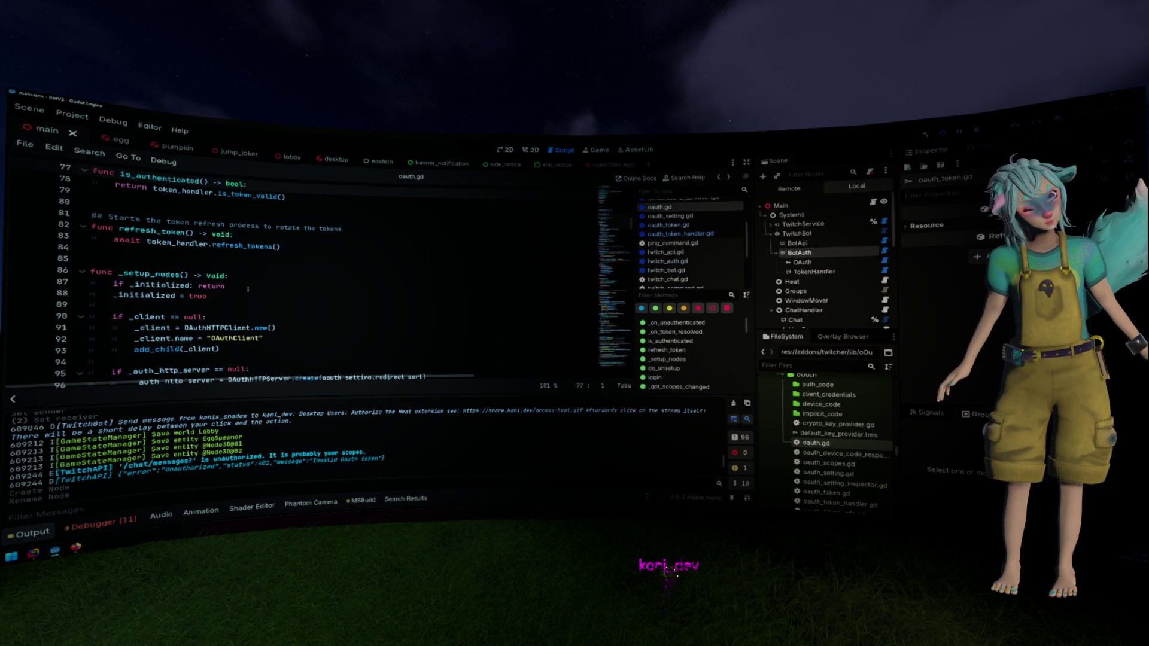
key(alt+Left)
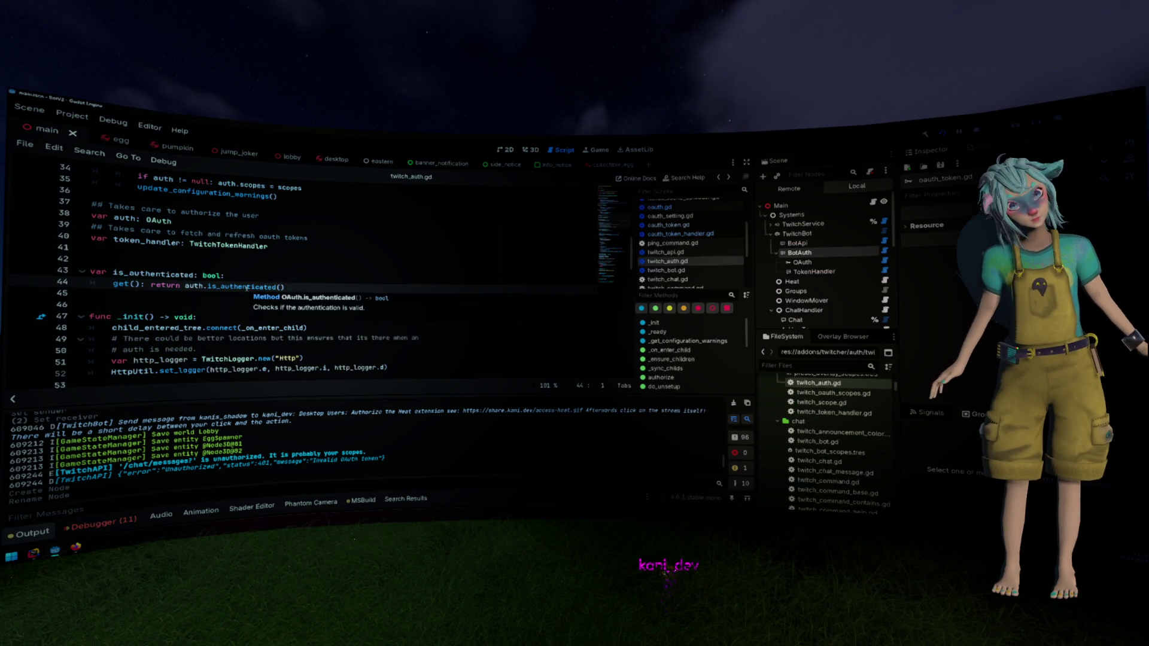
scroll(246, 293, down, 2)
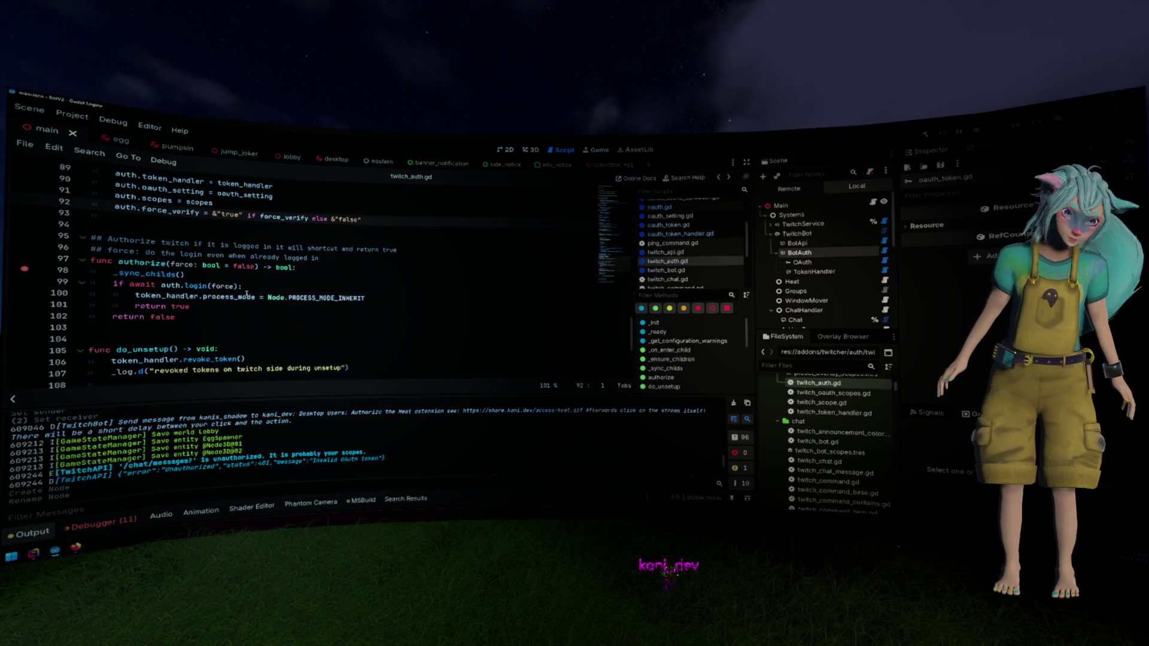
scroll(246, 293, down, 3)
scroll(239, 297, up, 2)
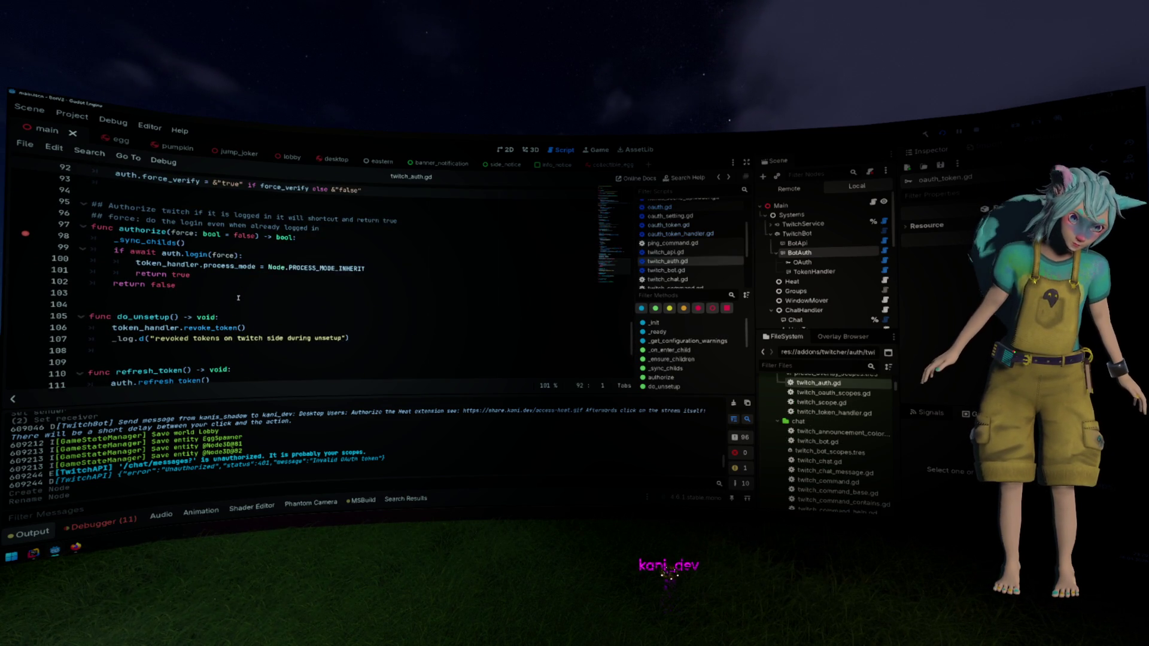
scroll(267, 415, down, 5)
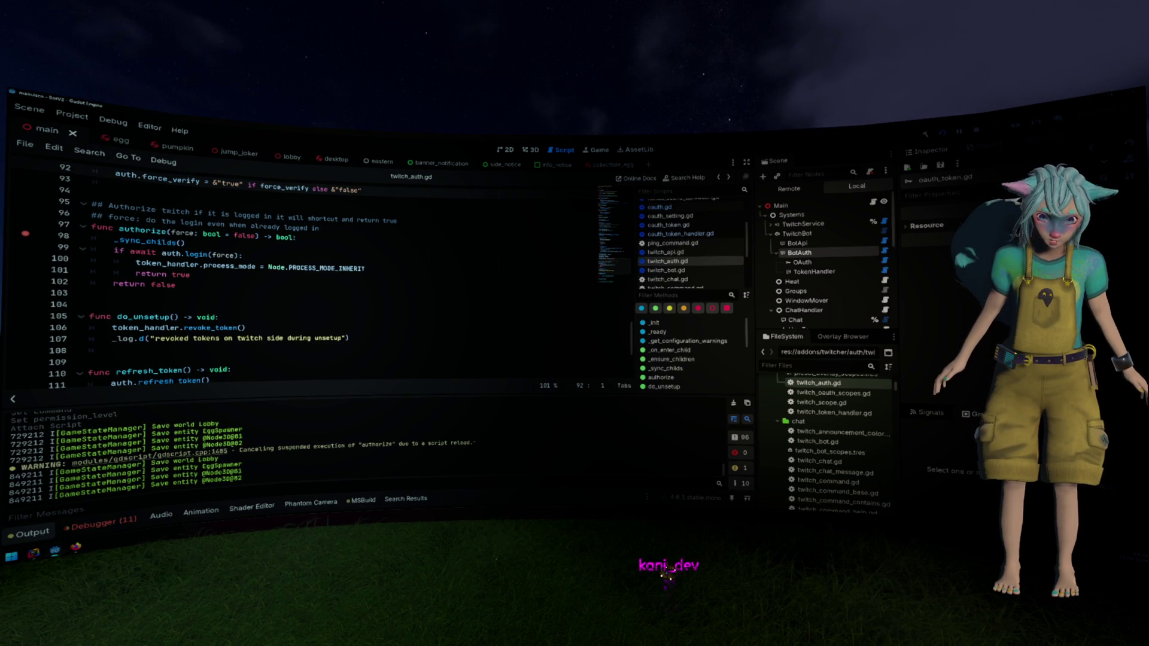
Select the script-reload warning in Output, then stop and relaunch the game under the debugger
triple_click(436, 433)
click(991, 110)
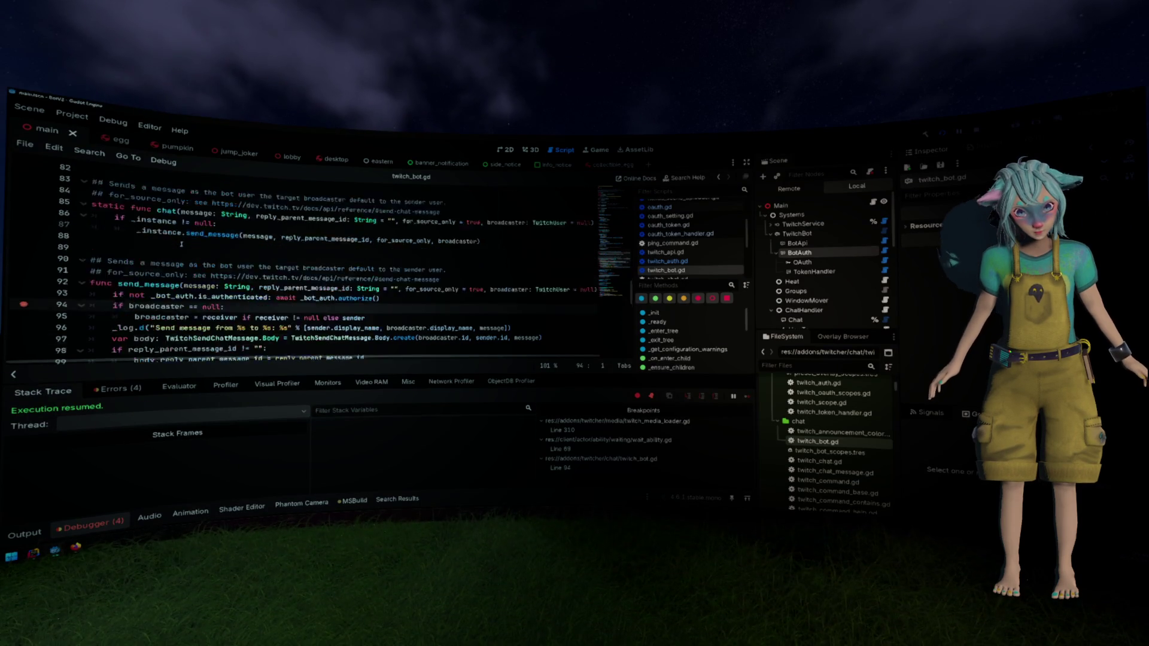
Jump to authorize() and set a breakpoint at its start on line 98
scroll(181, 245, up, 12)
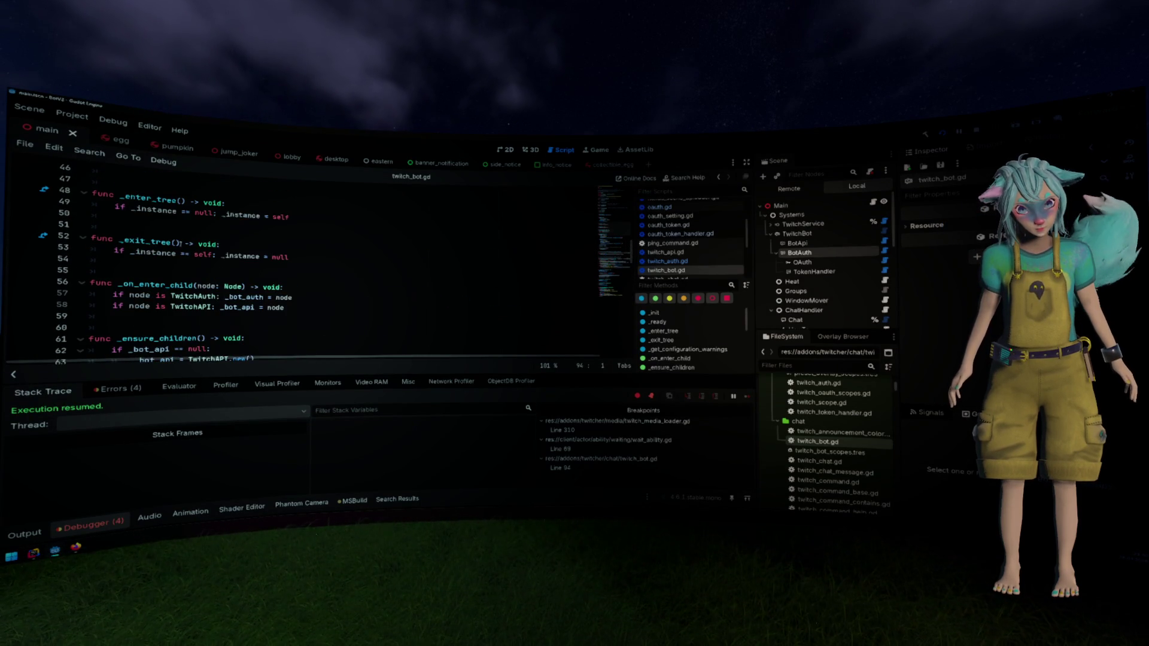
scroll(181, 244, down, 9)
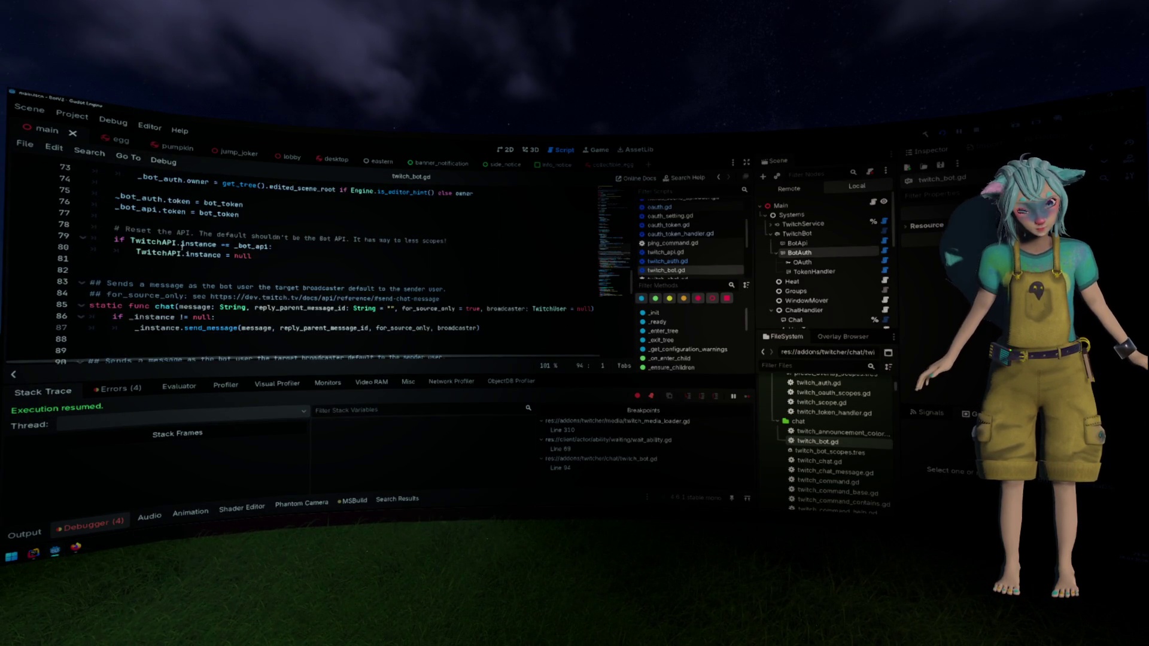
scroll(181, 245, down, 4)
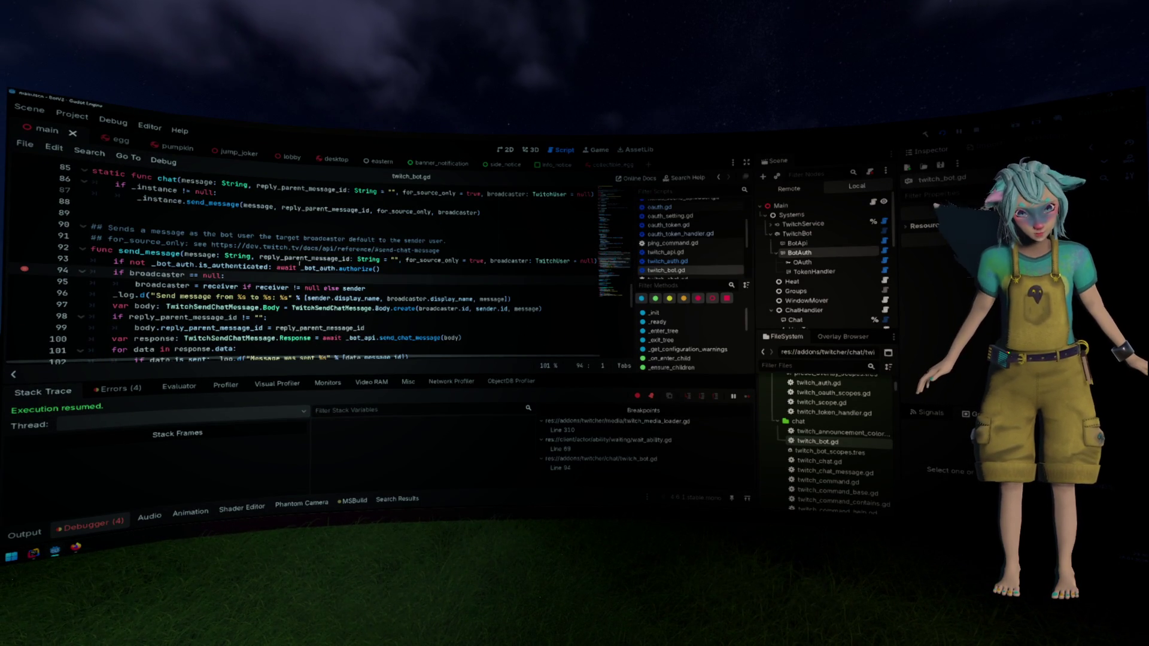
ctrl+click(348, 269)
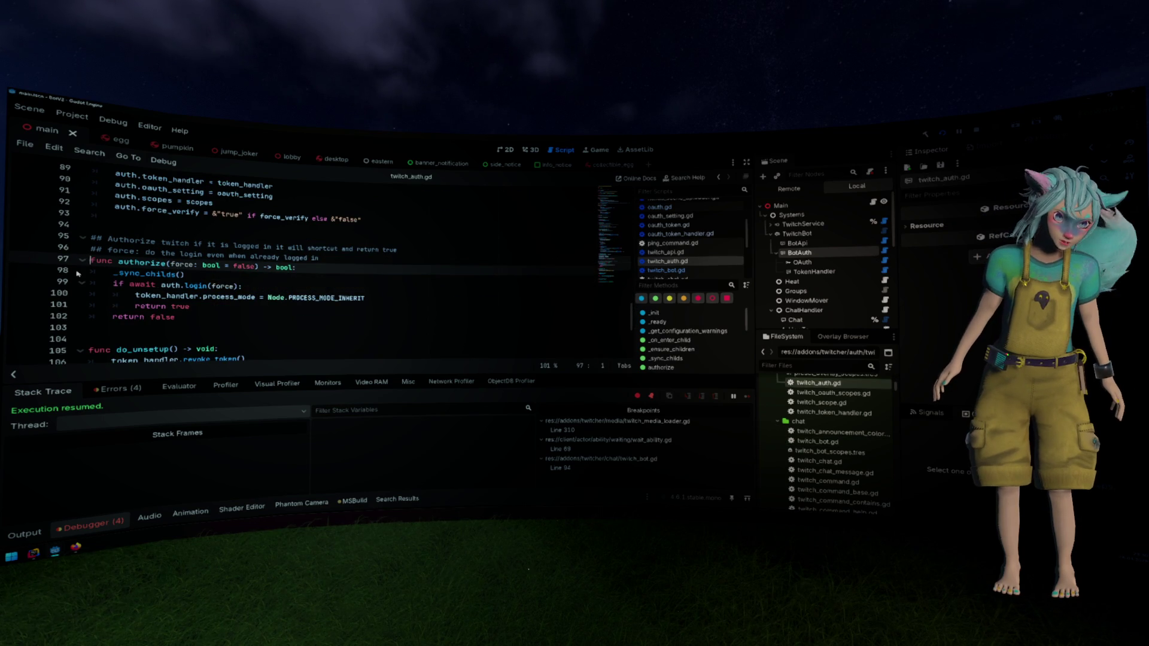
click(26, 269)
click(167, 274)
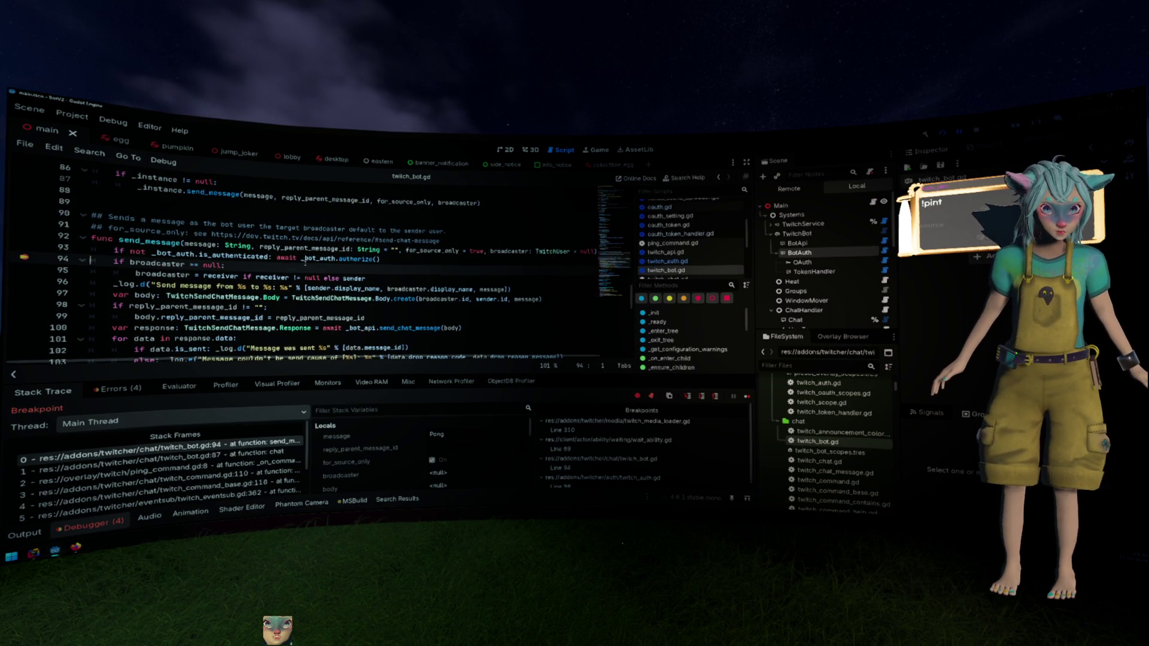
Step over send_message to line 100, then step into send_chat_message in twitch_api.gd
scroll(306, 261, up, 15)
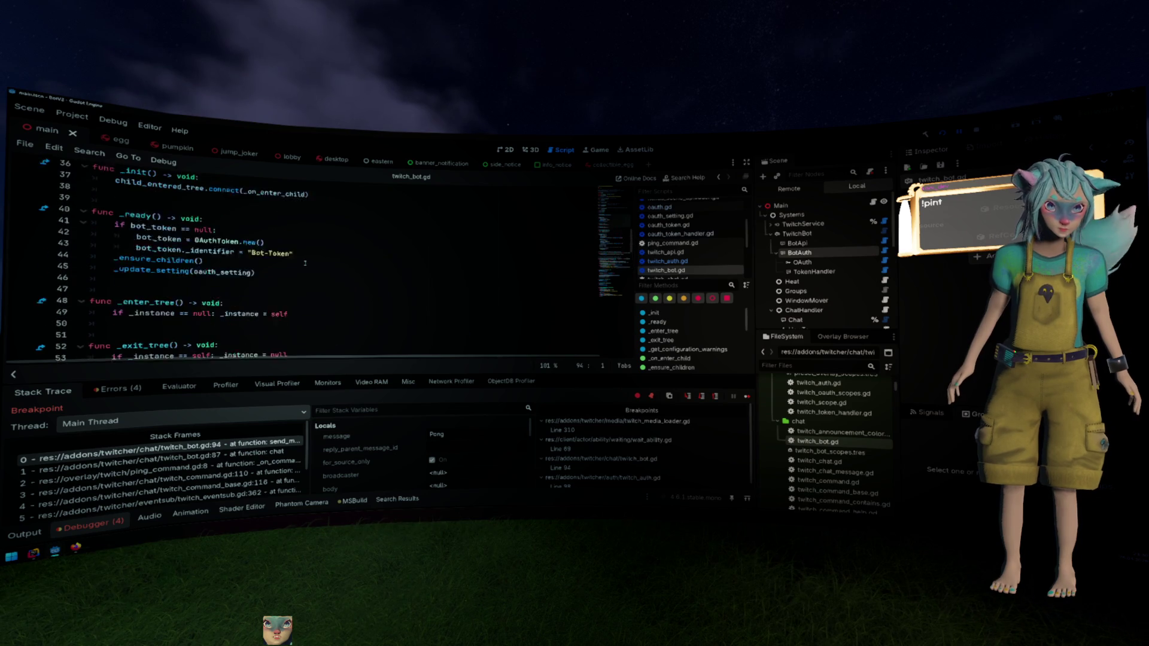
scroll(305, 264, down, 20)
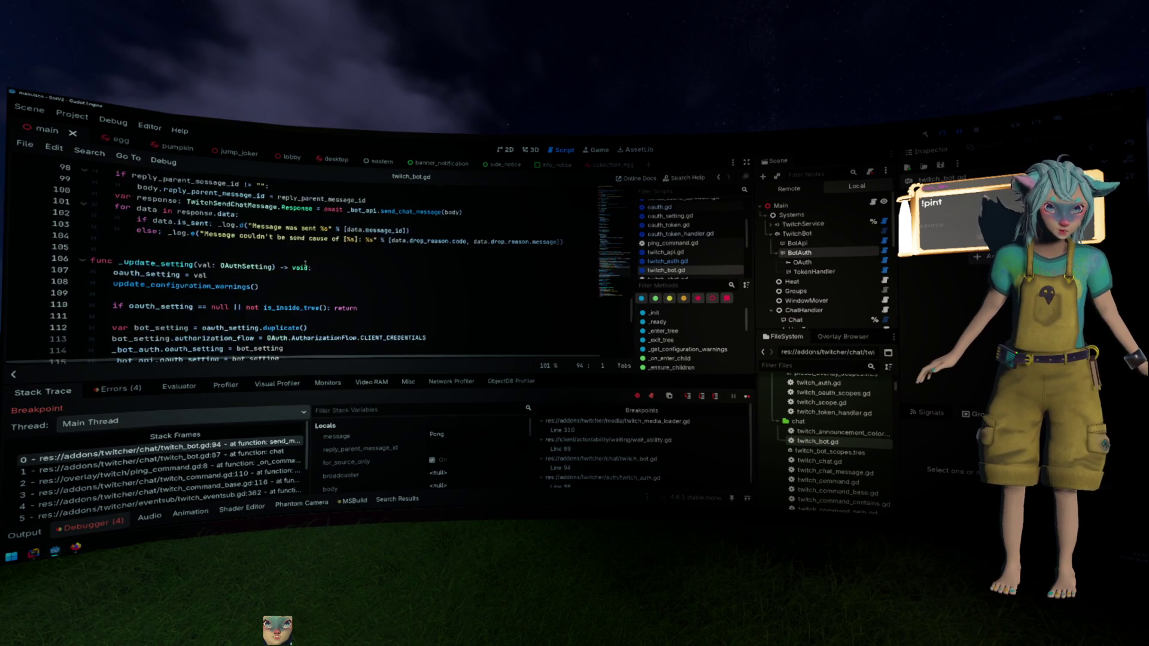
scroll(305, 264, up, 4)
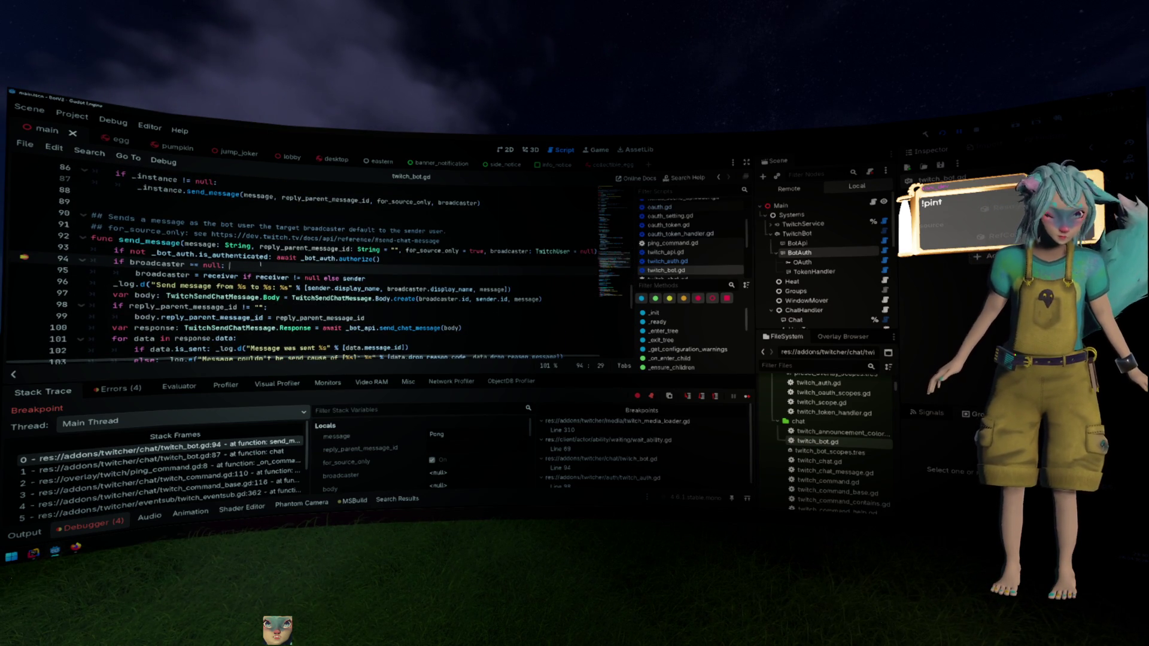
click(708, 399)
click(707, 399)
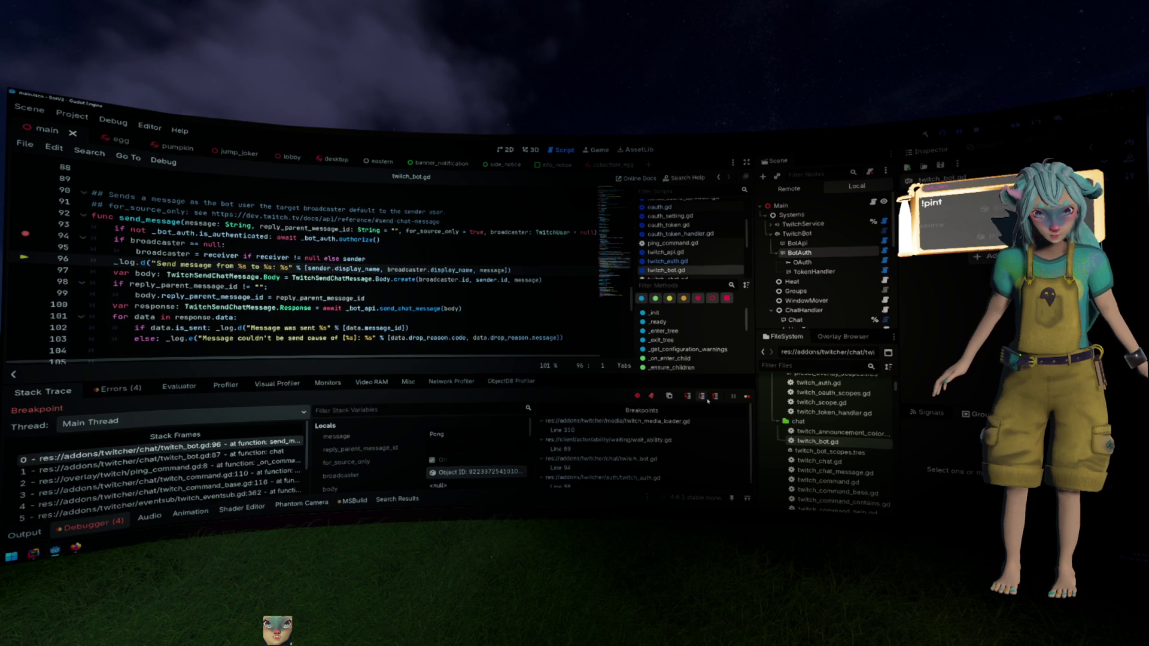
click(707, 399)
click(708, 399)
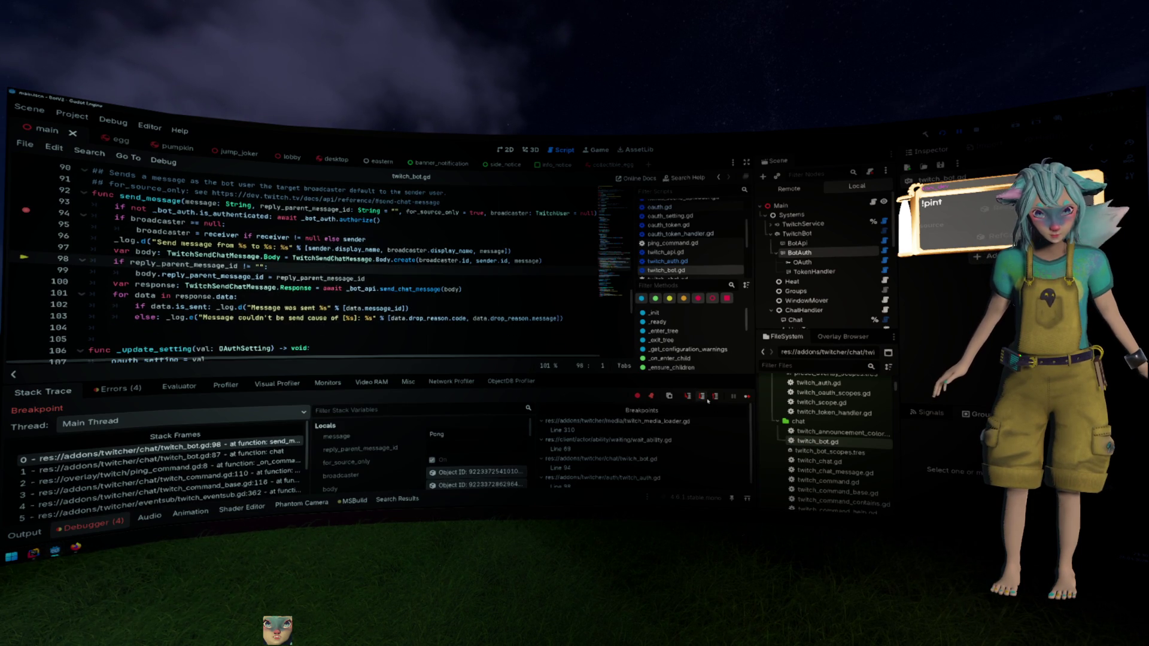
click(708, 399)
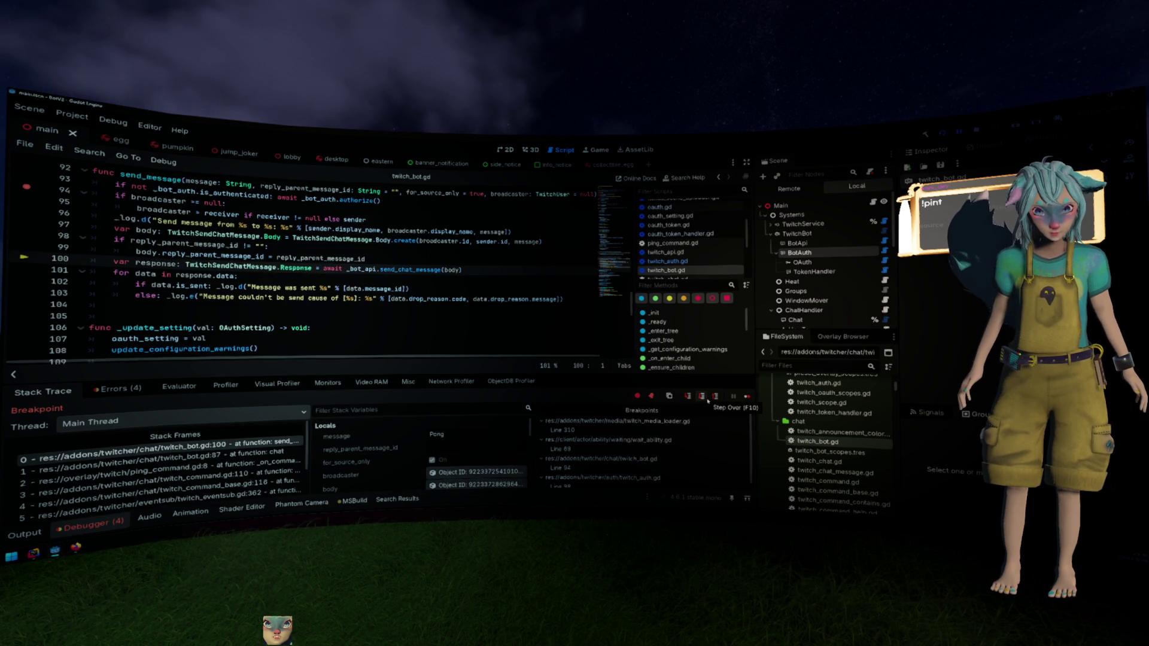
click(688, 399)
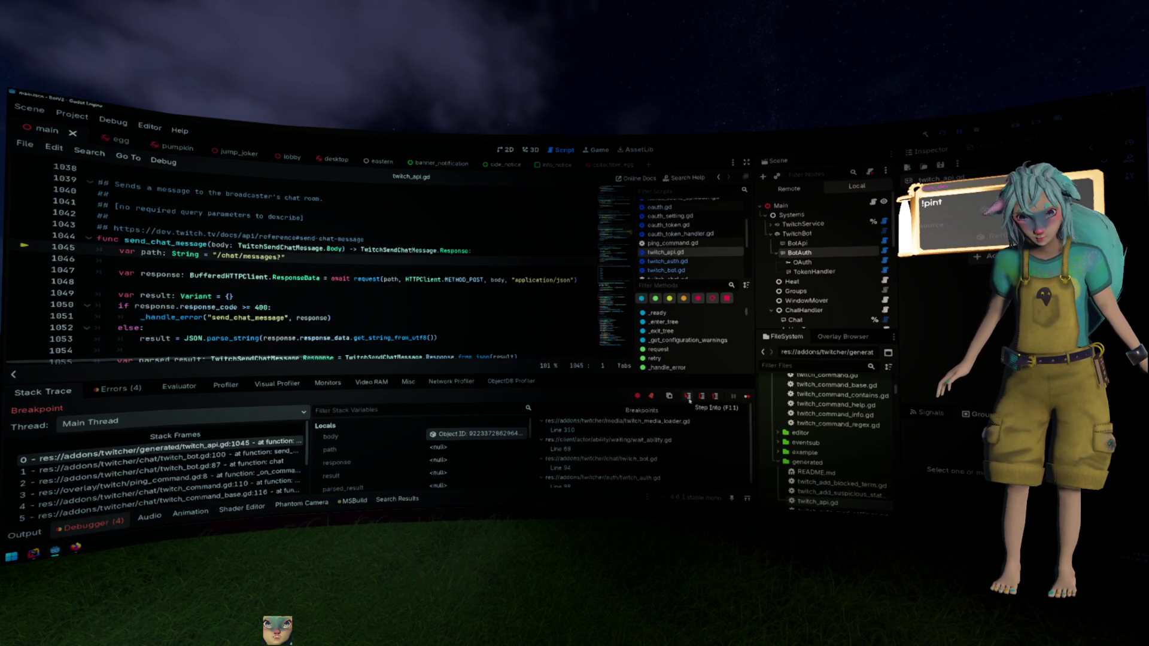
Step past the path assignment so path holds /chat/messages?, then switch to the Twitch docs
click(702, 397)
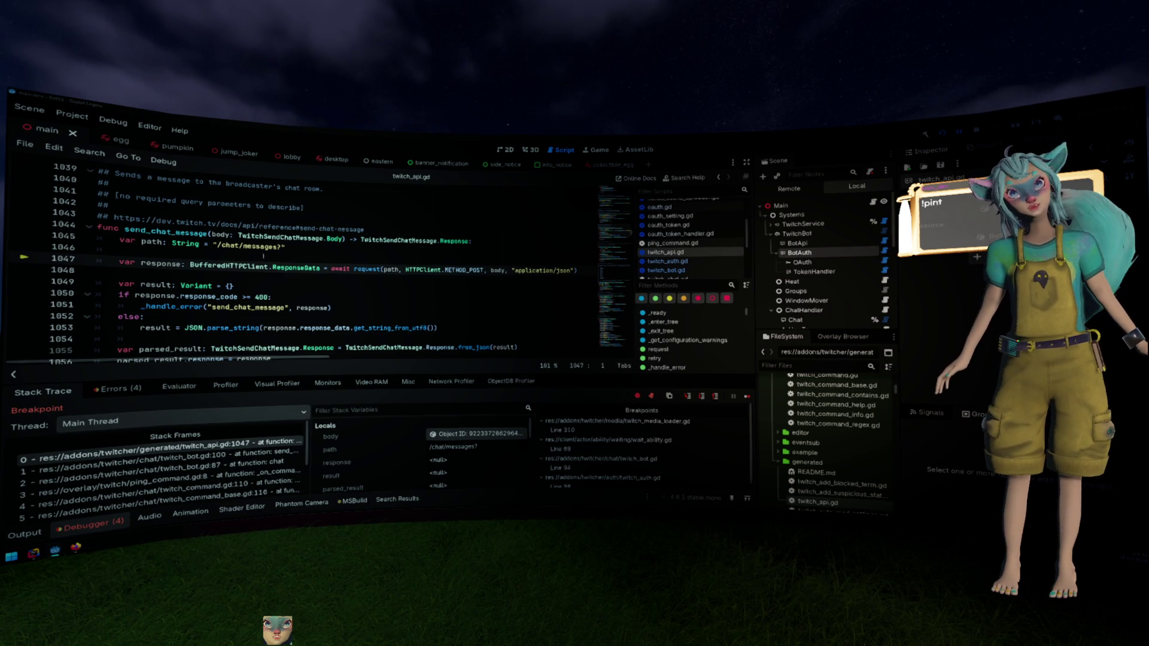
key(alt+Tab)
scroll(479, 313, up, 5)
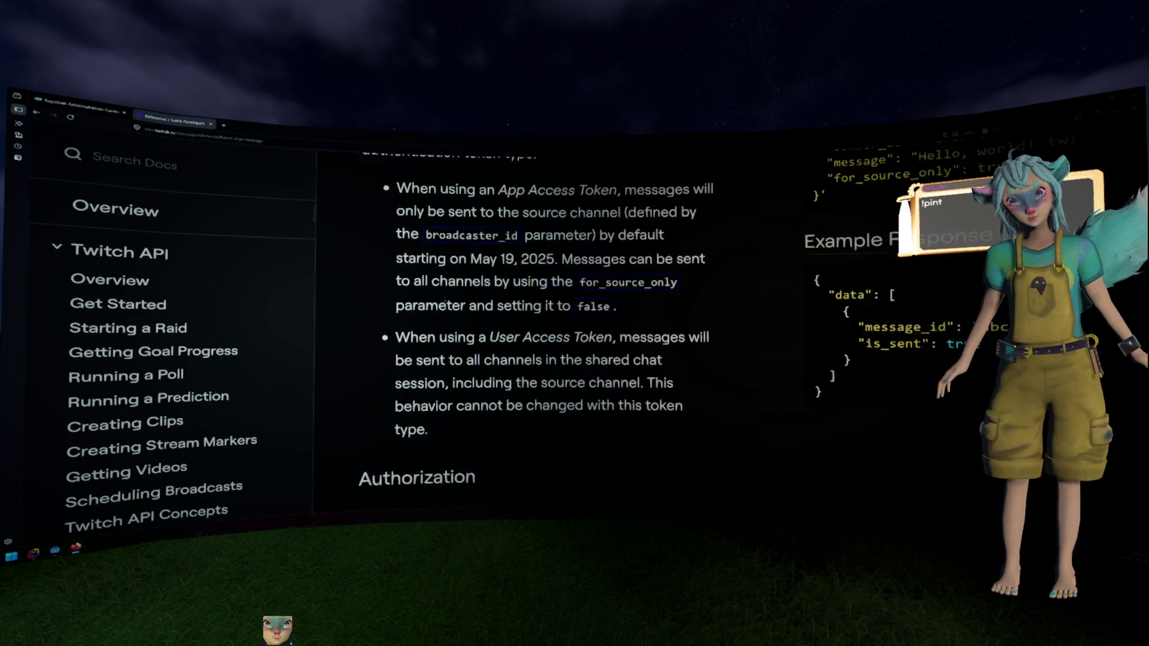
Scroll the Send Chat Message page and its Example Request covering app versus user access tokens
scroll(479, 313, down, 3)
scroll(862, 347, right, 3)
scroll(886, 359, left, 3)
scroll(886, 359, left, 2)
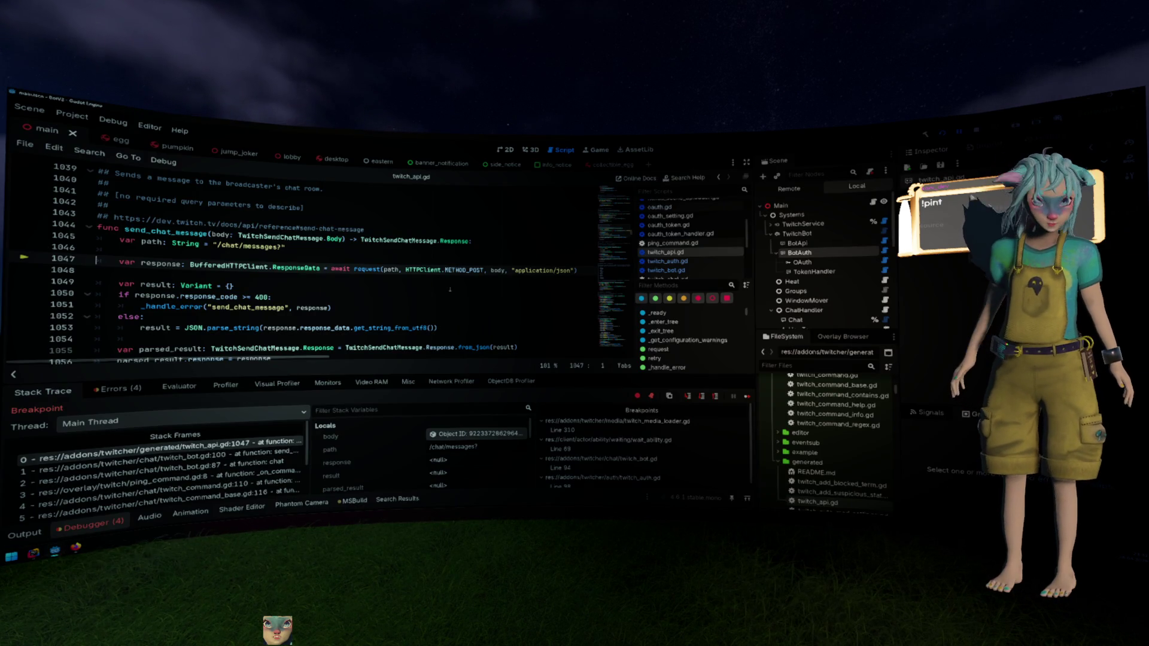
Open request(), select Bearer in the Authorization header, and breakpoint line 67 after checking the docs
ctrl+click(367, 269)
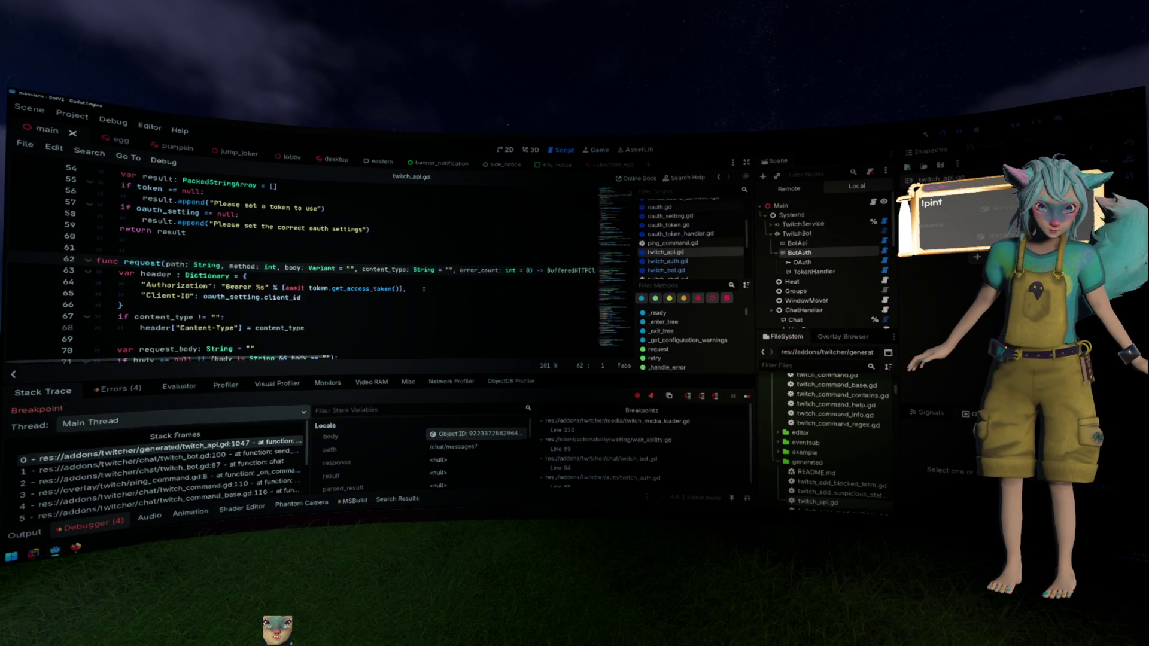
double_click(238, 287)
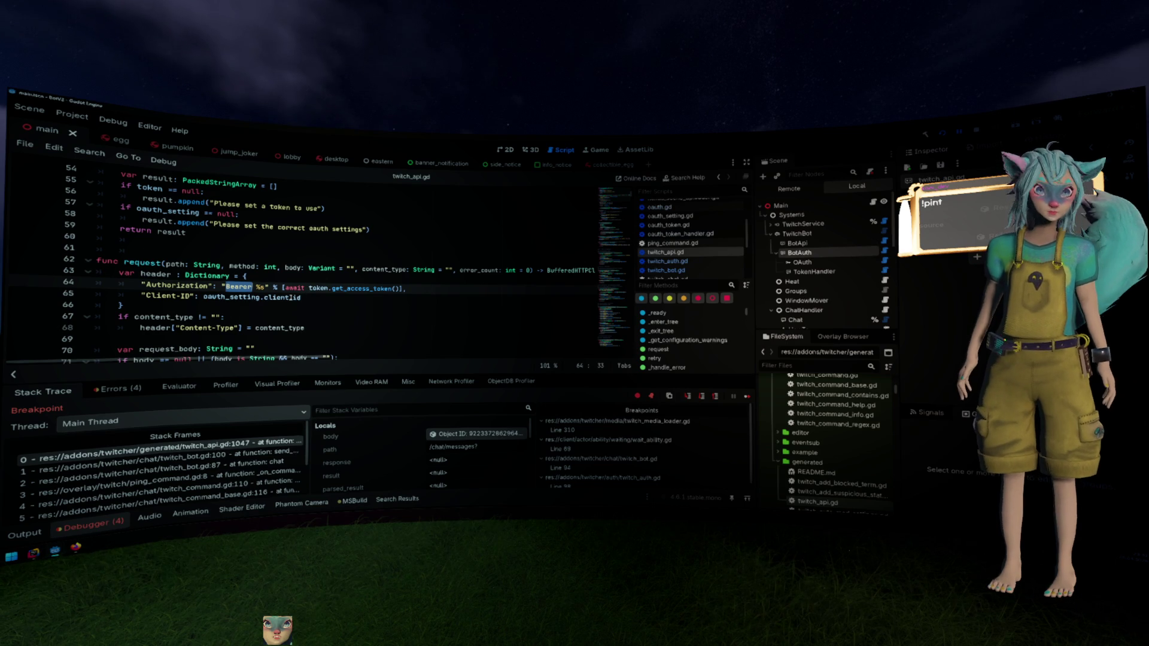
click(23, 316)
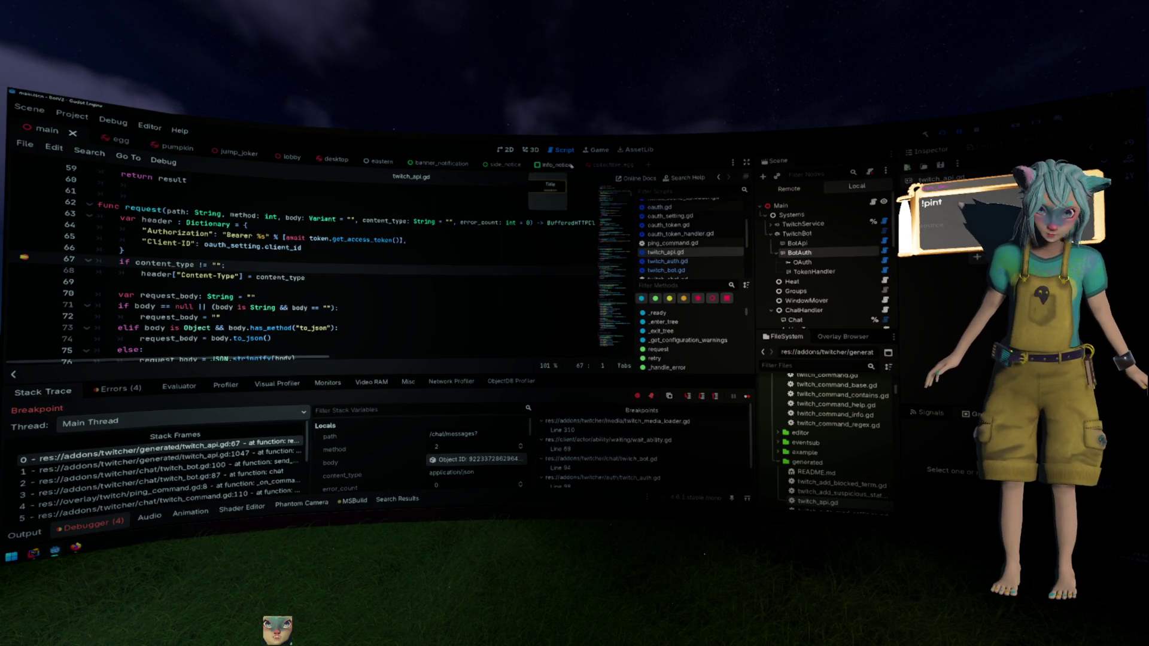
key(alt+Tab)
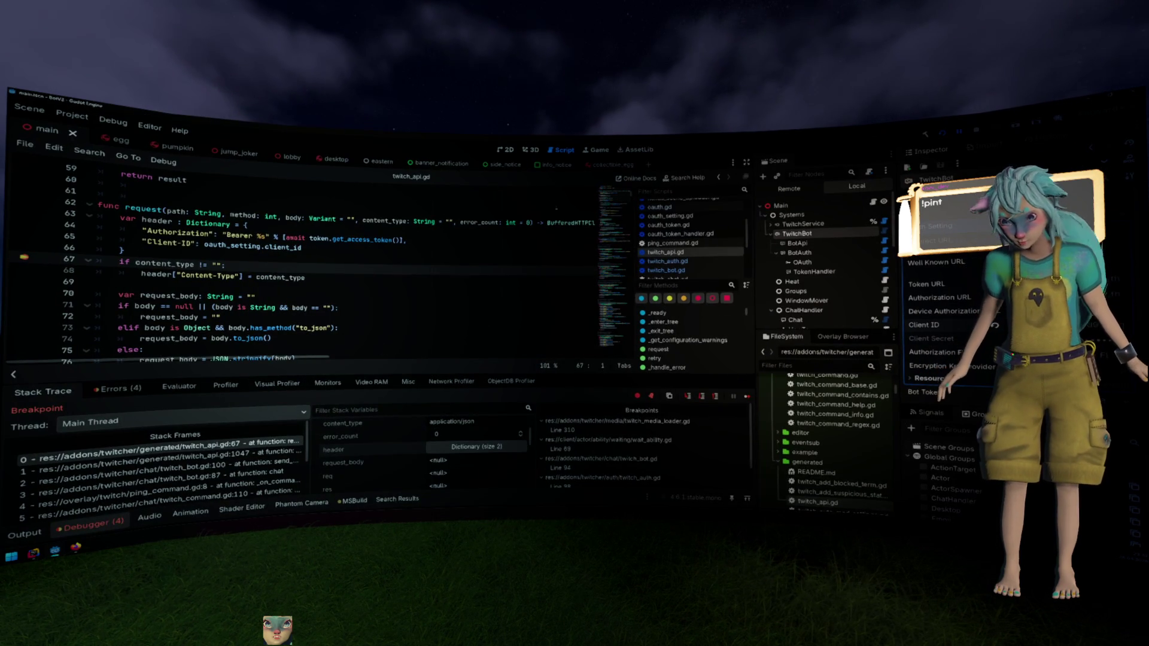
click(500, 272)
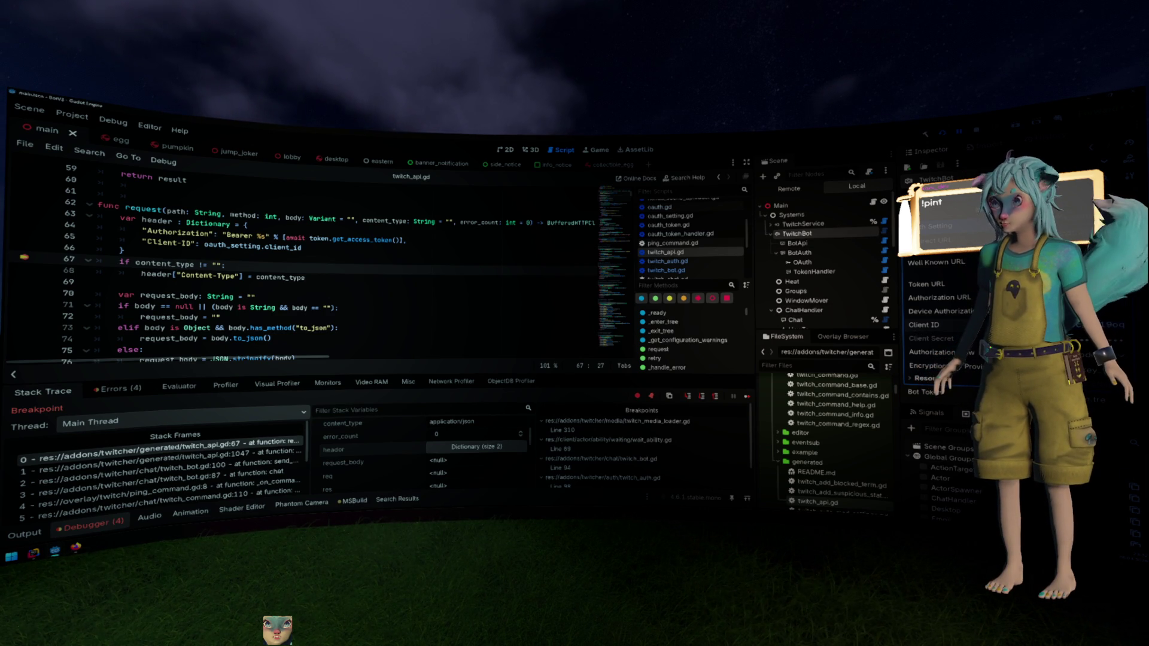
Review request()'s Client-ID header code, then return to send_chat_message's result variable line
click(468, 250)
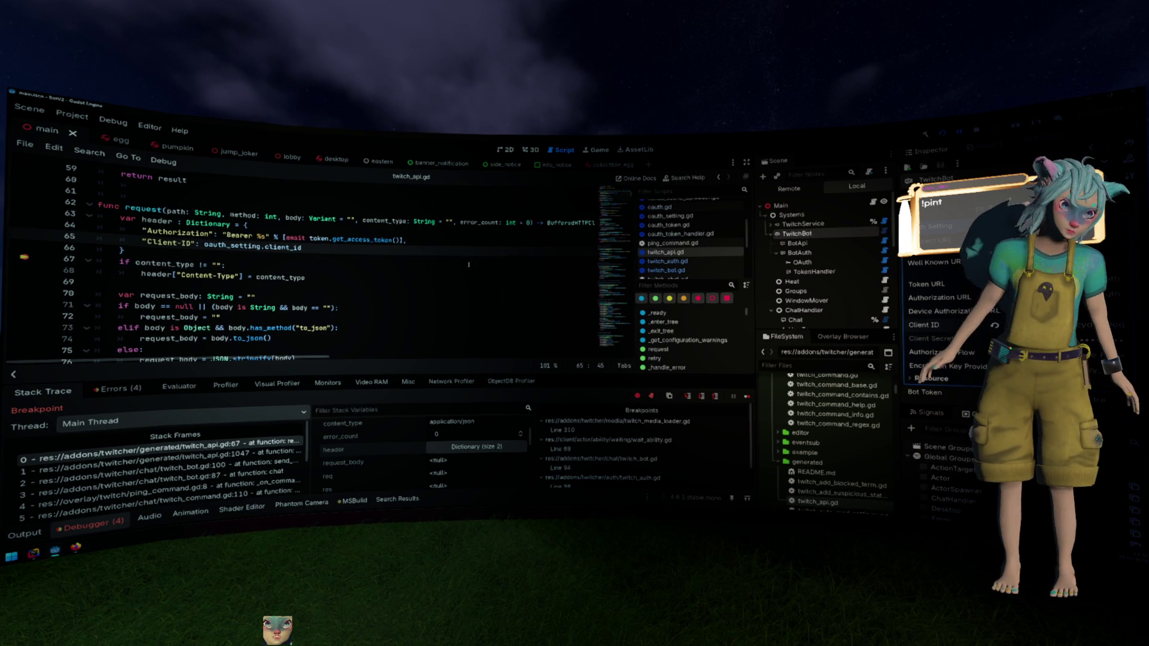
scroll(468, 264, down, 1)
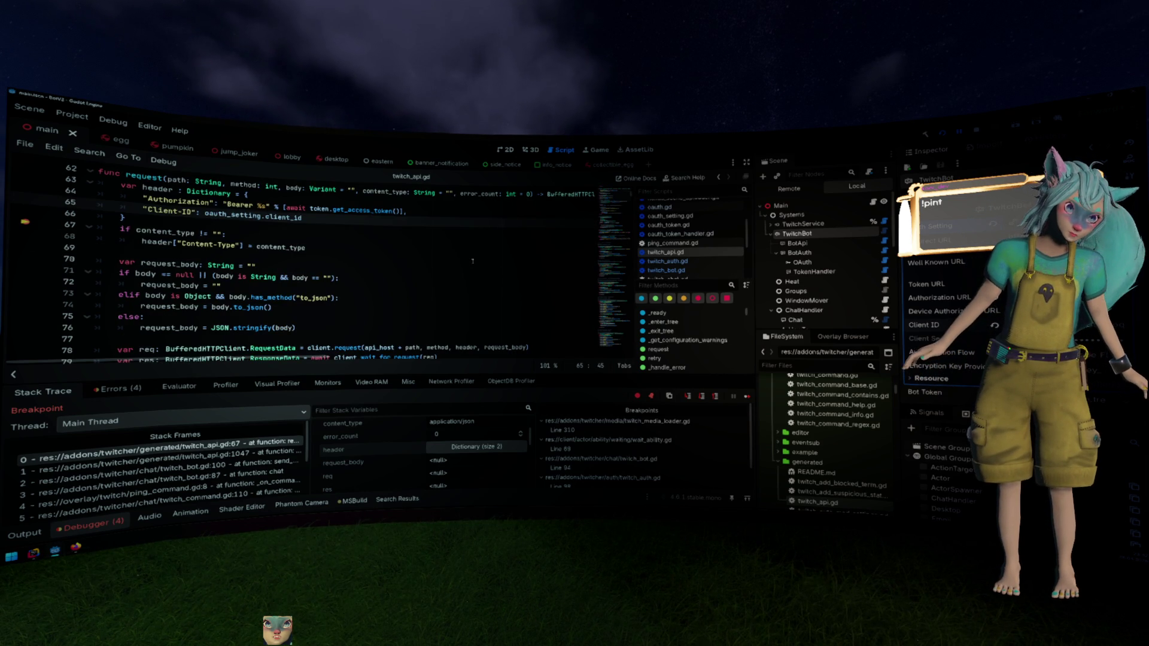
scroll(473, 261, down, 2)
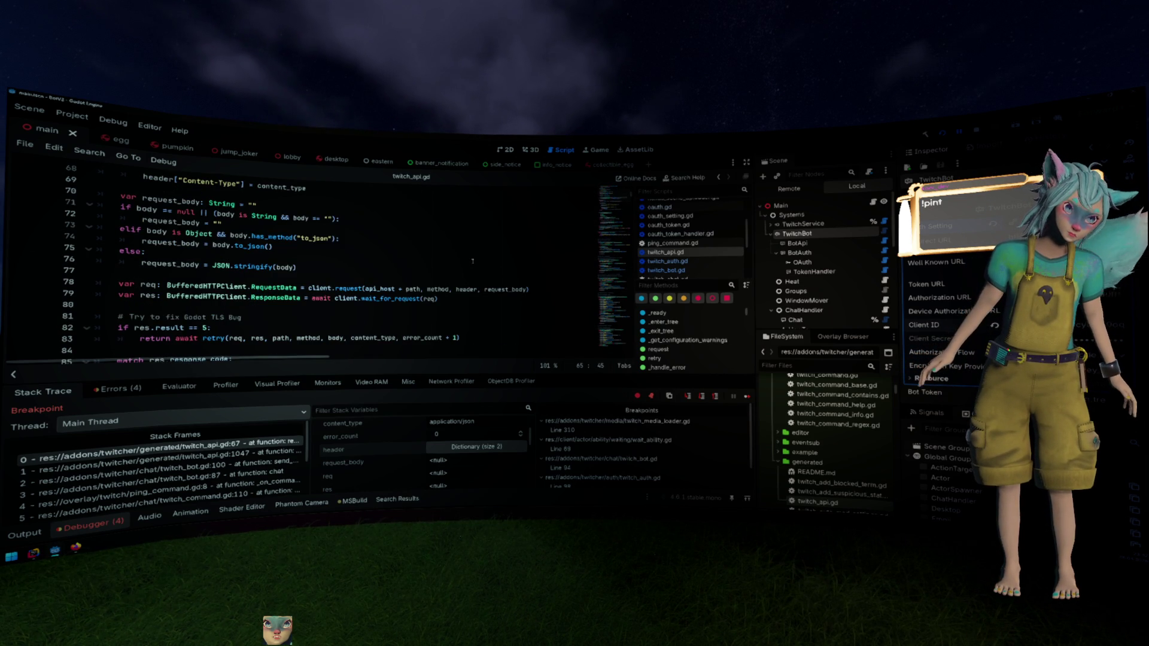
scroll(401, 273, down, 2)
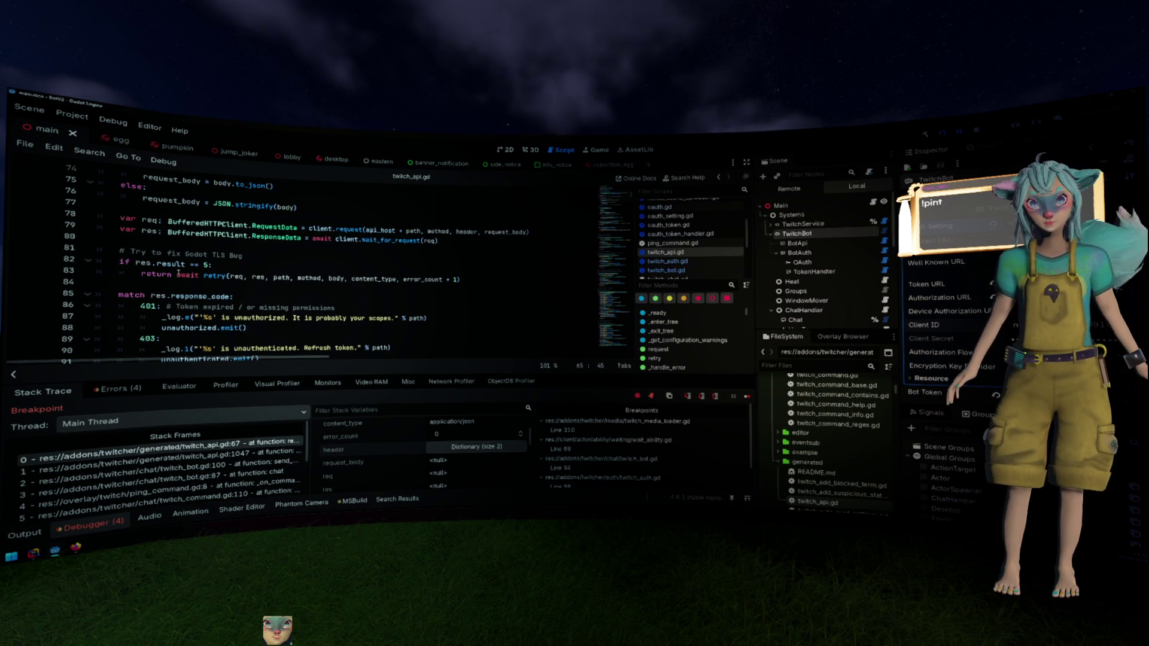
scroll(305, 307, up, 4)
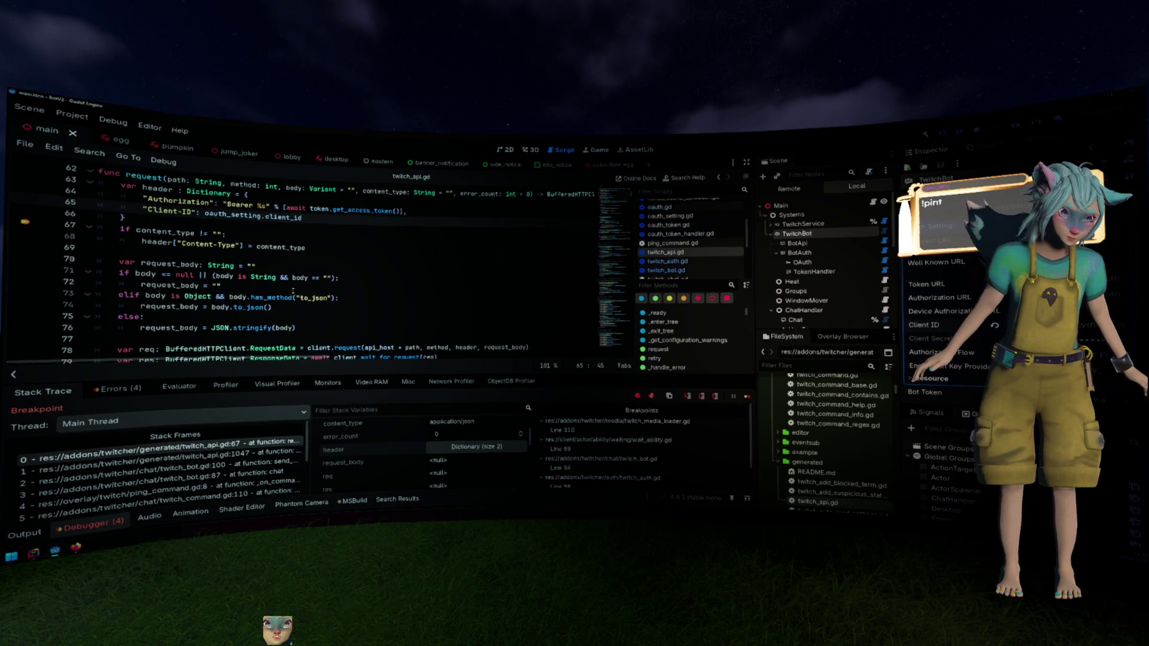
scroll(293, 291, up, 1)
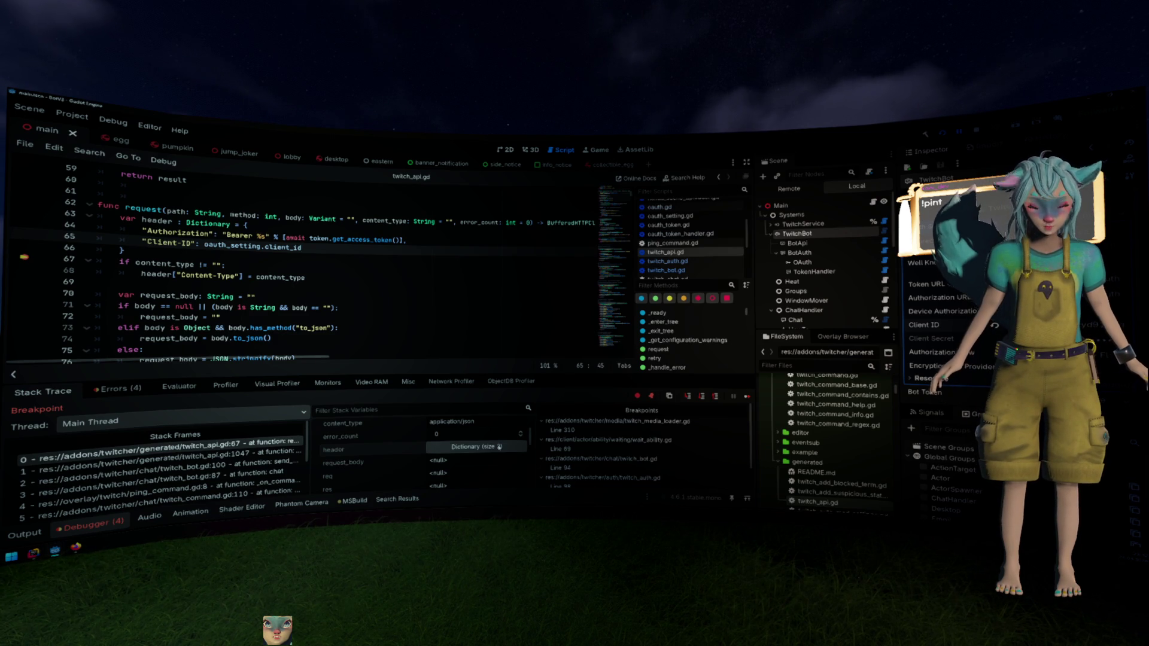
key(alt+Left)
key(alt+Left)
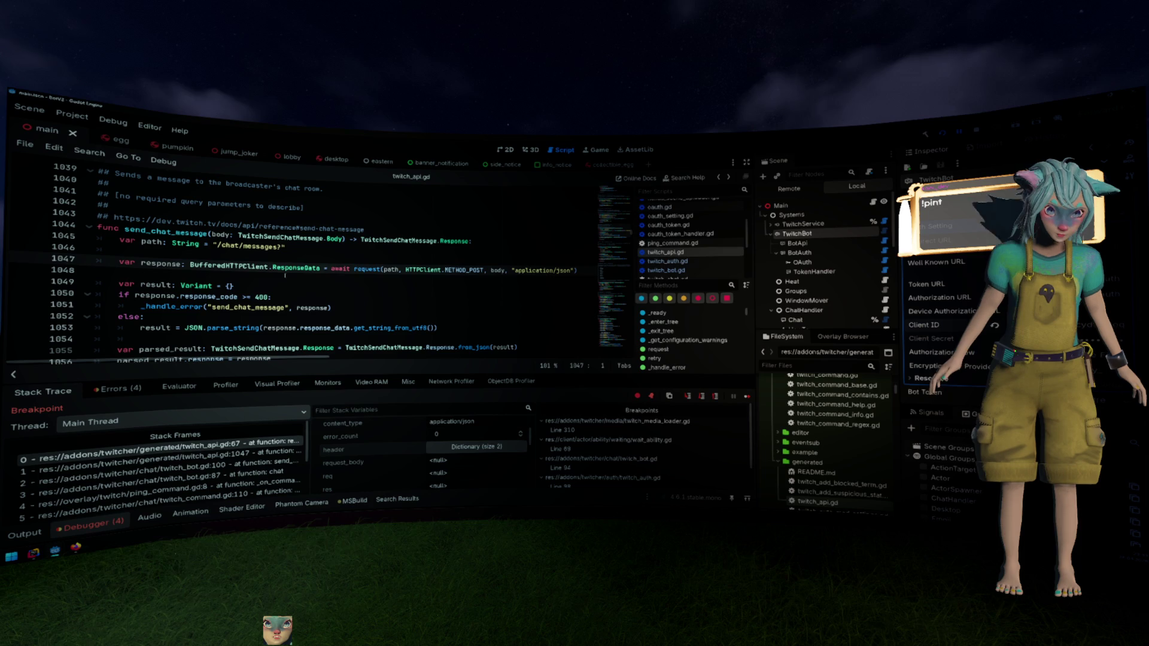
click(299, 286)
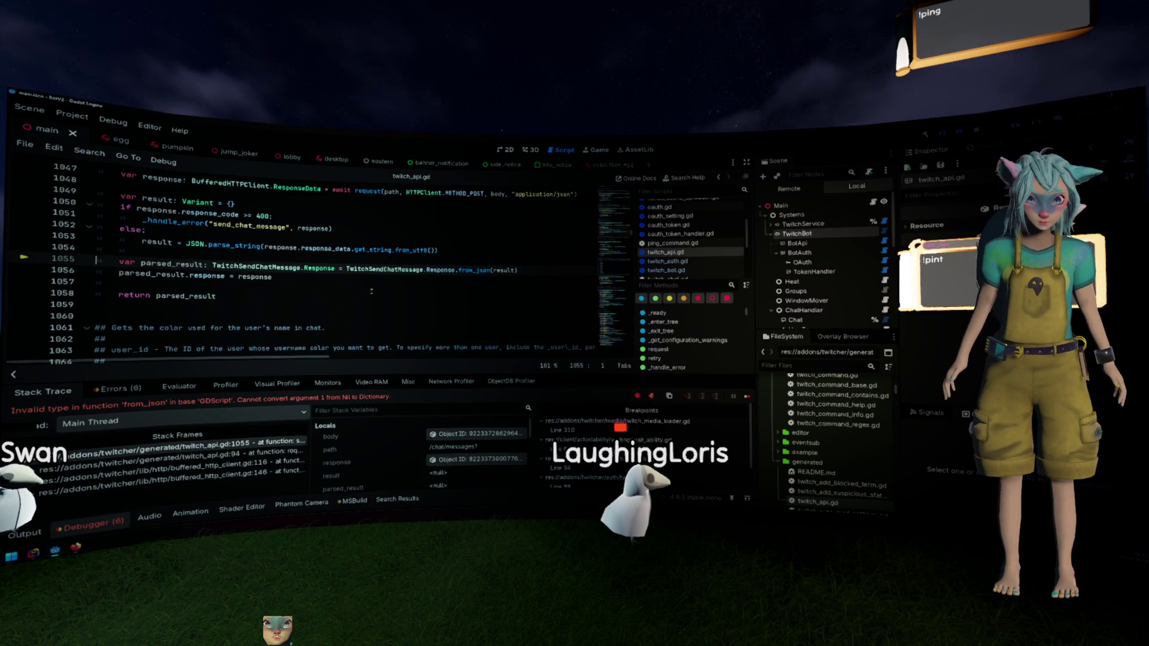
Resume past the from_json error, rebuild, remove the line-67 breakpoint, and run the project again
key(F12)
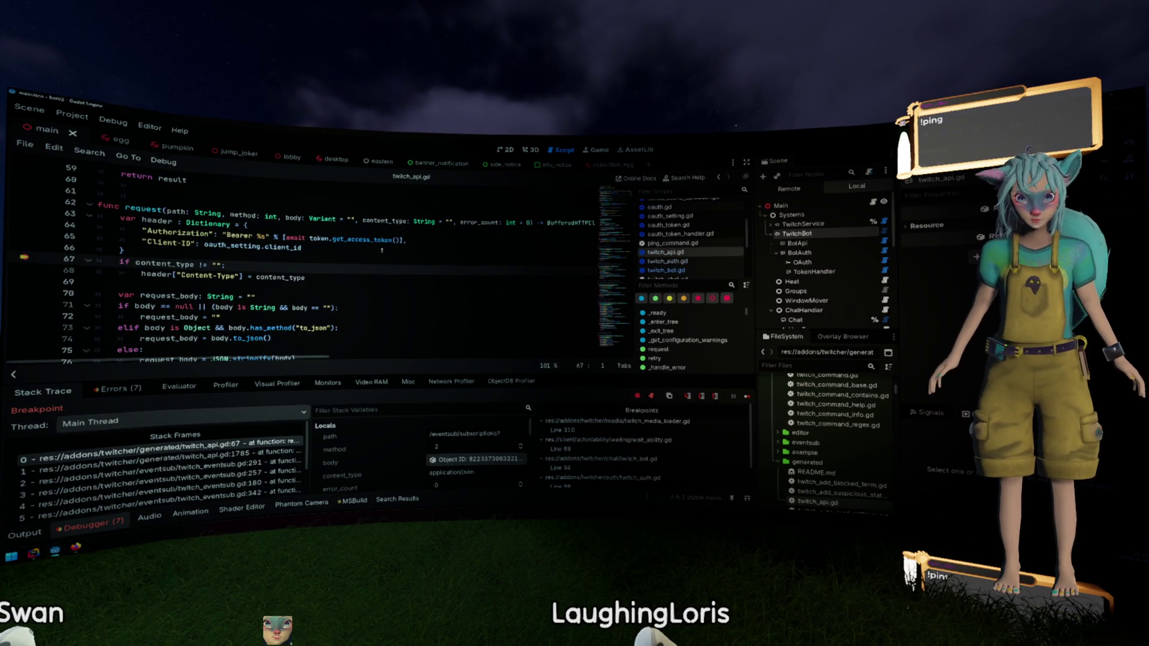
key(F5)
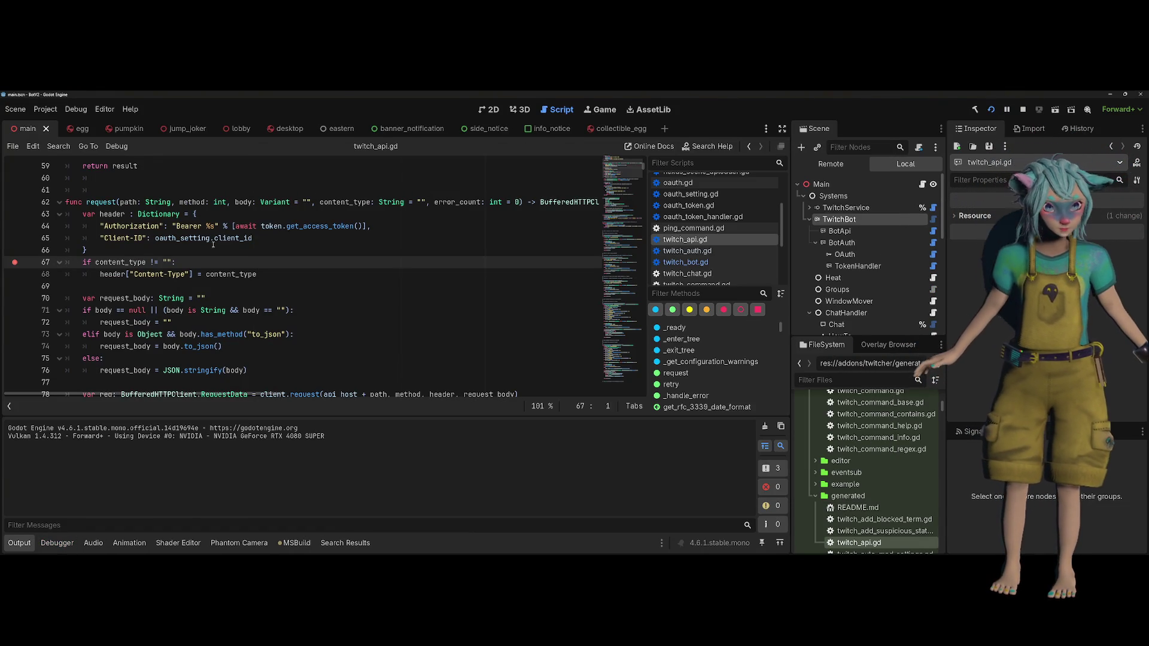
click(17, 267)
click(250, 262)
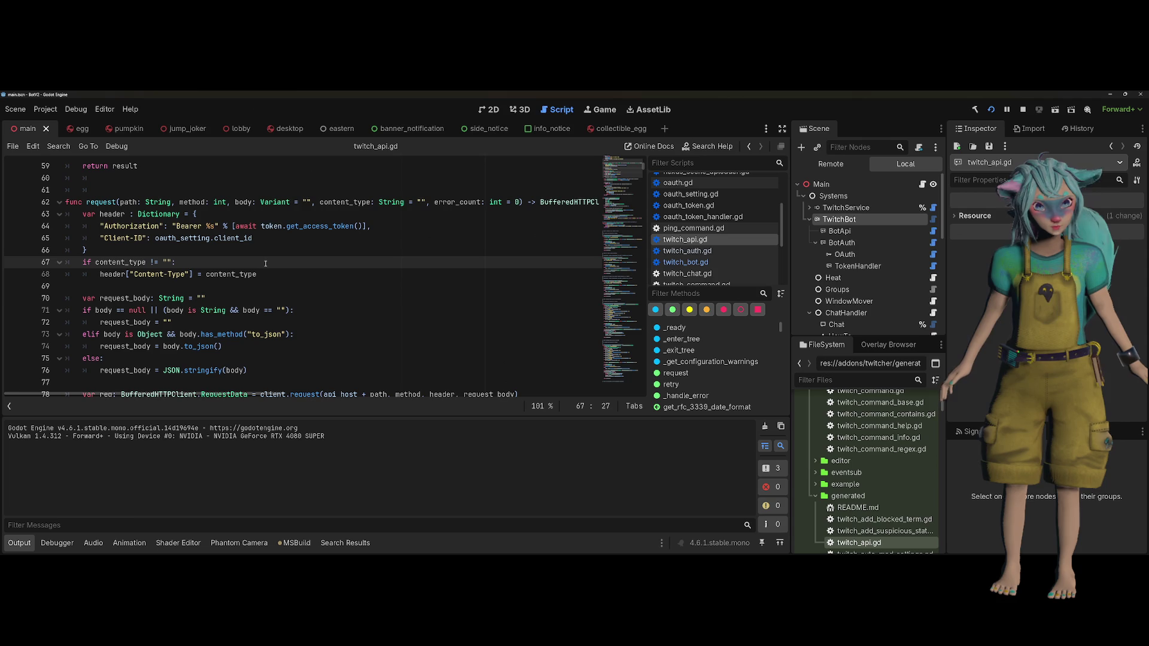
scroll(265, 263, up, 3)
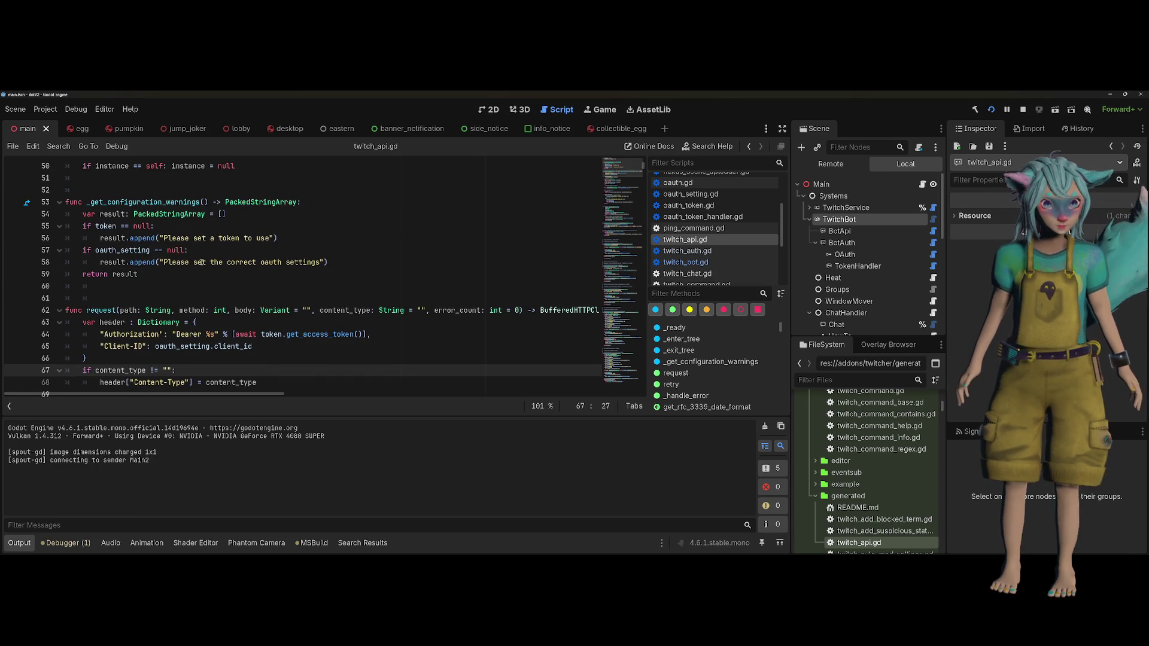
key(F5)
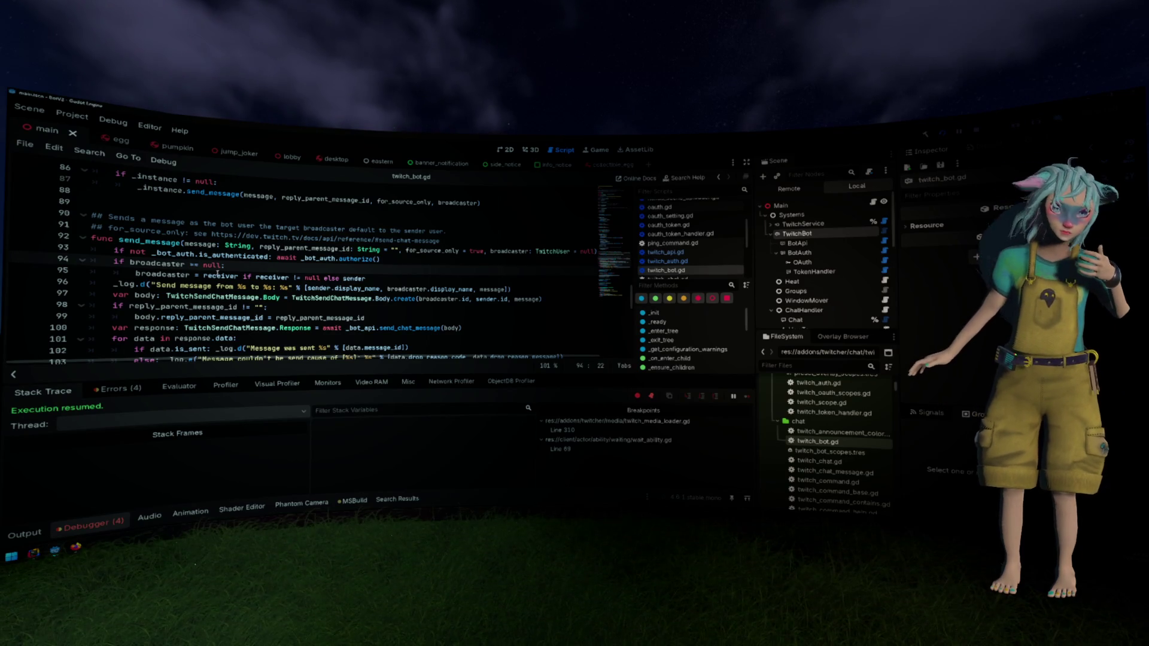
After the authorize check in send_message, add a _bot_auth.token_handler.validate_token() call
mouse_move(219, 274)
click(422, 260)
key(Return)
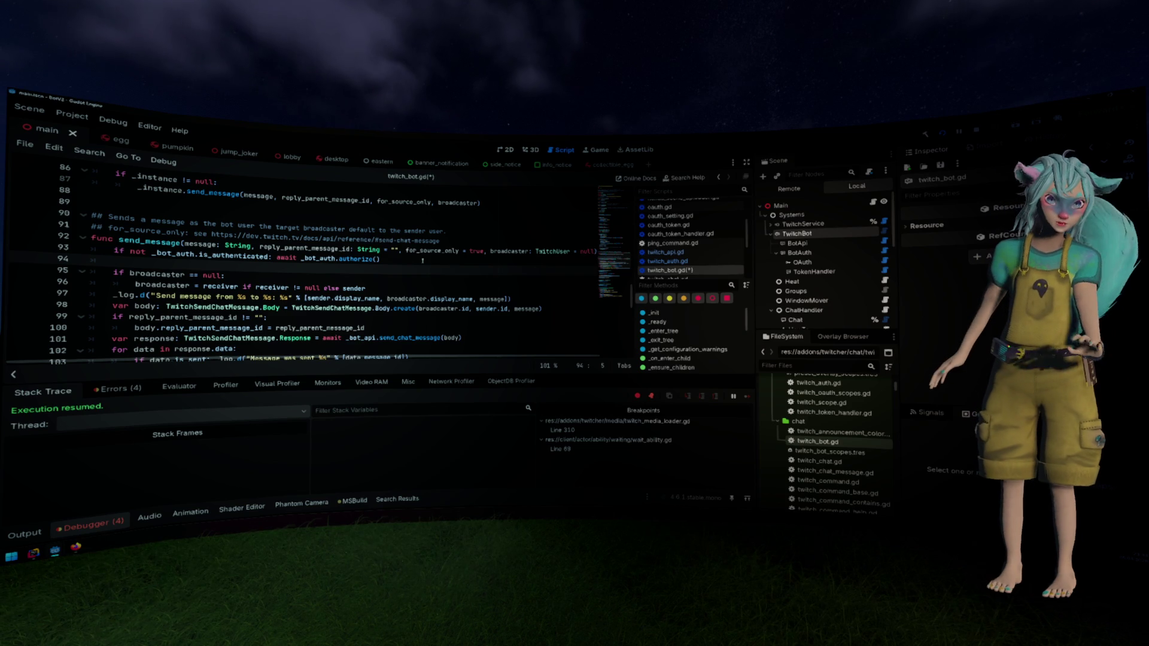
text(_tok)
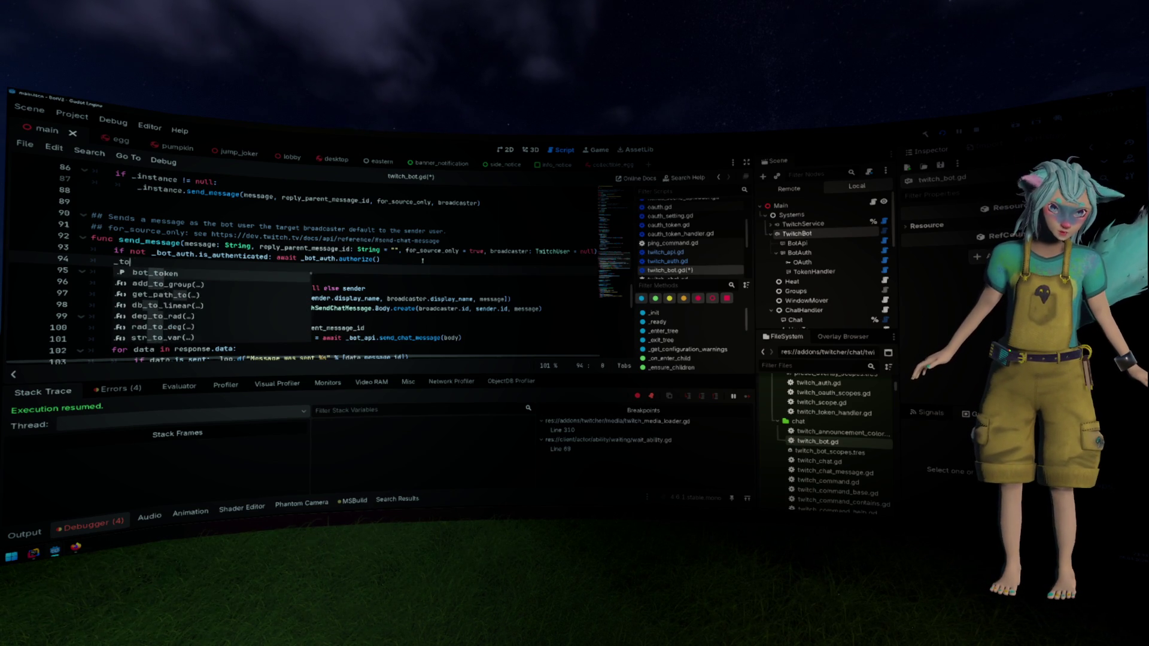
key(BackSpace)
key(BackSpace)
key(BackSpace)
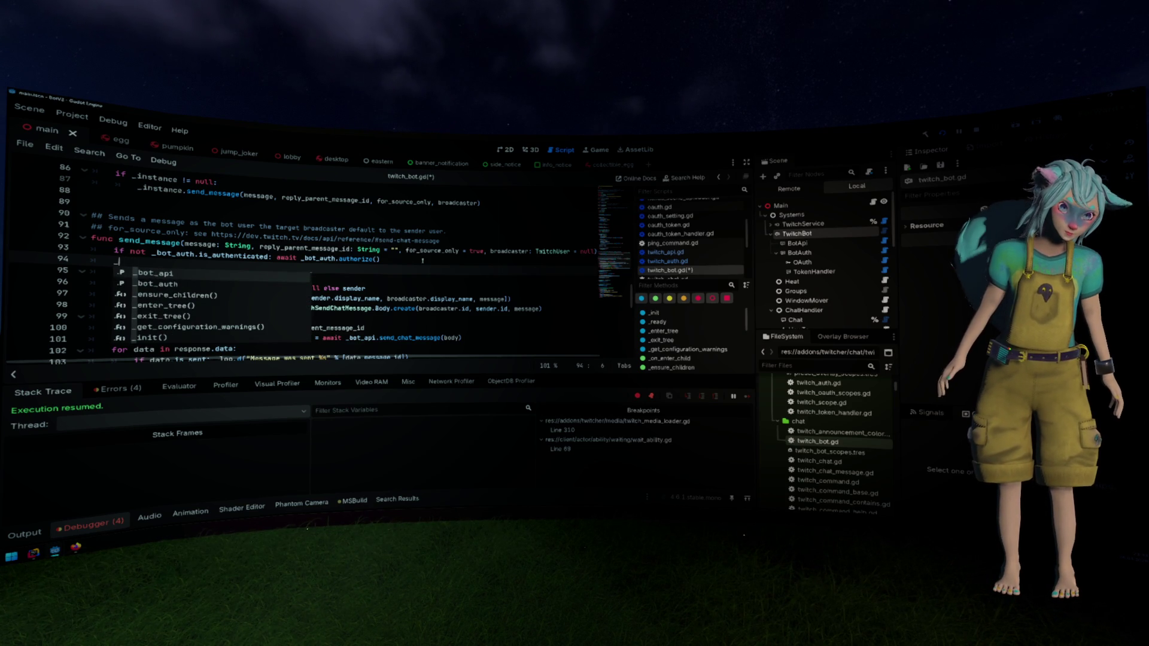
key(Down)
key(Return)
text(.tok)
key(Return)
text(.)
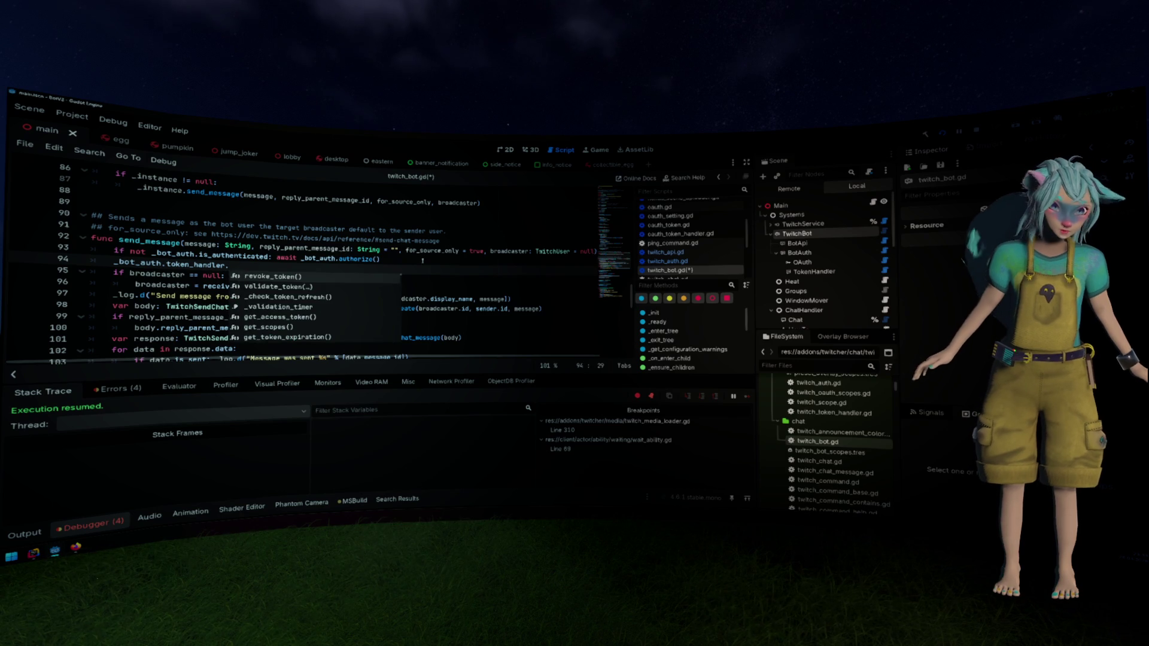
key(Down)
key(Return)
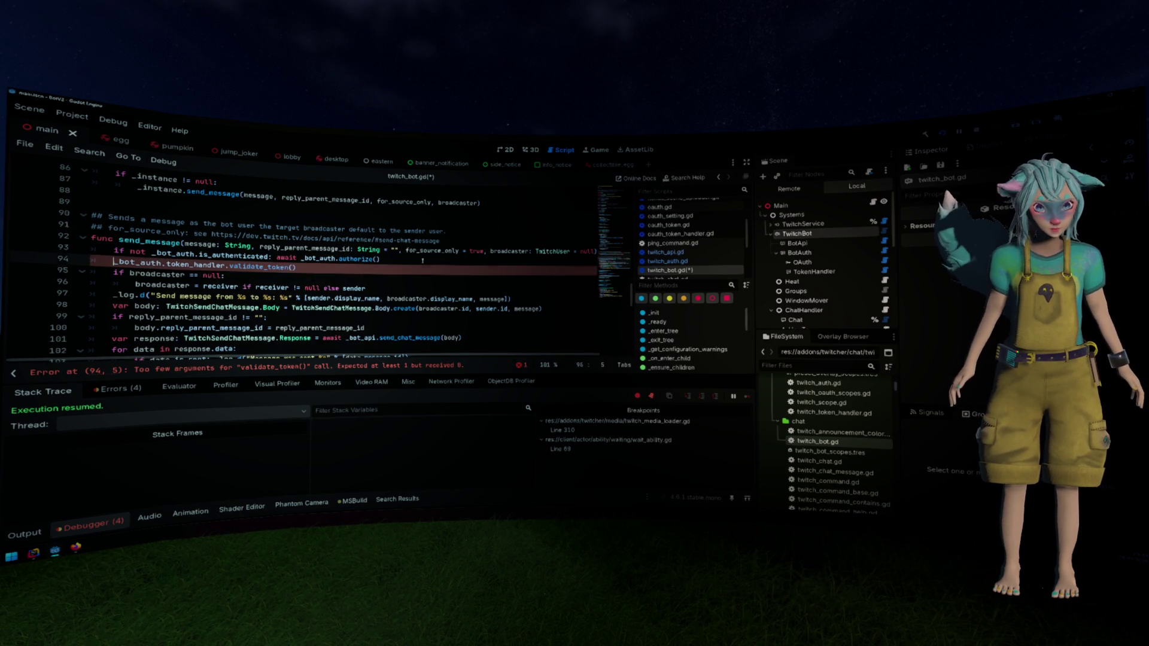
Surround the call with blank lines and pass it await bot_token.get_access_token()
key(Home)
key(Return)
key(Down)
key(Return)
key(Up)
key(Up)
key(End)
key(Left)
text(tok)
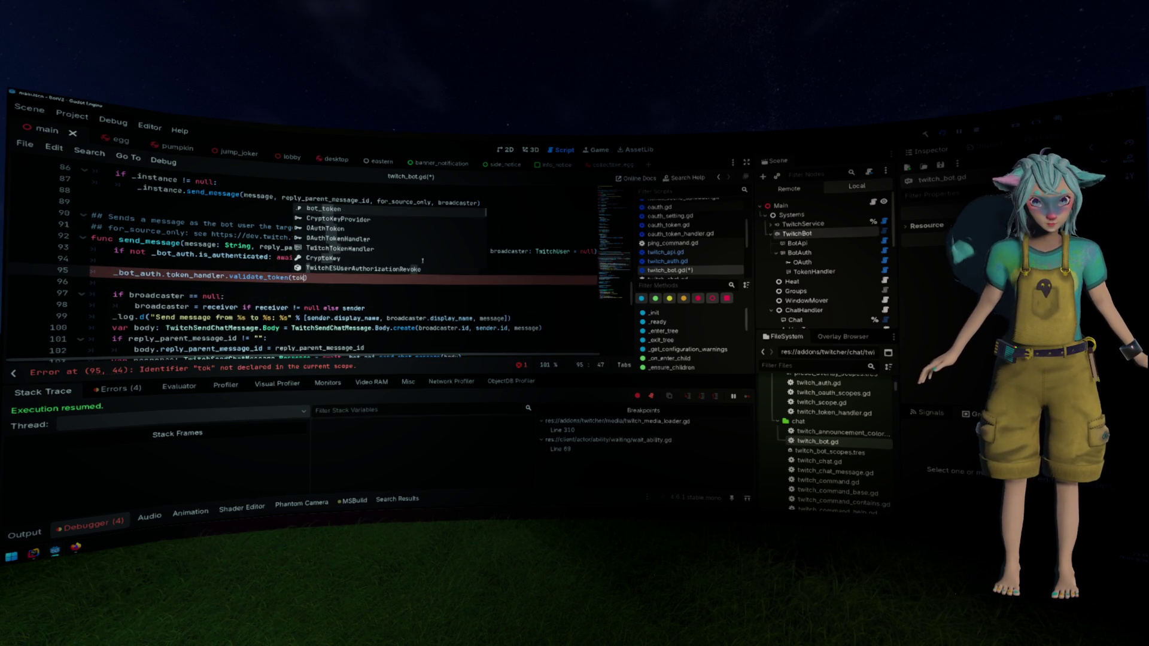
key(Return)
text(.get)
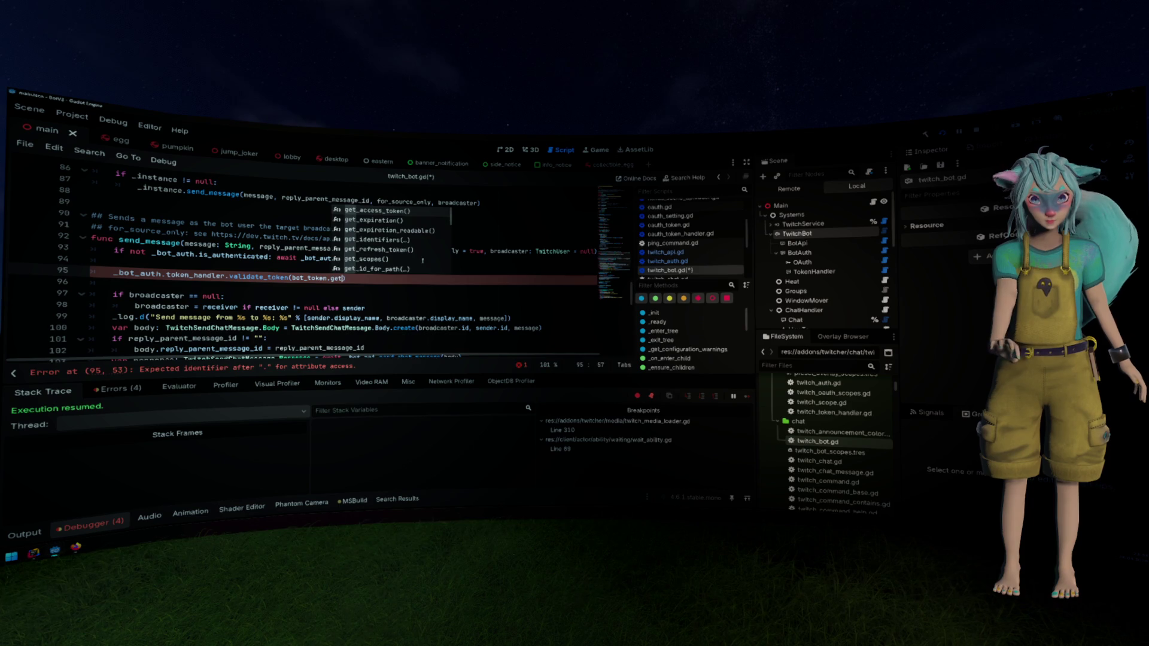
key(Return)
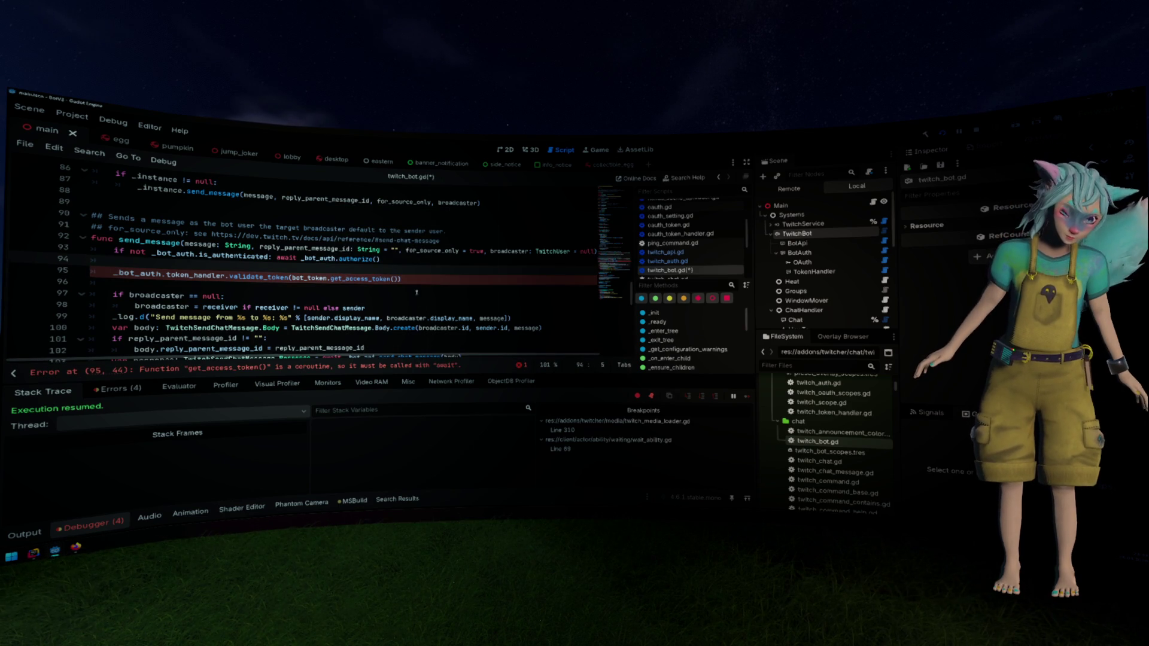
text(await)
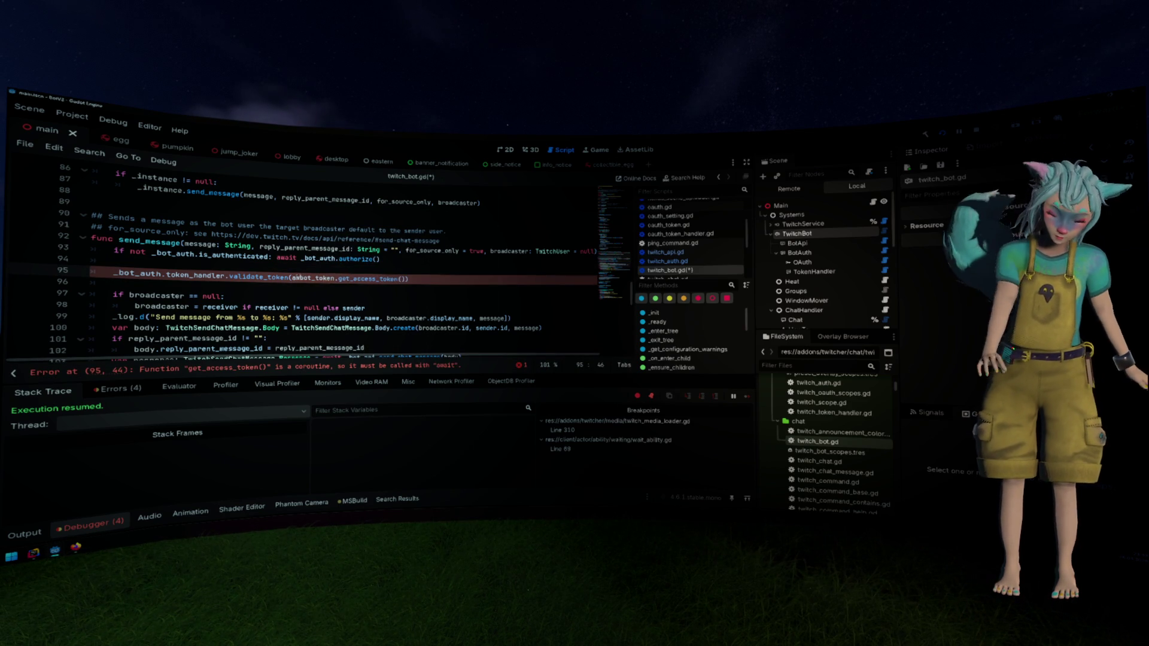
Save twitch_bot.gd, briefly delete then restore the validate_token line, and show the Output log
key(ctrl+s)
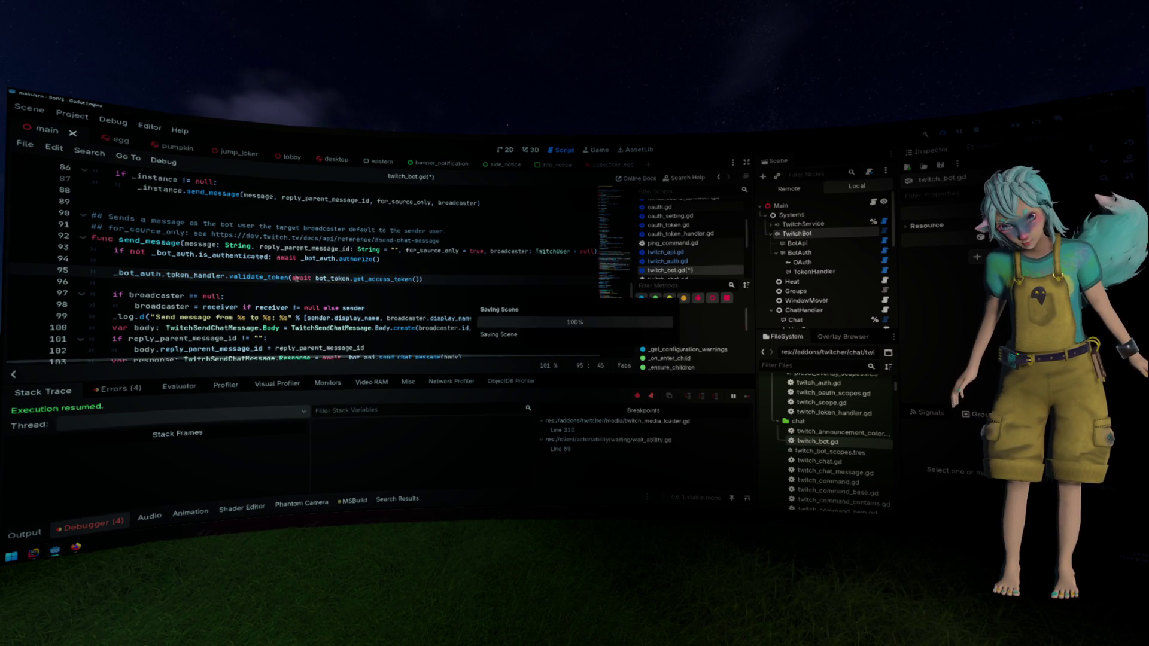
triple_click(250, 277)
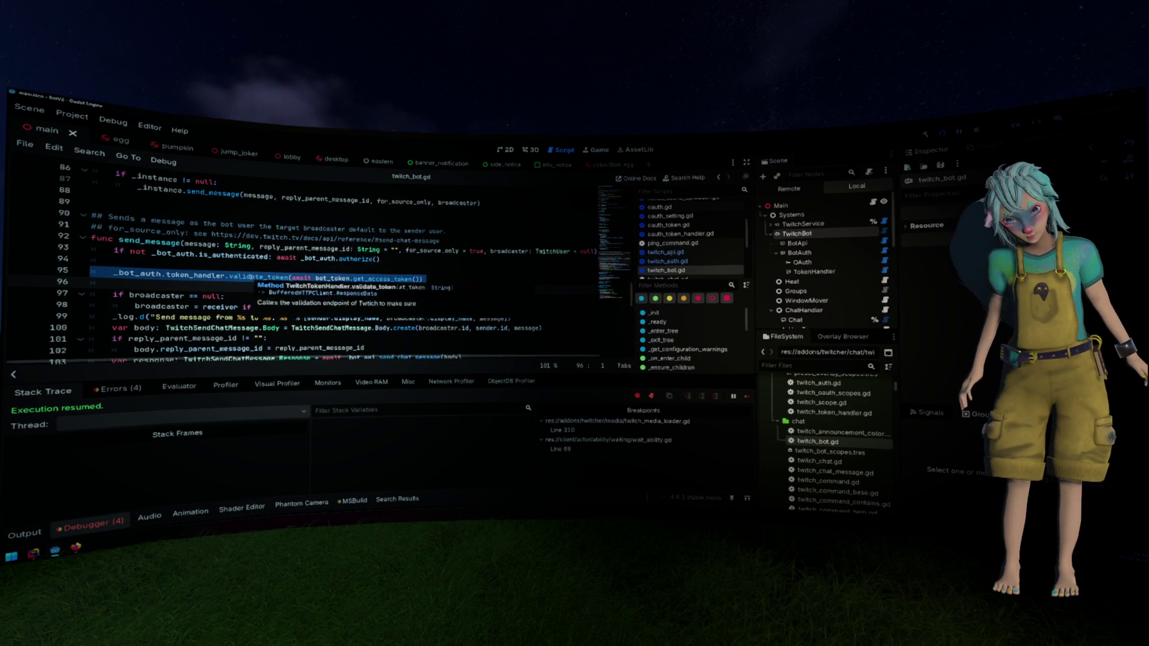
key(BackSpace)
key(BackSpace)
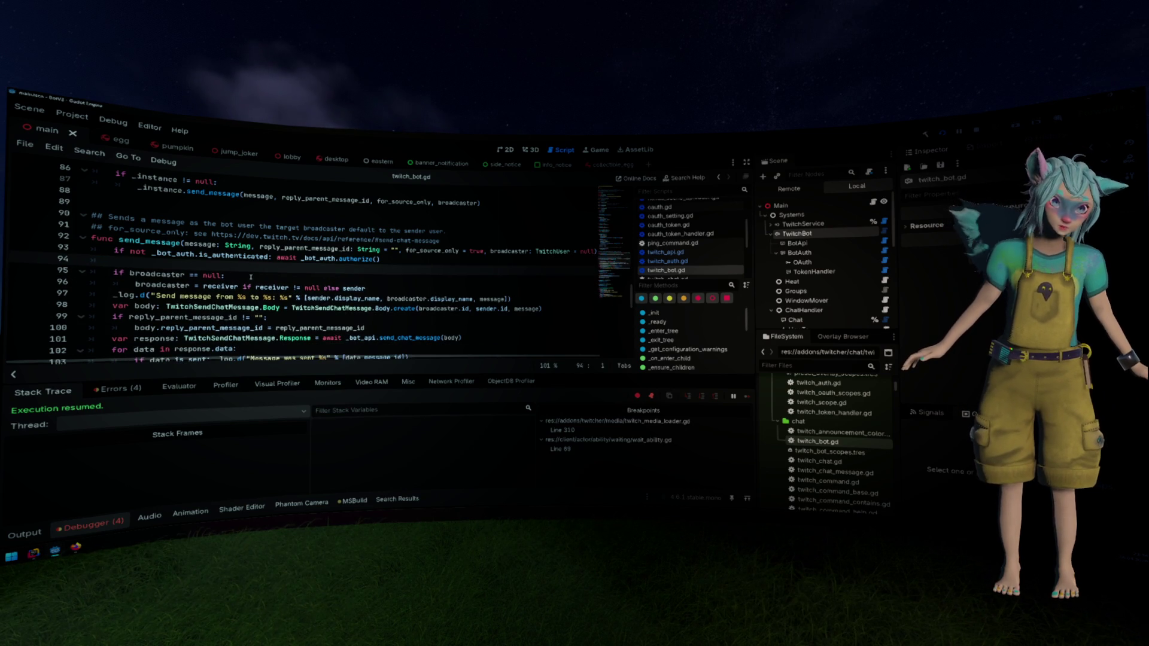
click(684, 277)
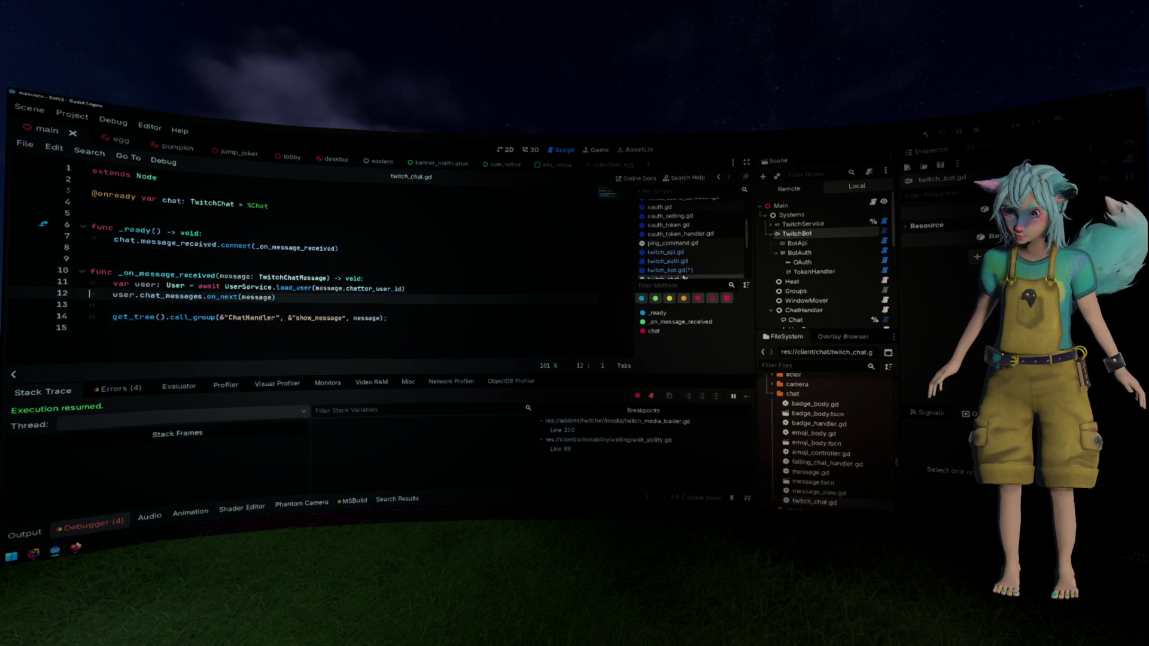
click(674, 270)
scroll(467, 279, up, 2)
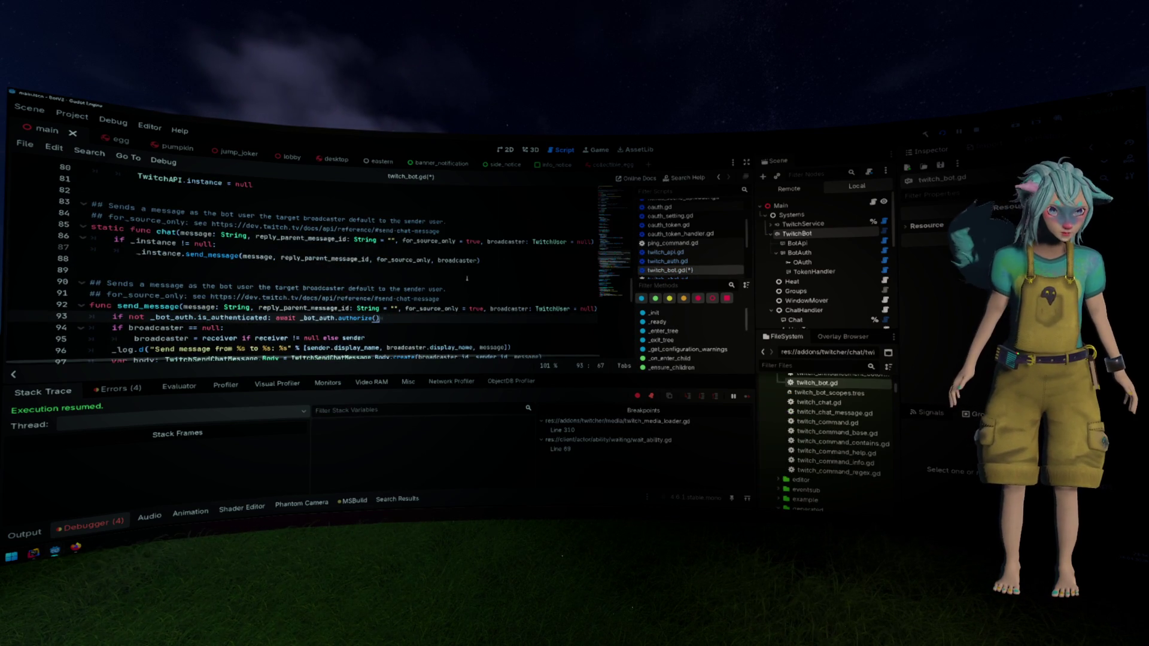
scroll(467, 278, down, 2)
key(ctrl+z)
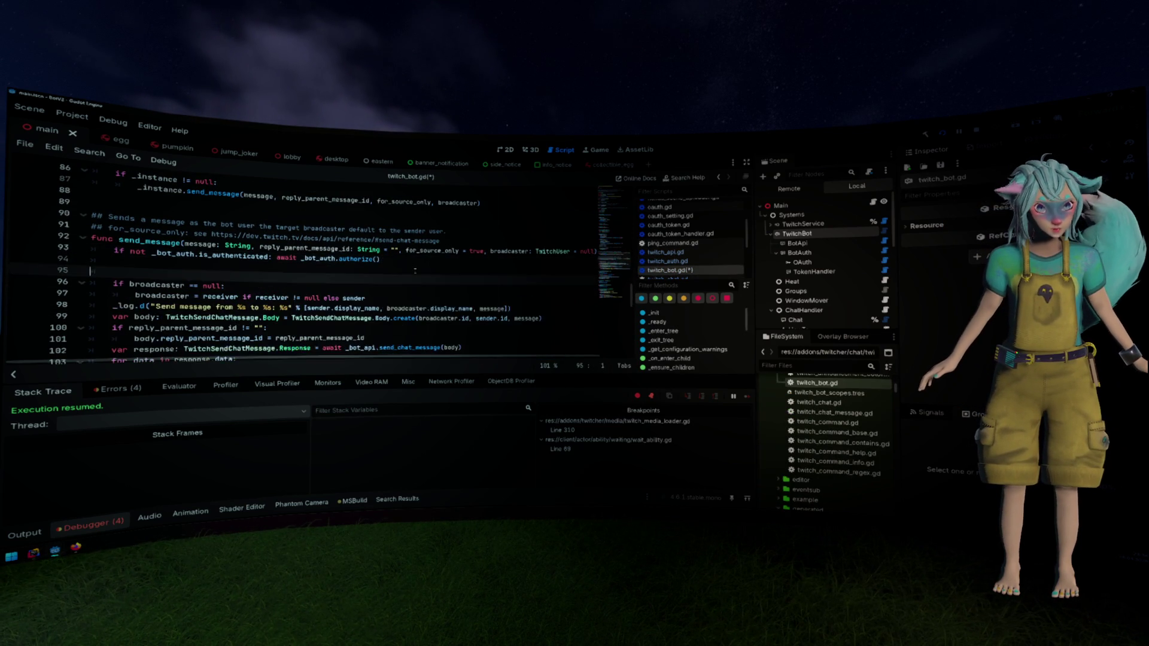
key(ctrl+z)
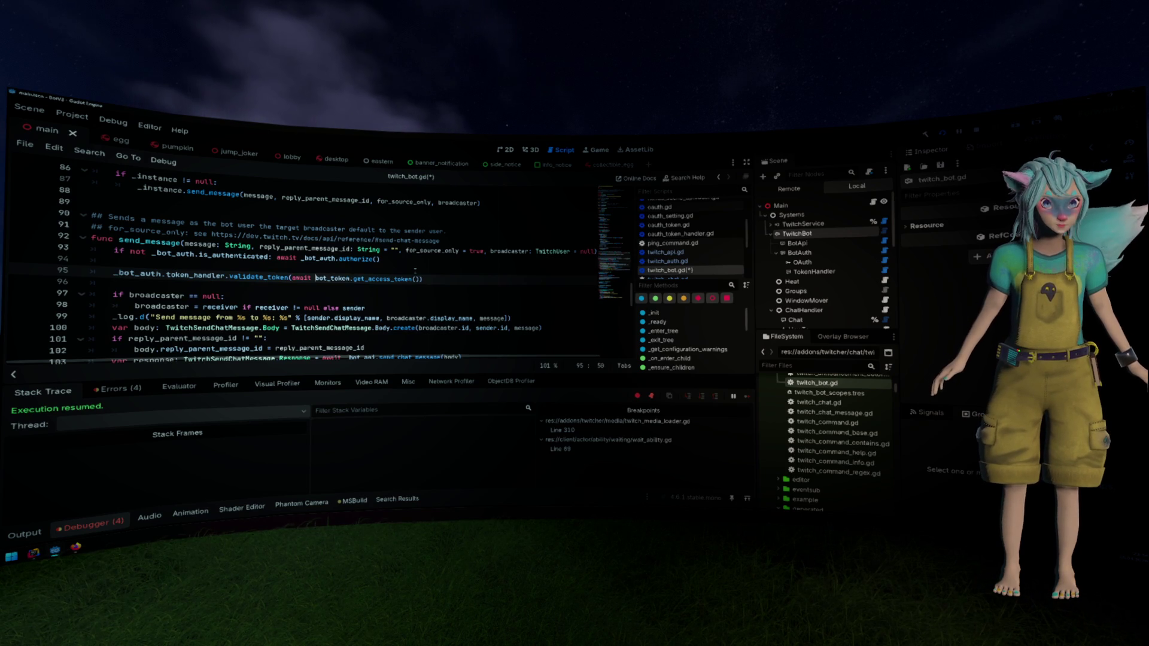
key(Up)
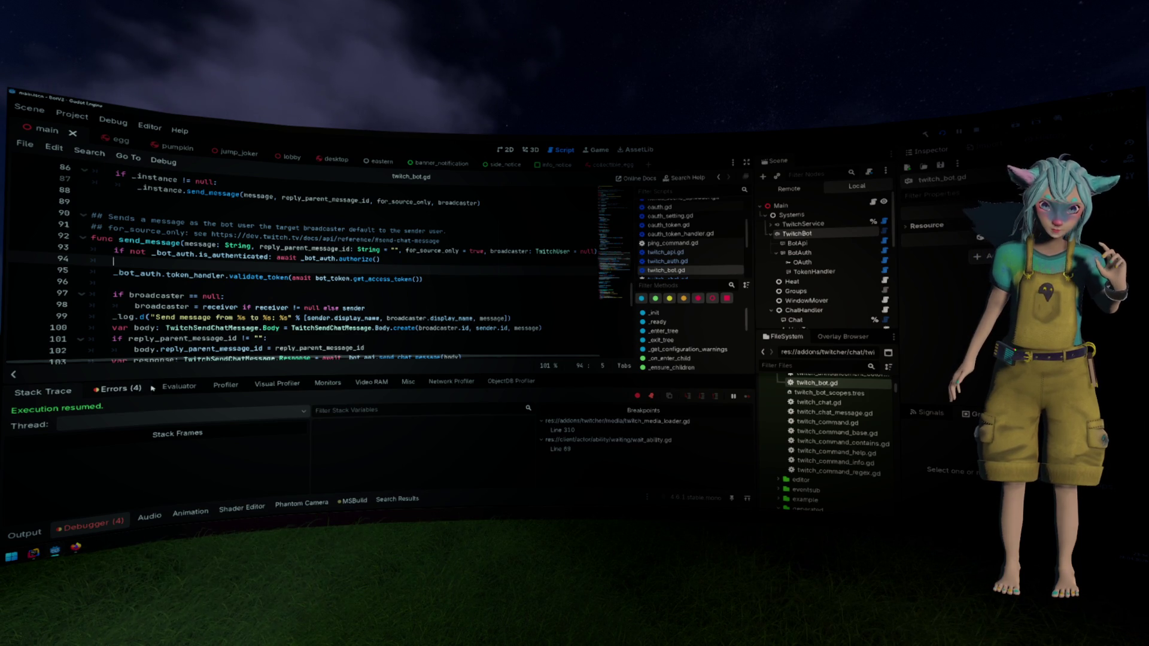
click(24, 533)
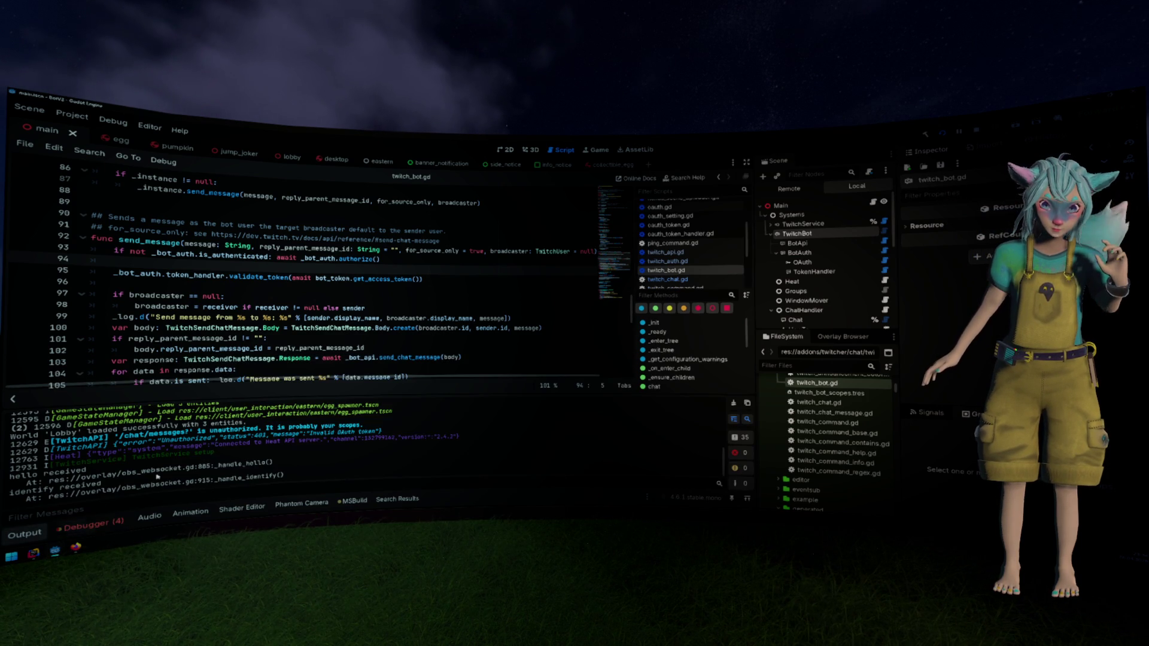
Clear the Output log, then select the new run's 'Token is not valid!' message
click(733, 403)
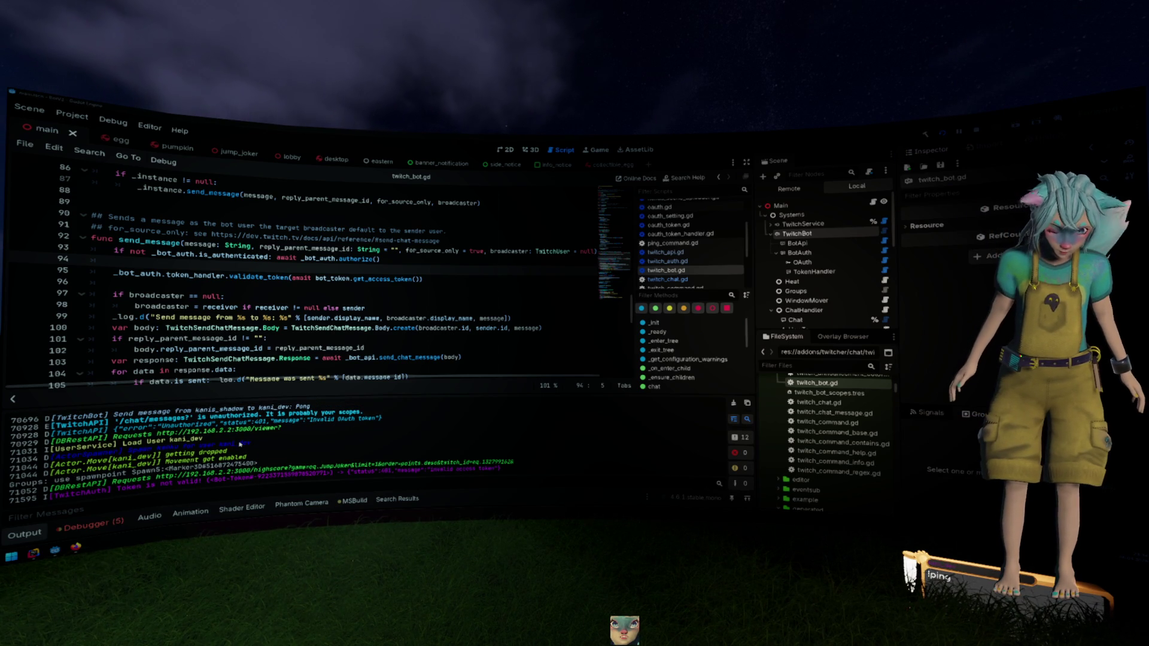
scroll(121, 488, down, 1)
drag(121, 486, 213, 474)
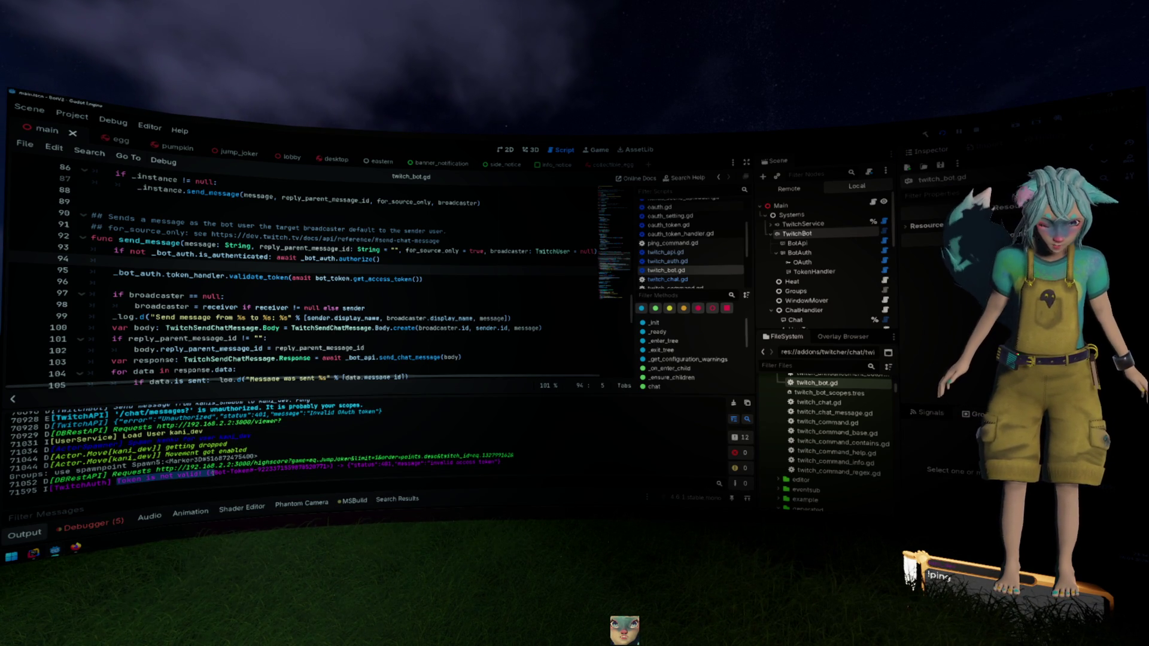
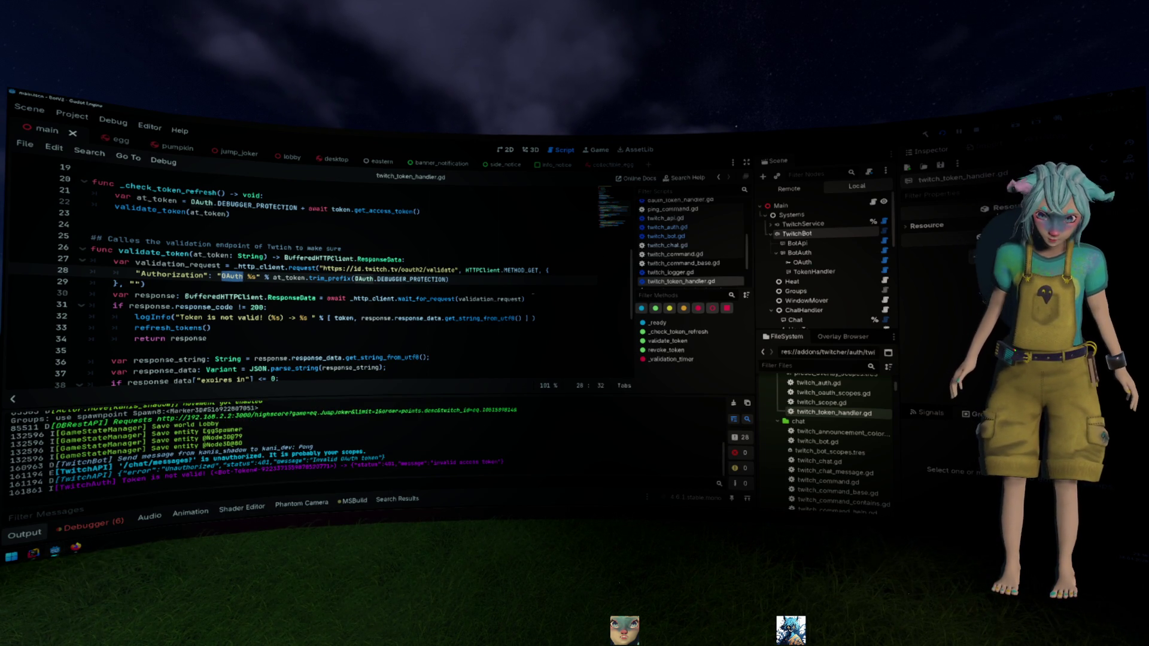
Select the TwitchBot node to show its Oauth Setting, then rerun the project
click(838, 234)
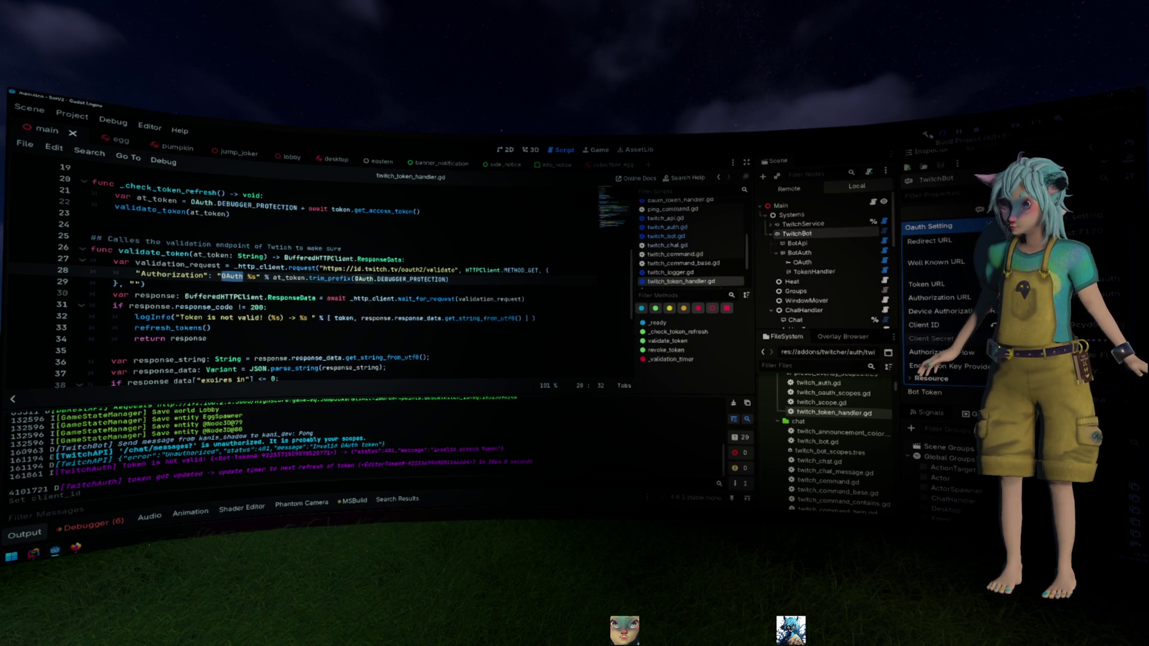
click(943, 134)
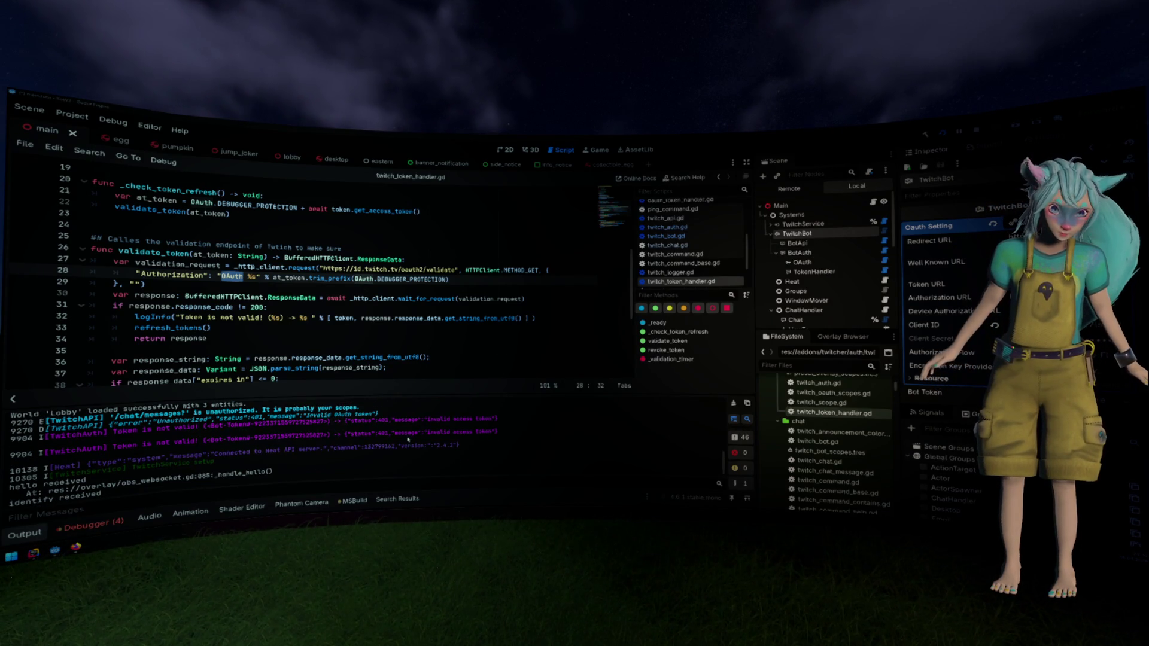
Select the 'Token is valid' line in the Output log and search all project files for it
scroll(407, 445, up, 3)
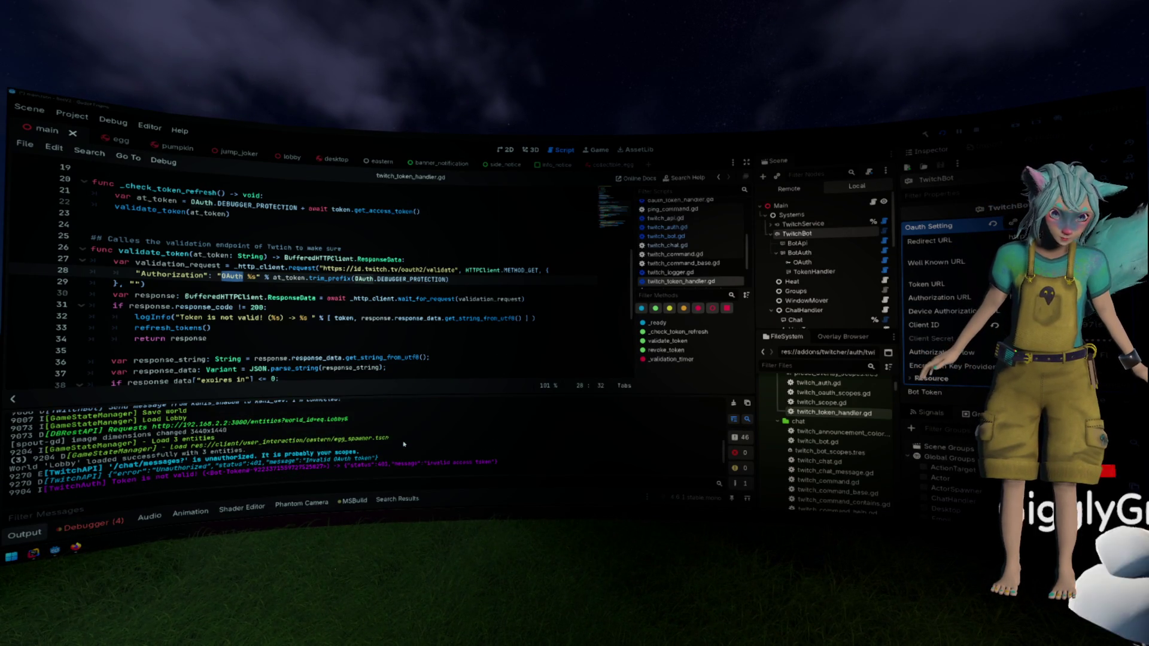
scroll(410, 442, down, 3)
scroll(410, 441, down, 2)
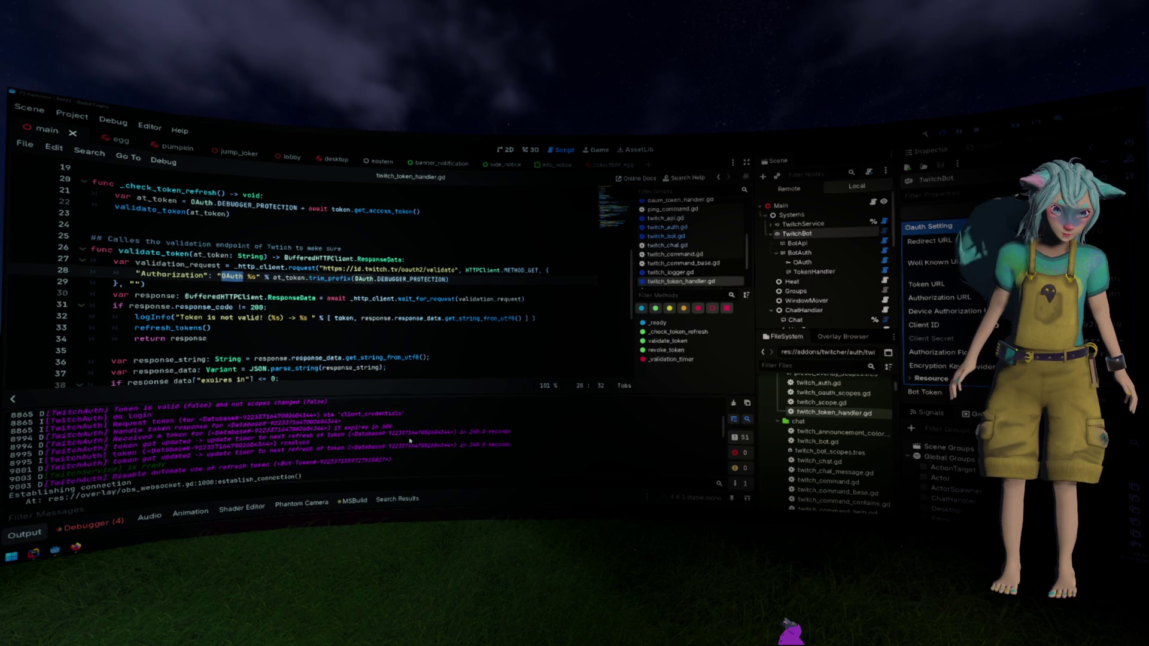
scroll(264, 446, up, 3)
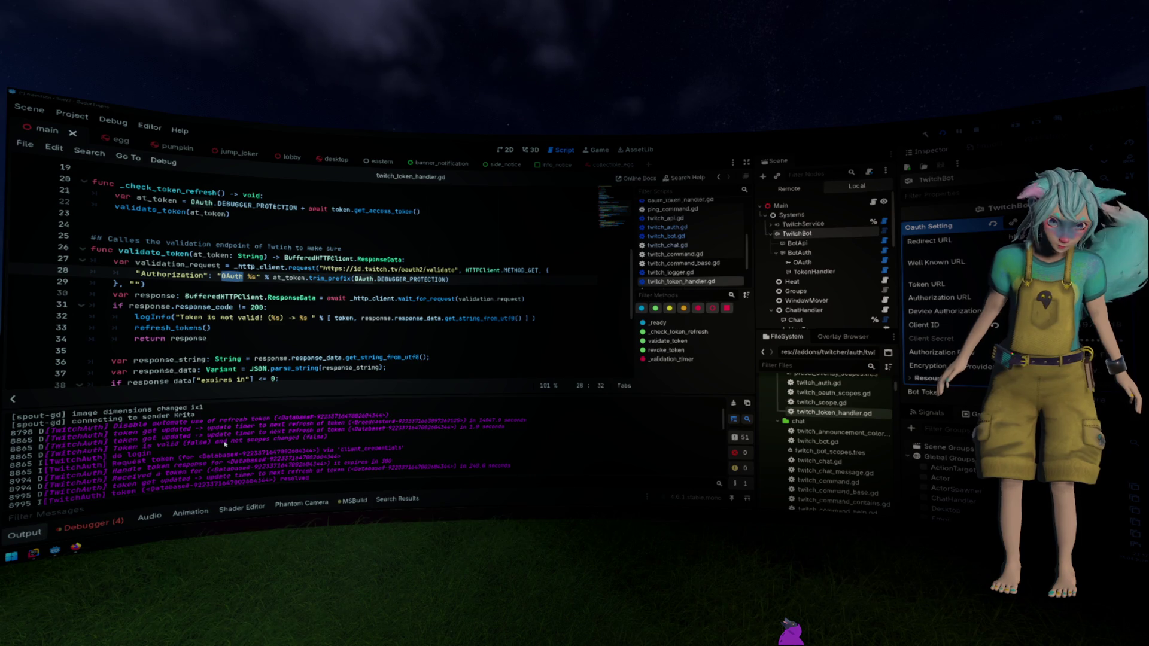
drag(113, 448, 179, 443)
key(ctrl+c)
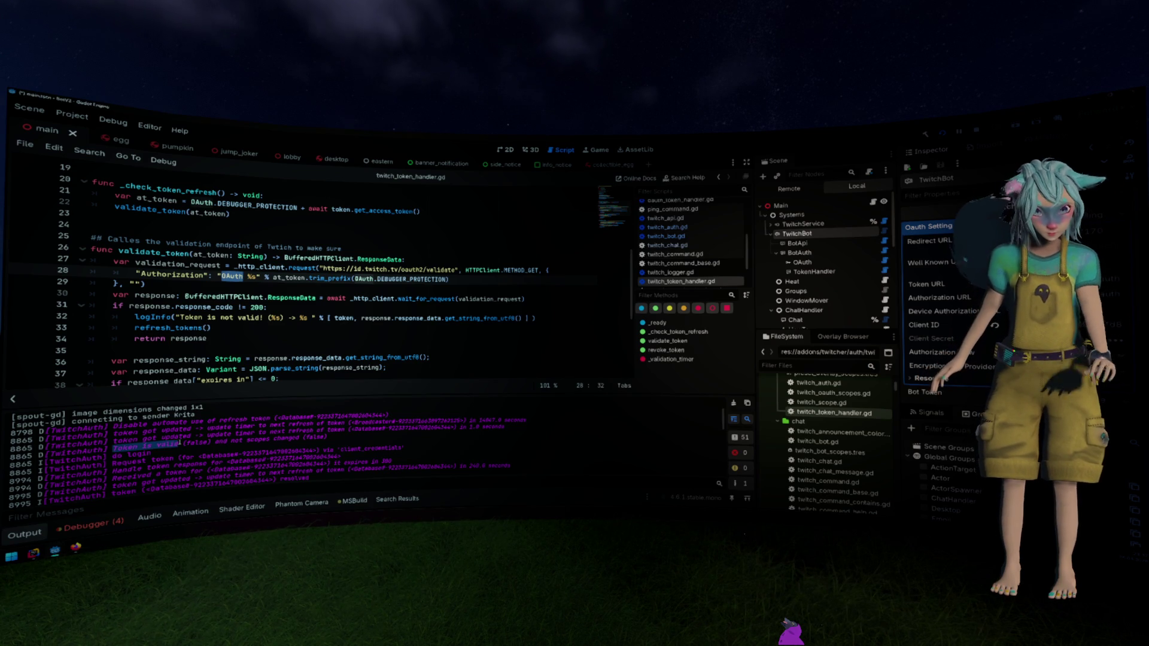
key(ctrl+shift+f)
key(ctrl+v)
key(Return)
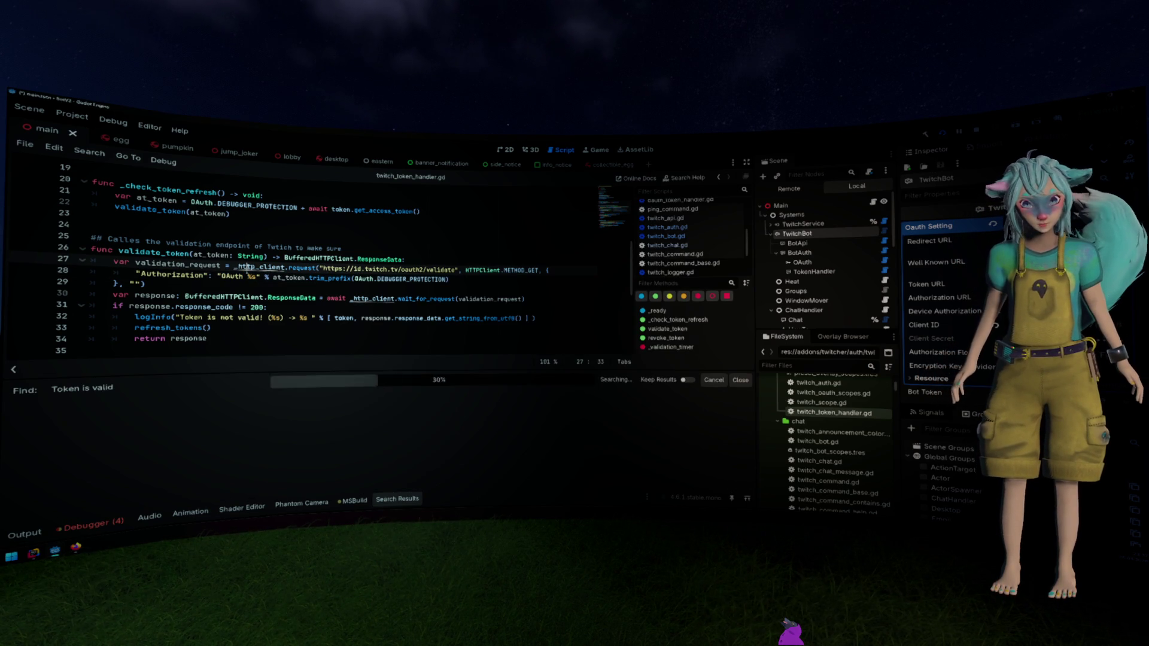
Open the oauth.gd match at line 126 and insert '(%s)' after 'Token' in the debug message
click(150, 441)
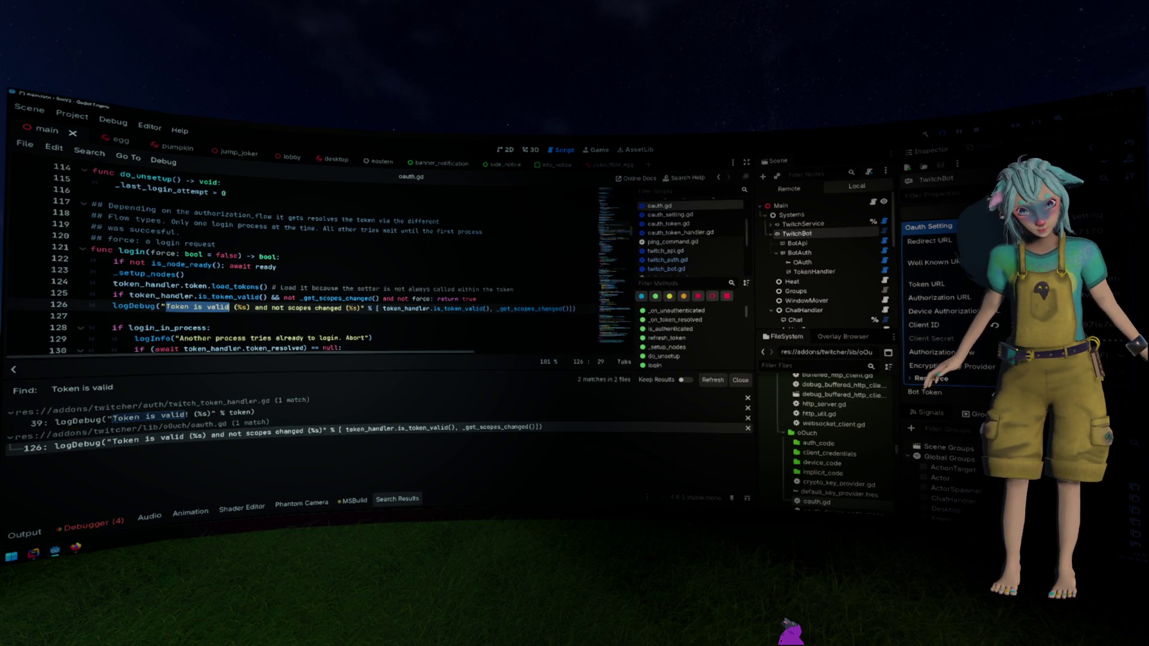
click(192, 306)
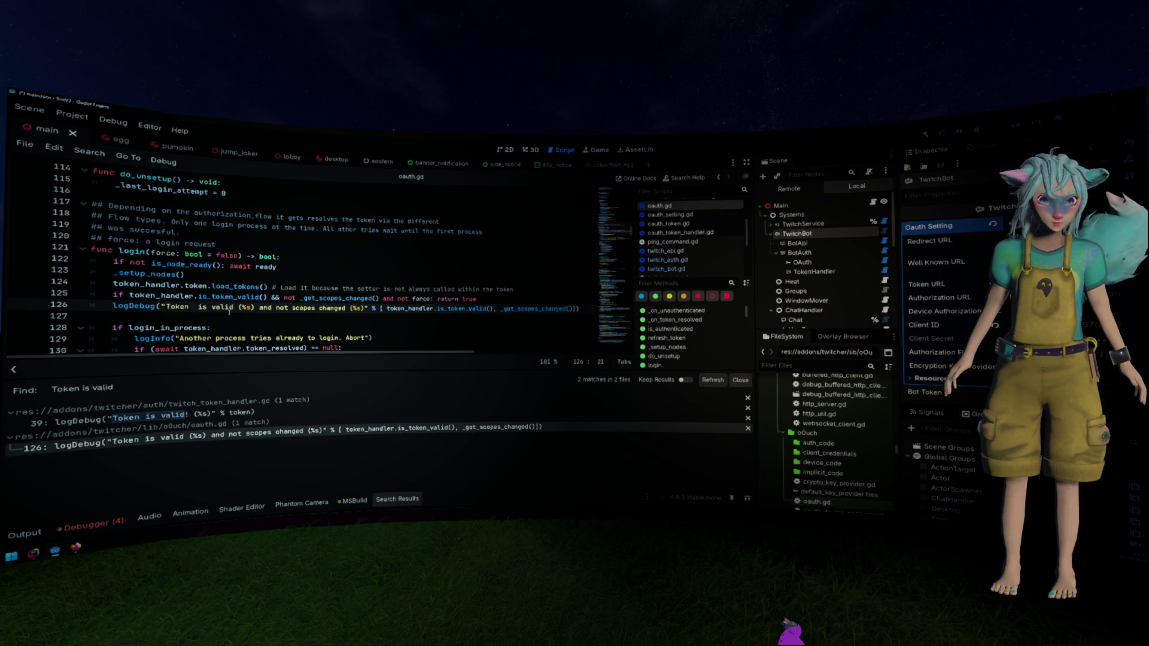
text((%s)
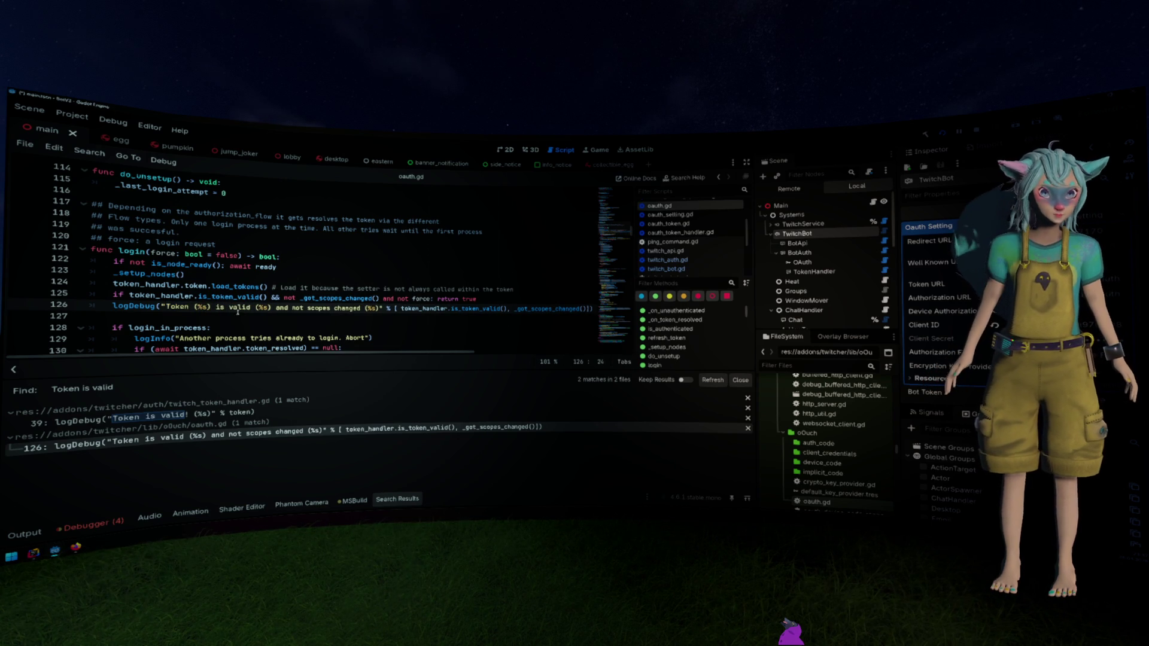
Add token_handler.token as the first format argument on line 126, then return to the Output log
click(400, 309)
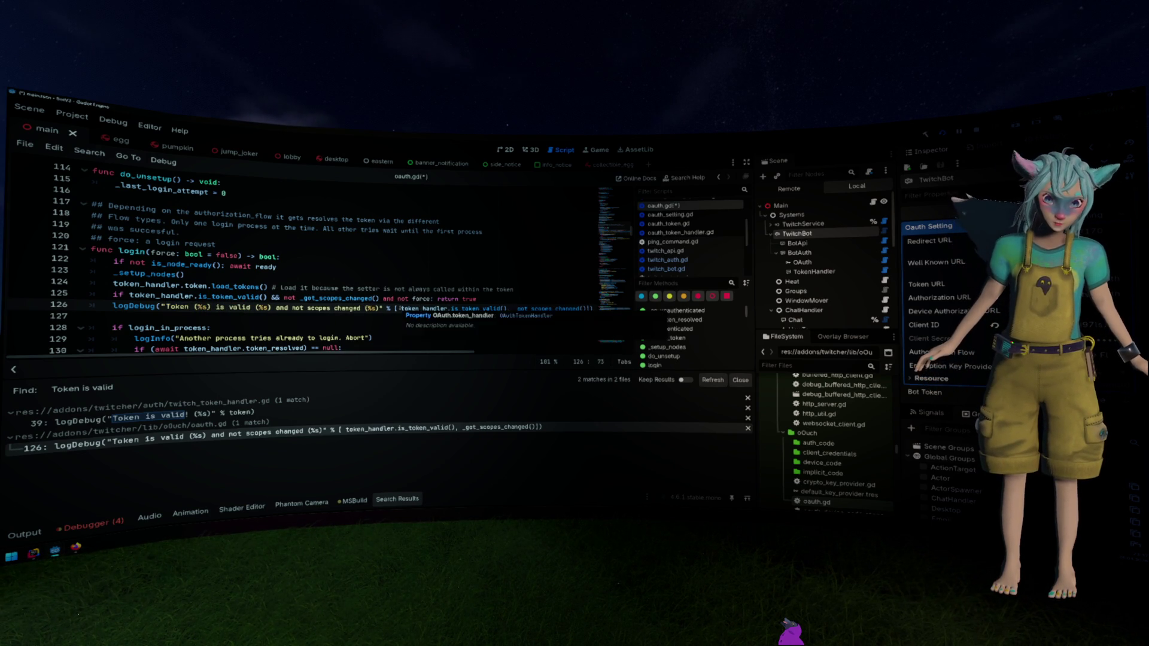
text(tok)
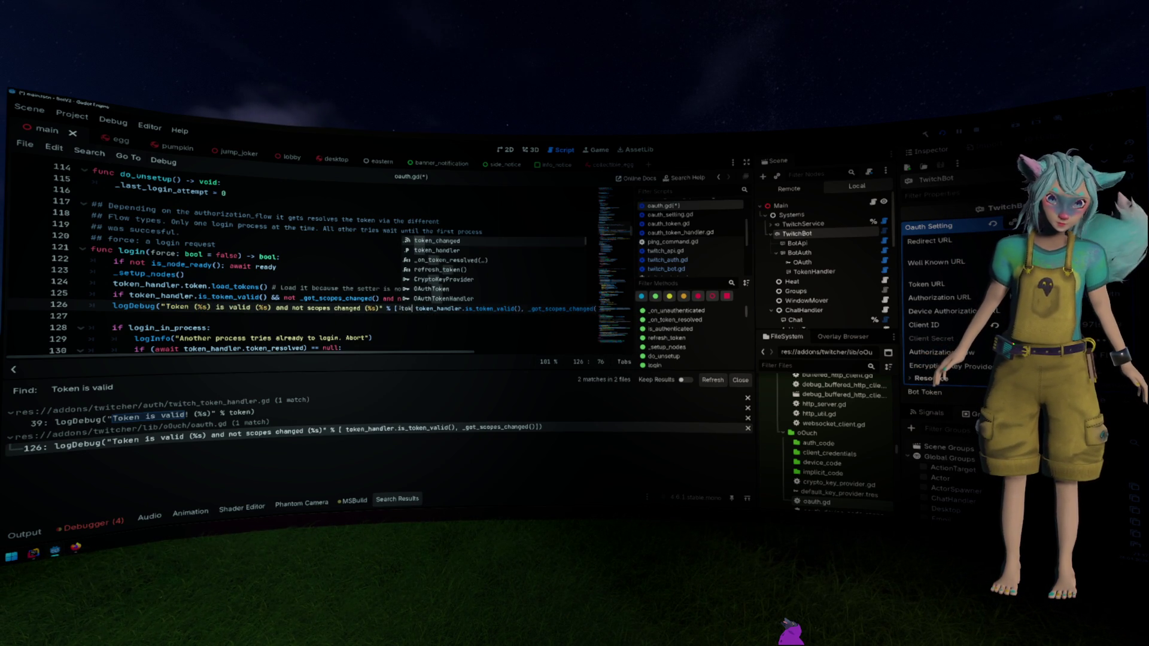
text(eb)
key(BackSpace)
key(BackSpace)
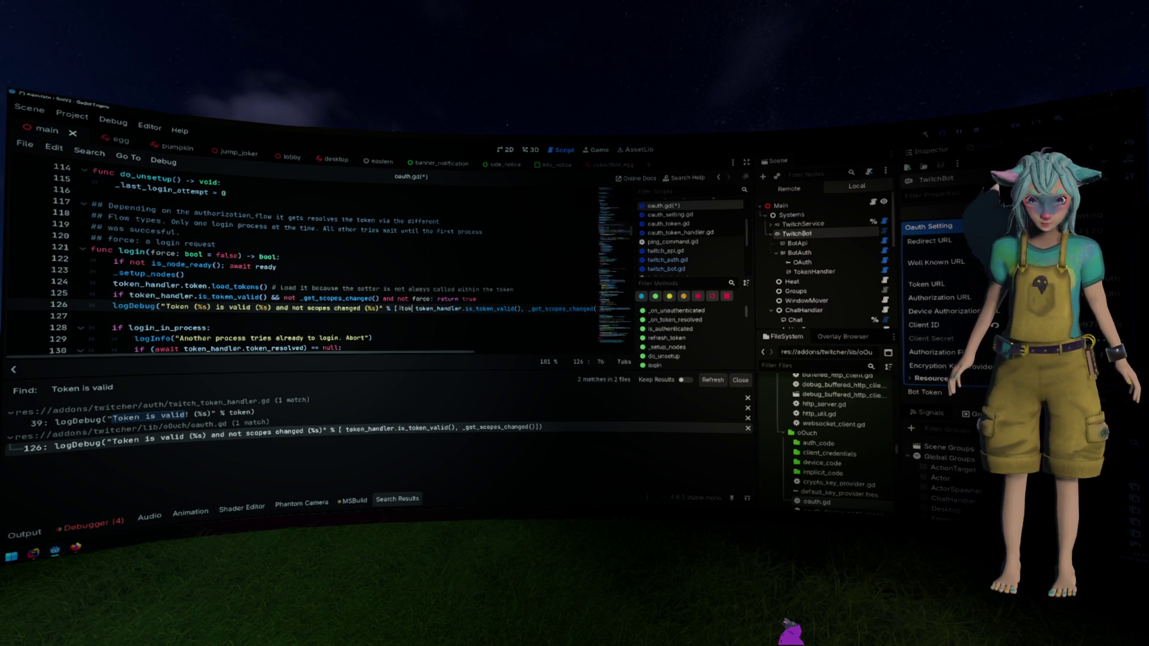
text(e)
key(BackSpace)
text(en)
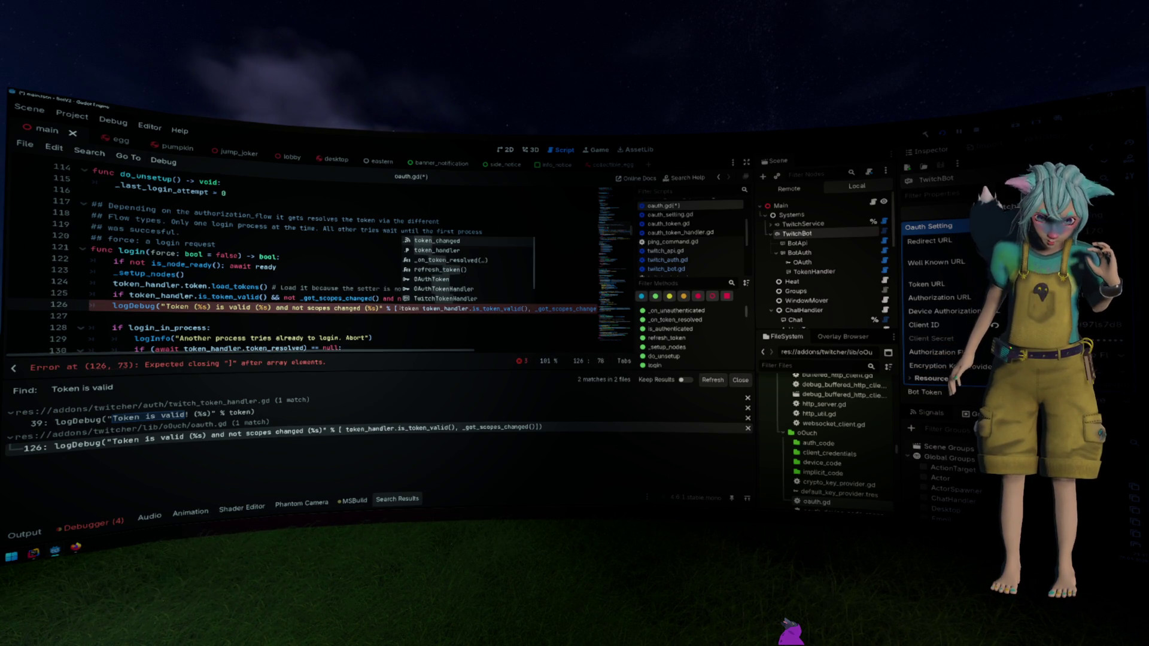
key(BackSpace)
key(BackSpace)
key(BackSpace)
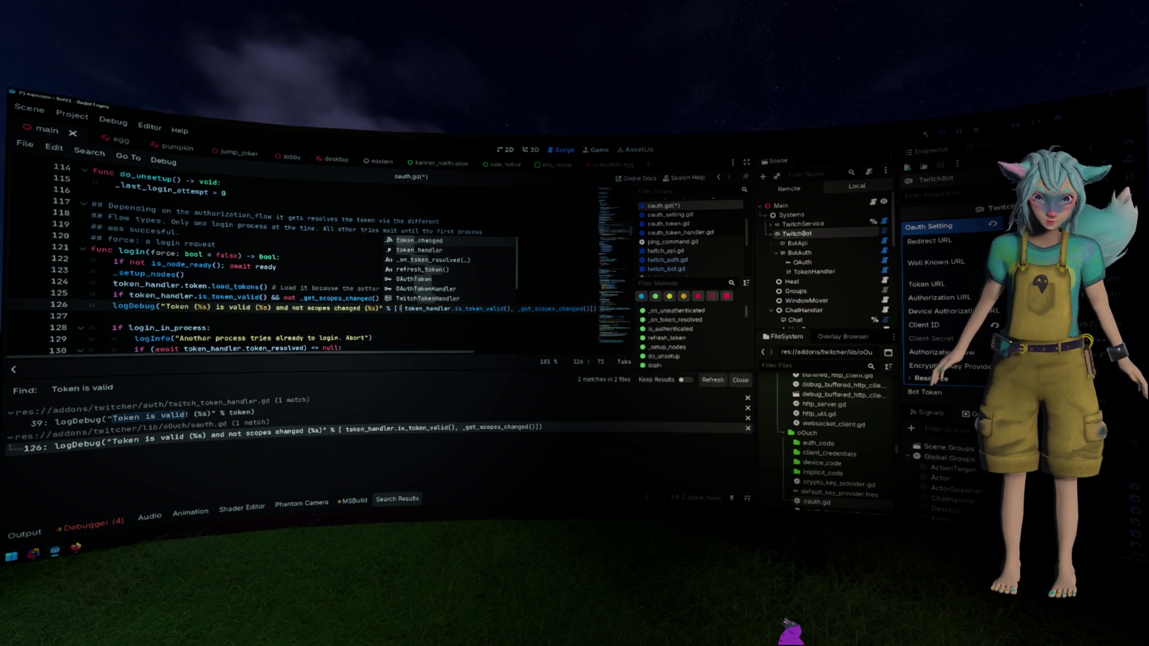
text(token_handler.token, token_handler.)
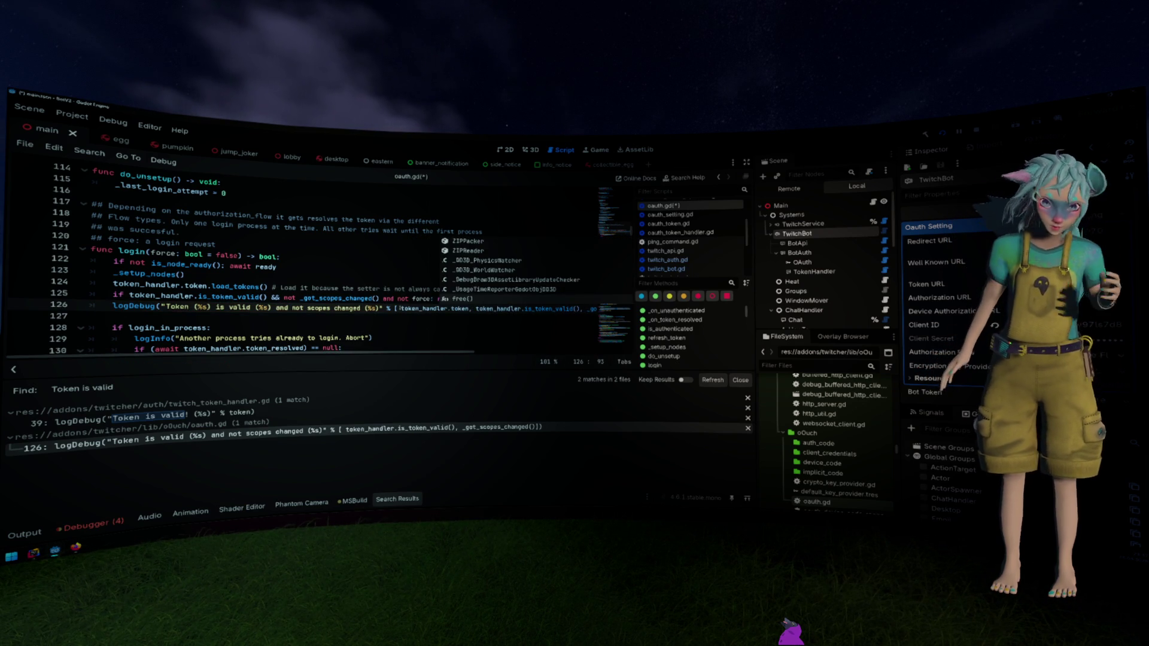
click(305, 279)
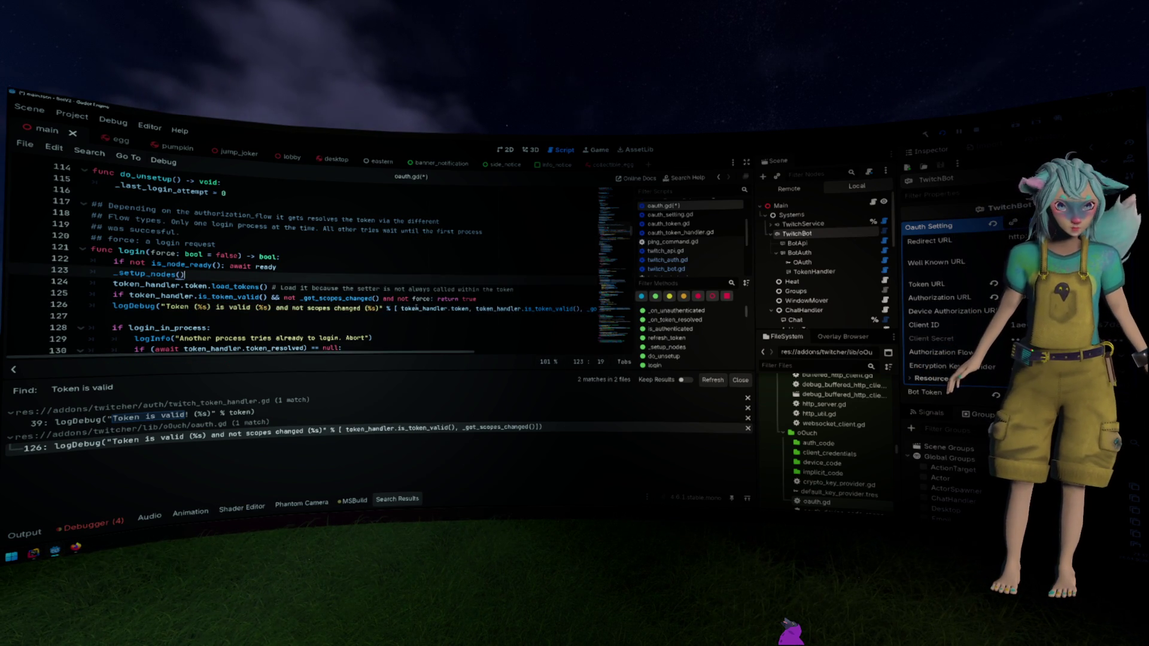
mouse_move(417, 308)
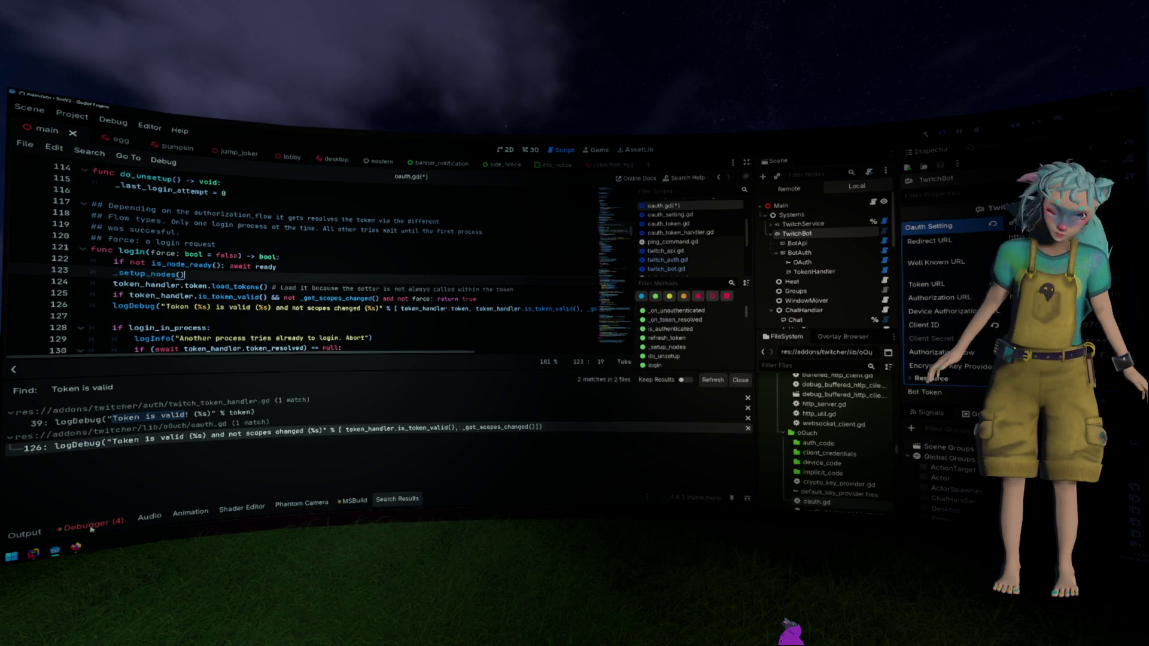
click(24, 533)
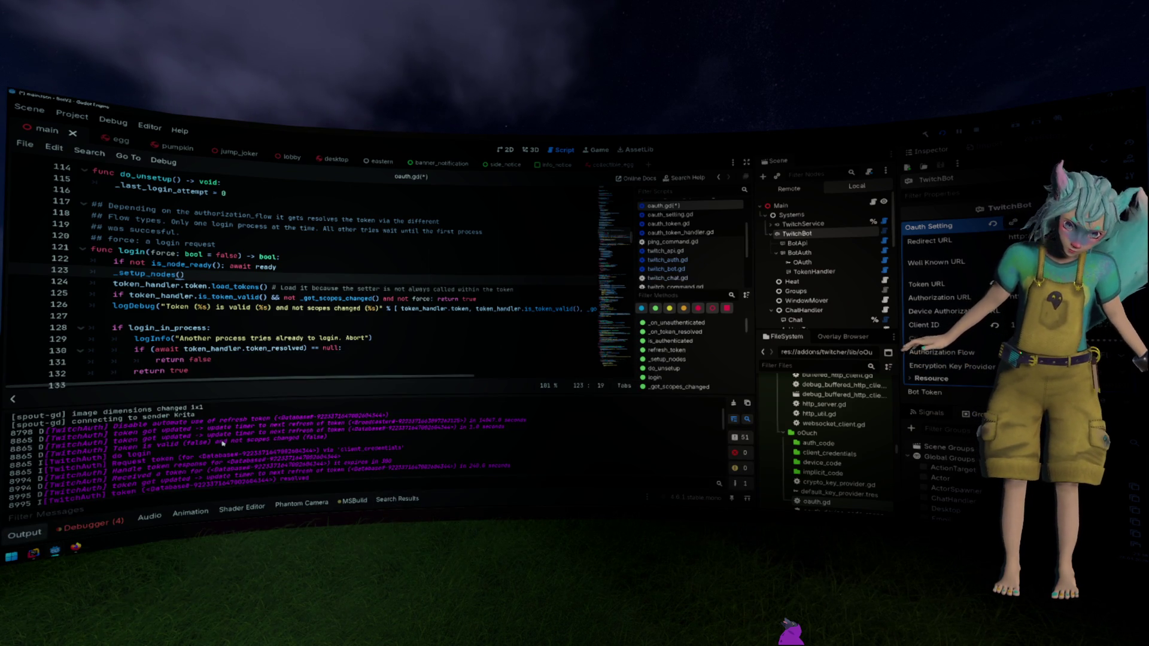
Highlight the token request, refresh-disabled, bot token updated and unauthorized TwitchAPI lines in the Output log
drag(170, 446, 220, 445)
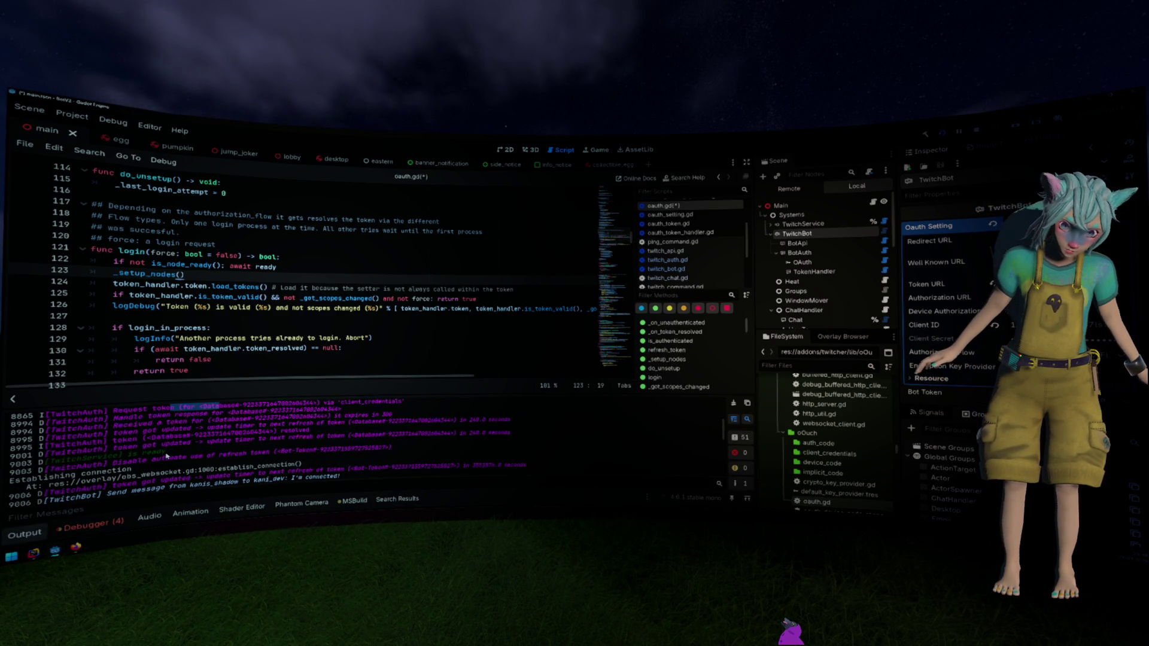
mouse_move(130, 458)
mouse_down()
mouse_move(405, 436)
mouse_move(89, 460)
mouse_move(235, 444)
mouse_move(183, 445)
mouse_up()
click(406, 438)
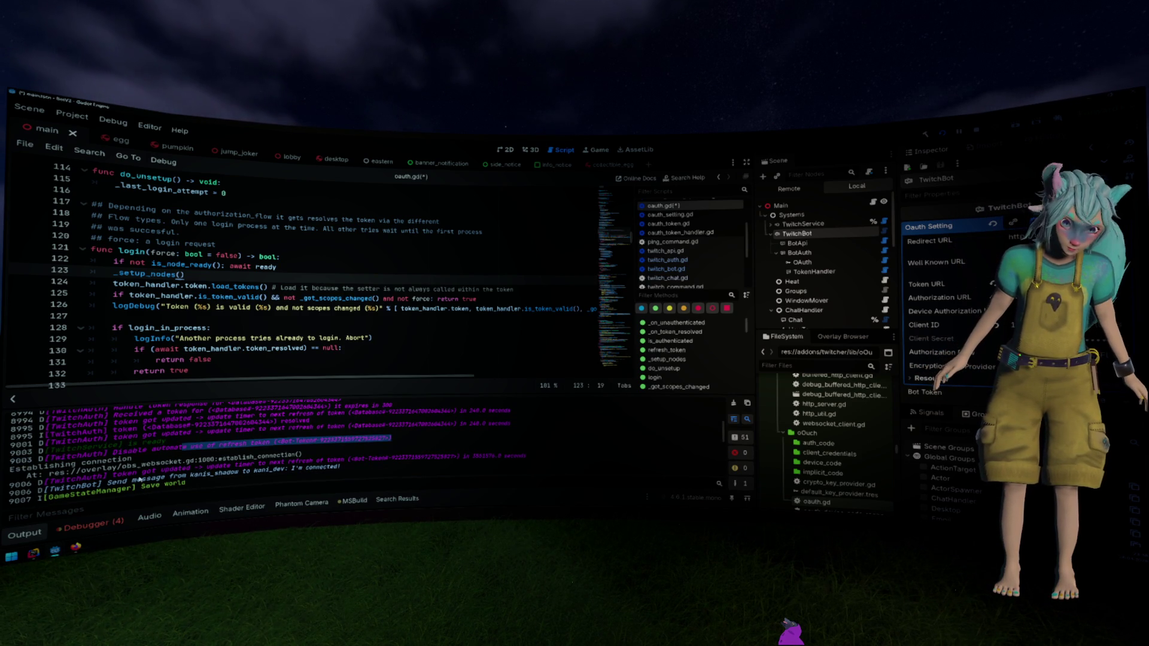
drag(123, 475, 455, 458)
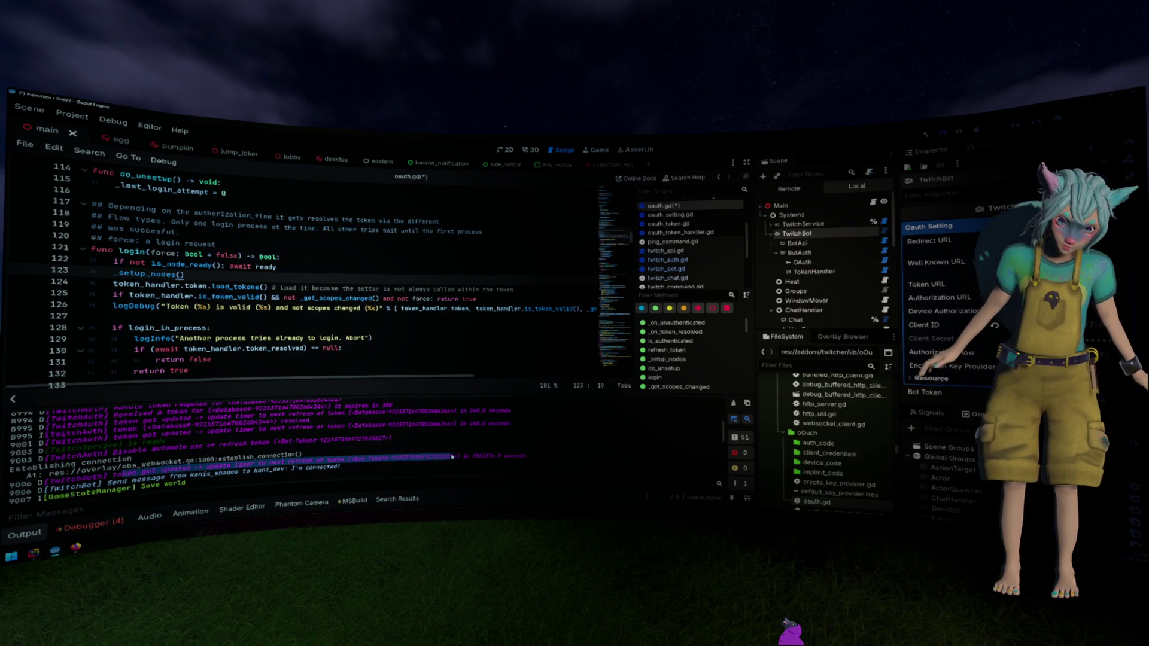
click(462, 458)
triple_click(511, 458)
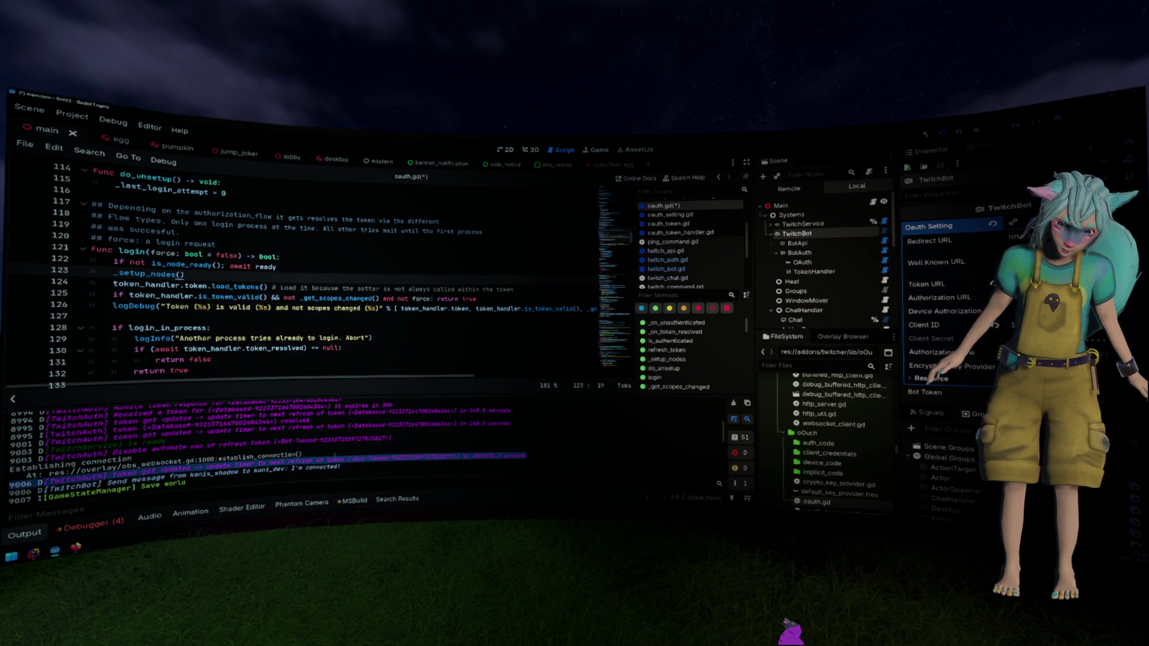
drag(347, 458, 526, 458)
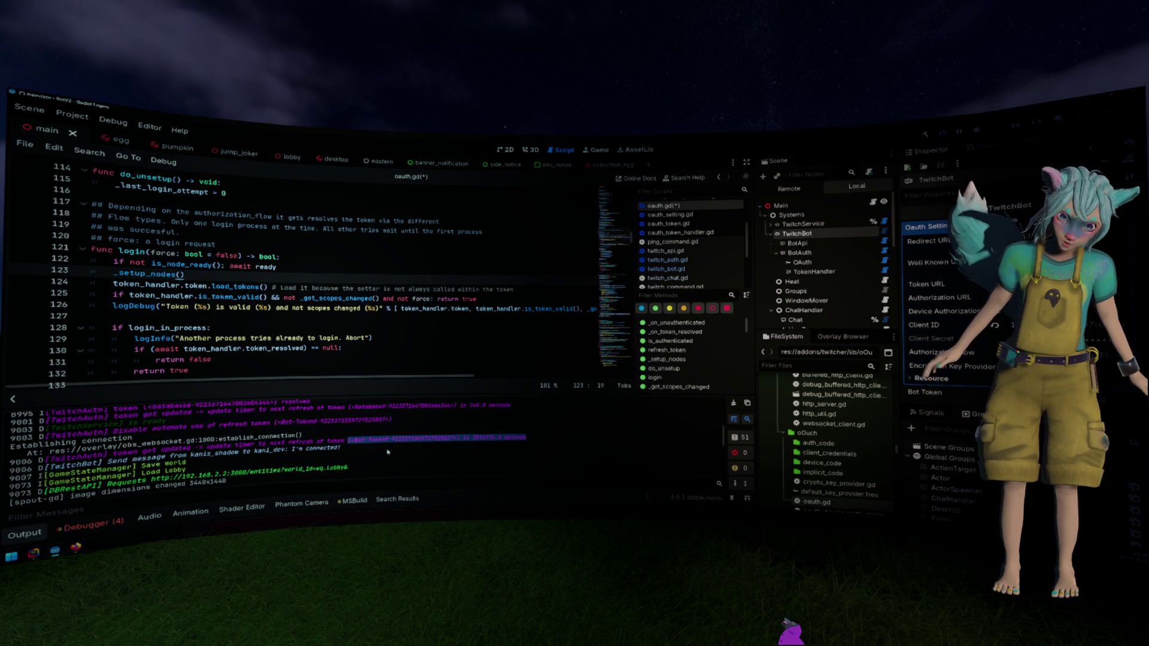
mouse_move(11, 486)
mouse_down()
mouse_move(293, 488)
mouse_move(239, 479)
mouse_up()
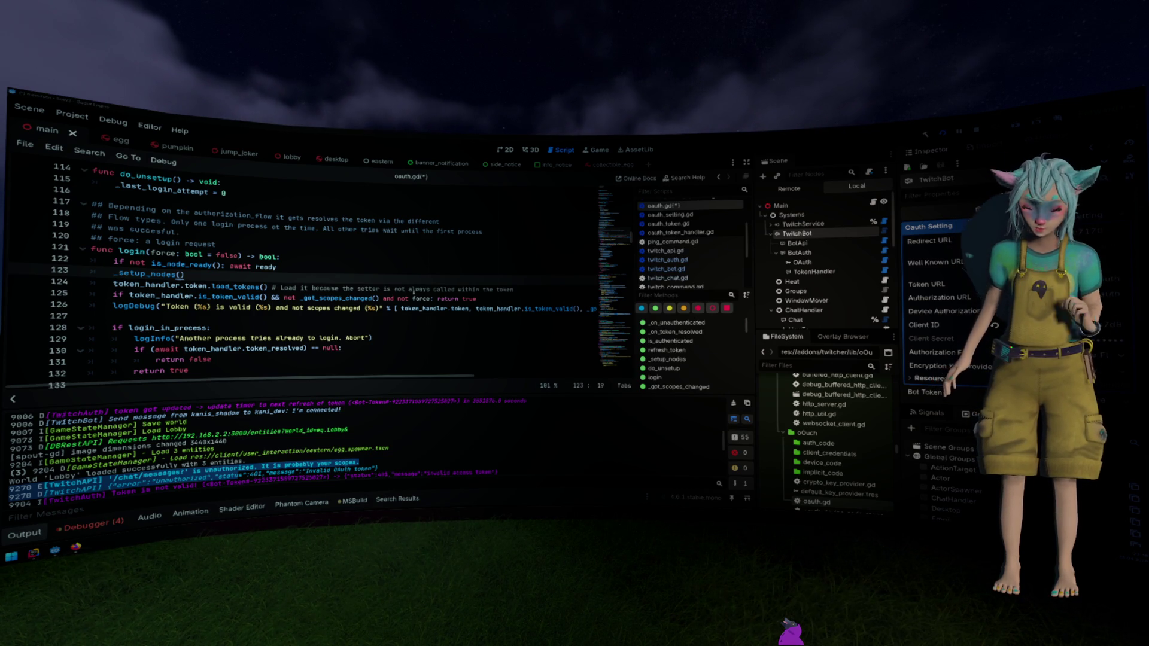
Collapse Oauth Setting, expand the Bot Token resource's details, and save the scene with Ctrl+S
click(421, 288)
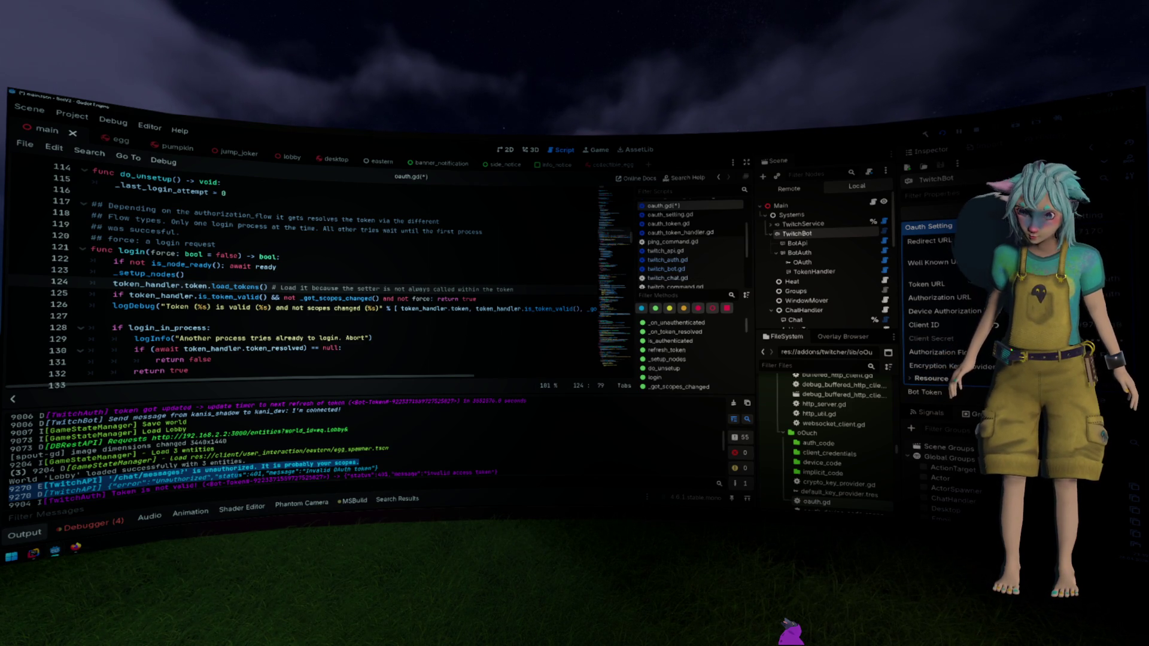
click(928, 227)
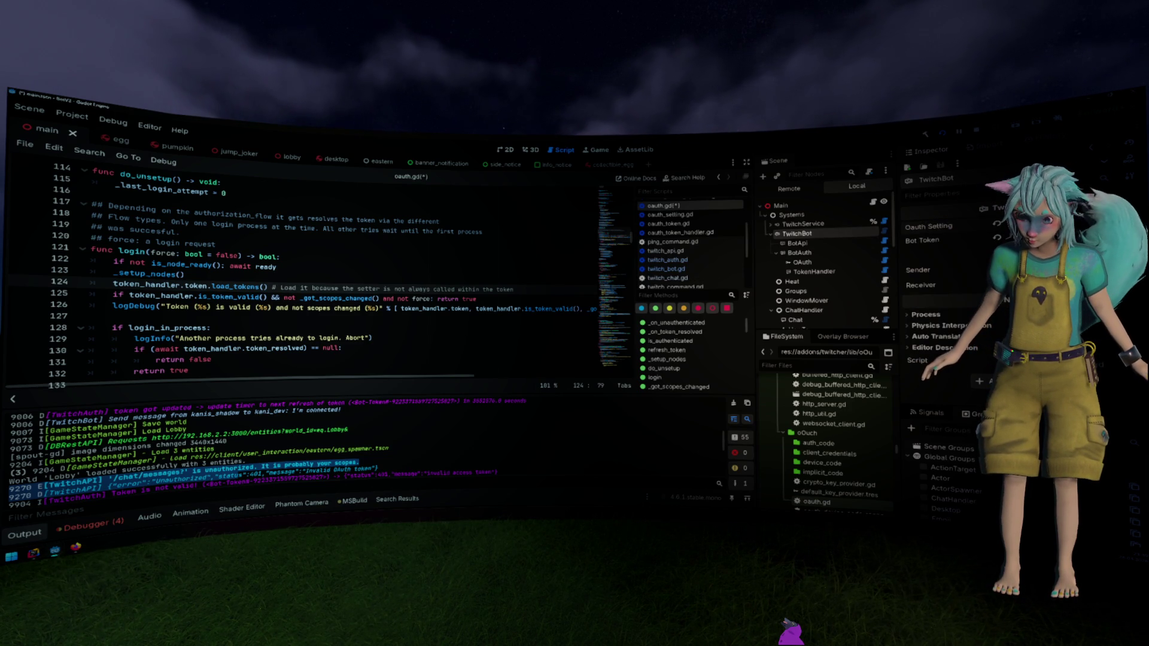
click(922, 240)
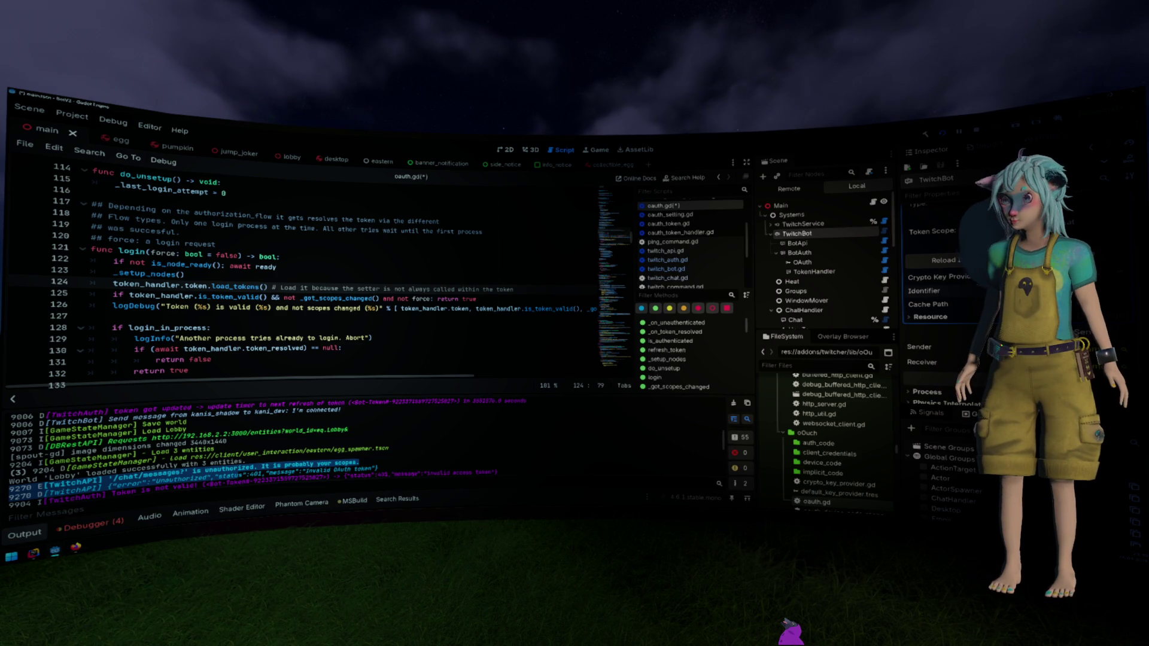
scroll(951, 275, up, 3)
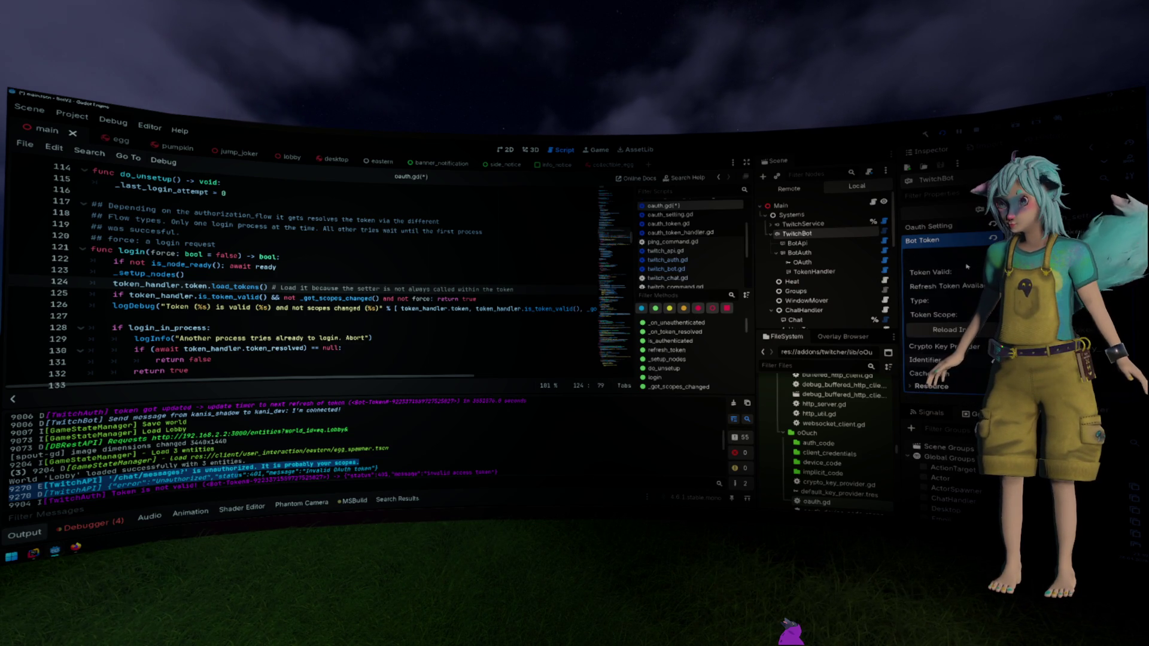
key(ctrl+s)
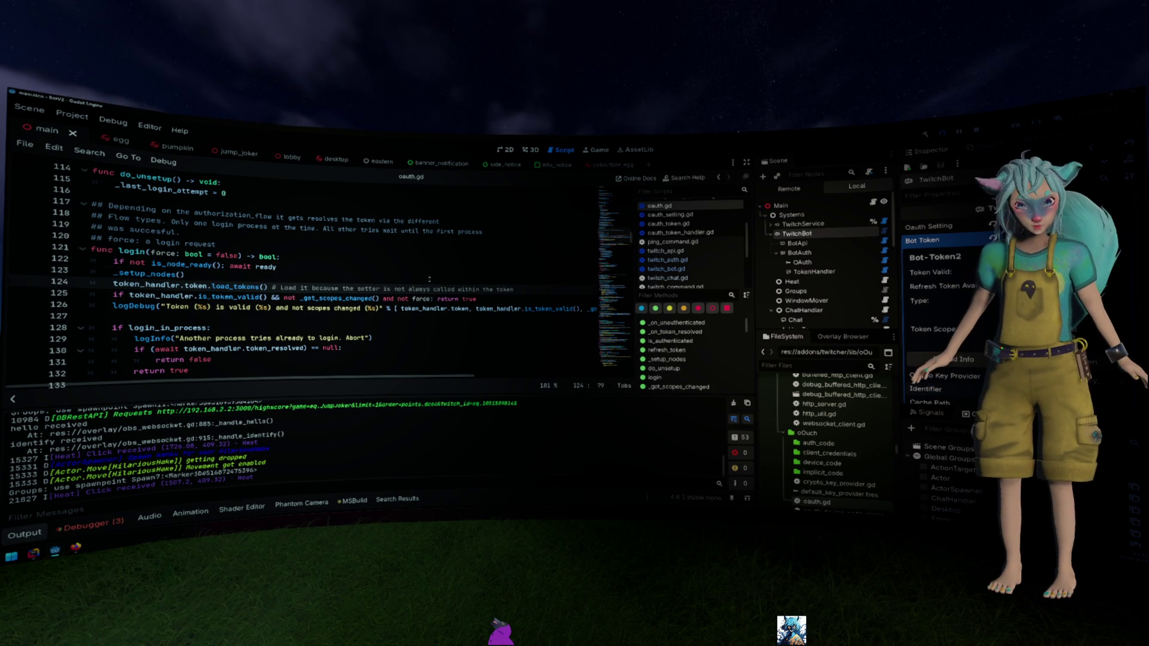
Scroll the script list and open oauth_token_handler.gd at its refresh_tokens function
key(Up)
scroll(429, 279, down, 1)
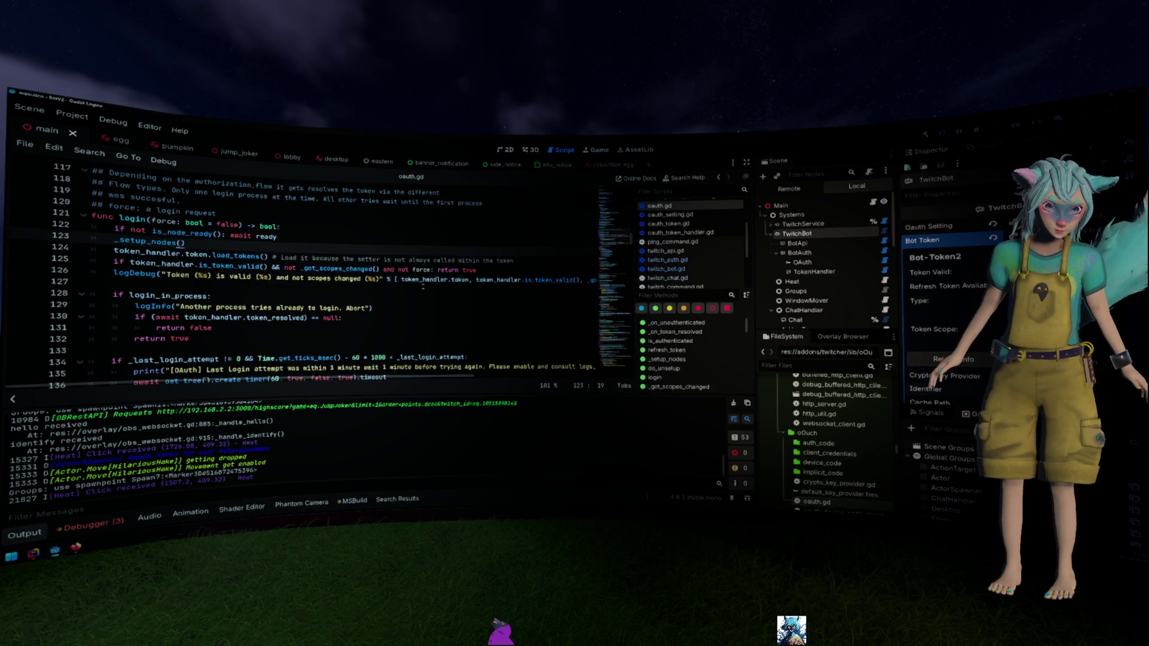
scroll(423, 286, up, 2)
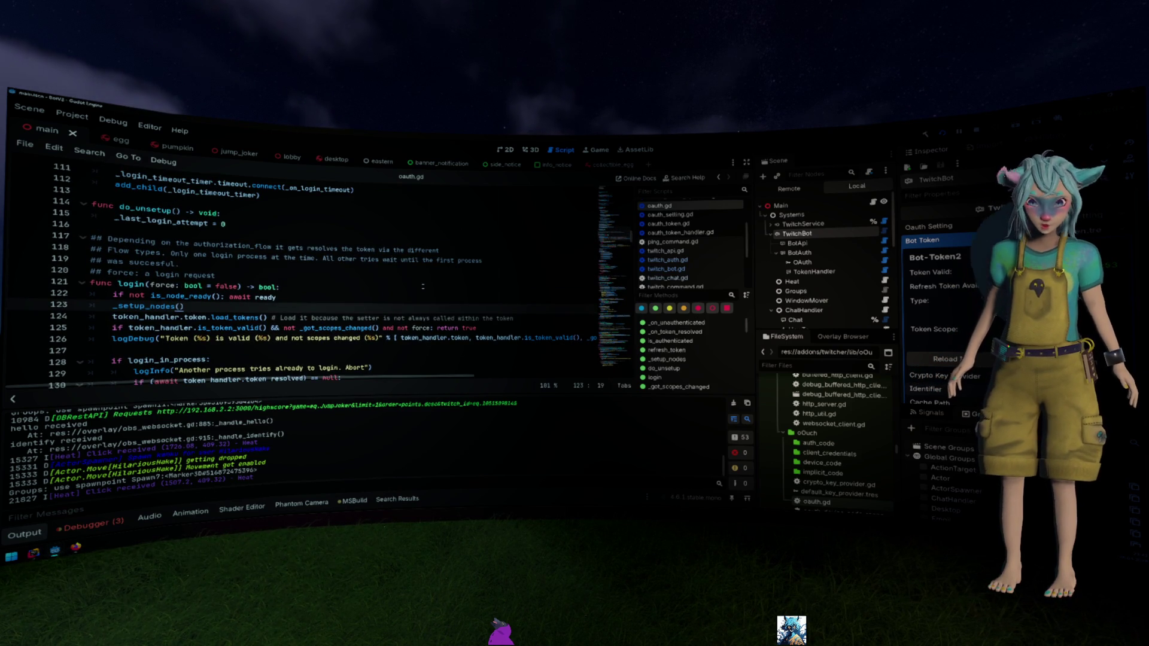
scroll(719, 263, up, 2)
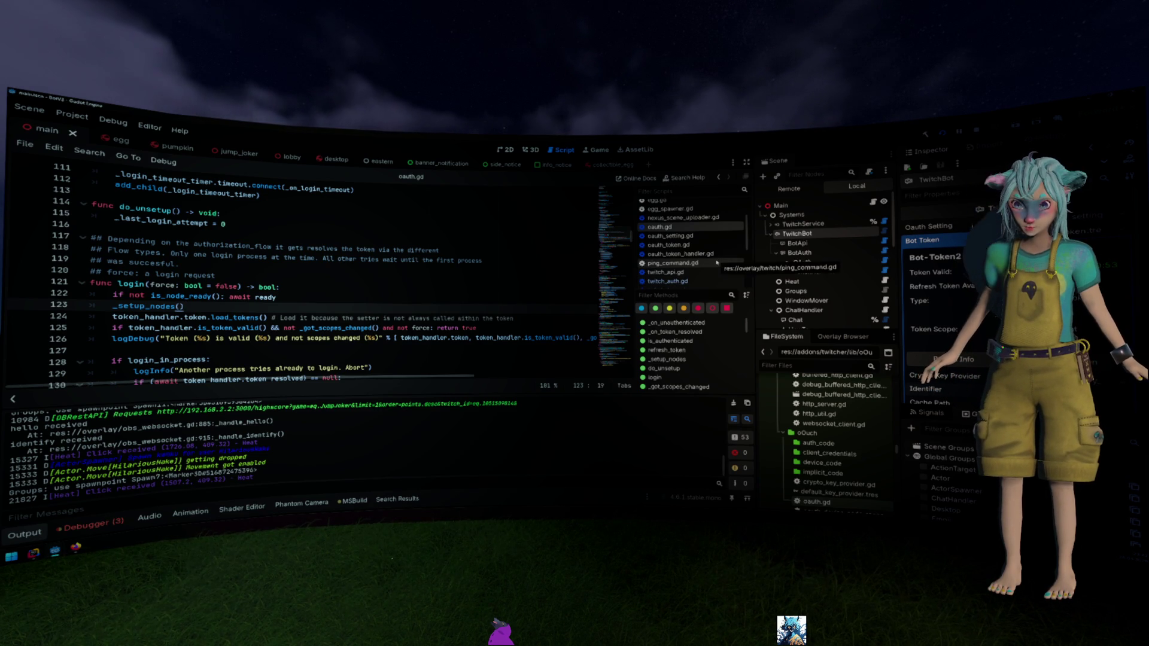
scroll(717, 262, up, 3)
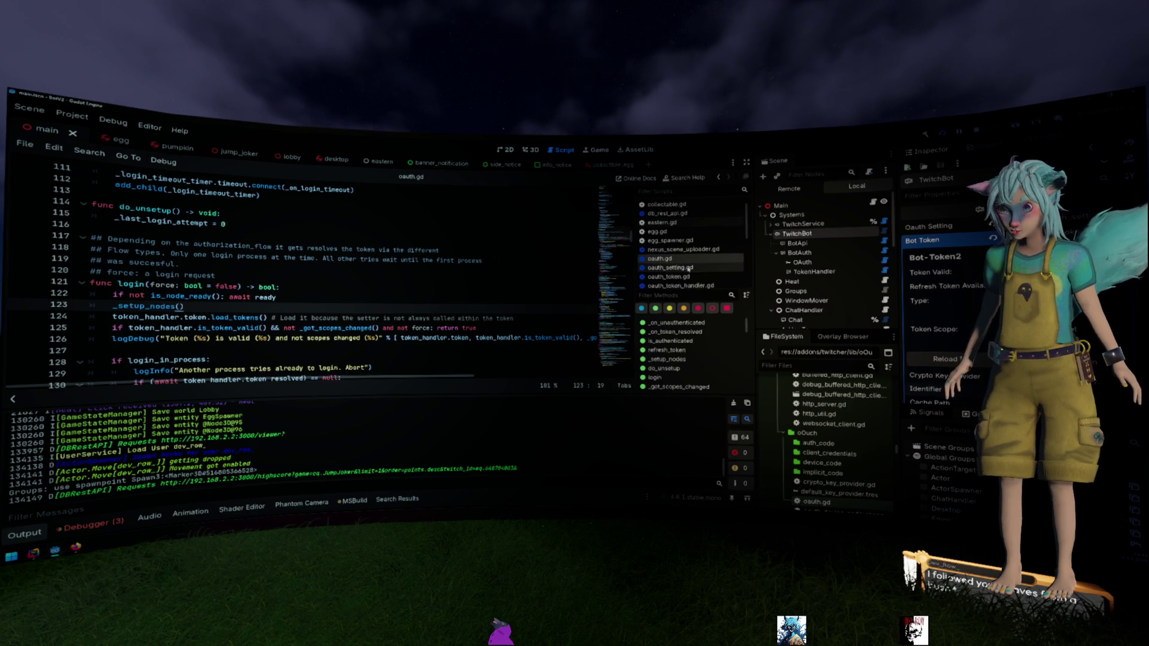
scroll(702, 268, down, 1)
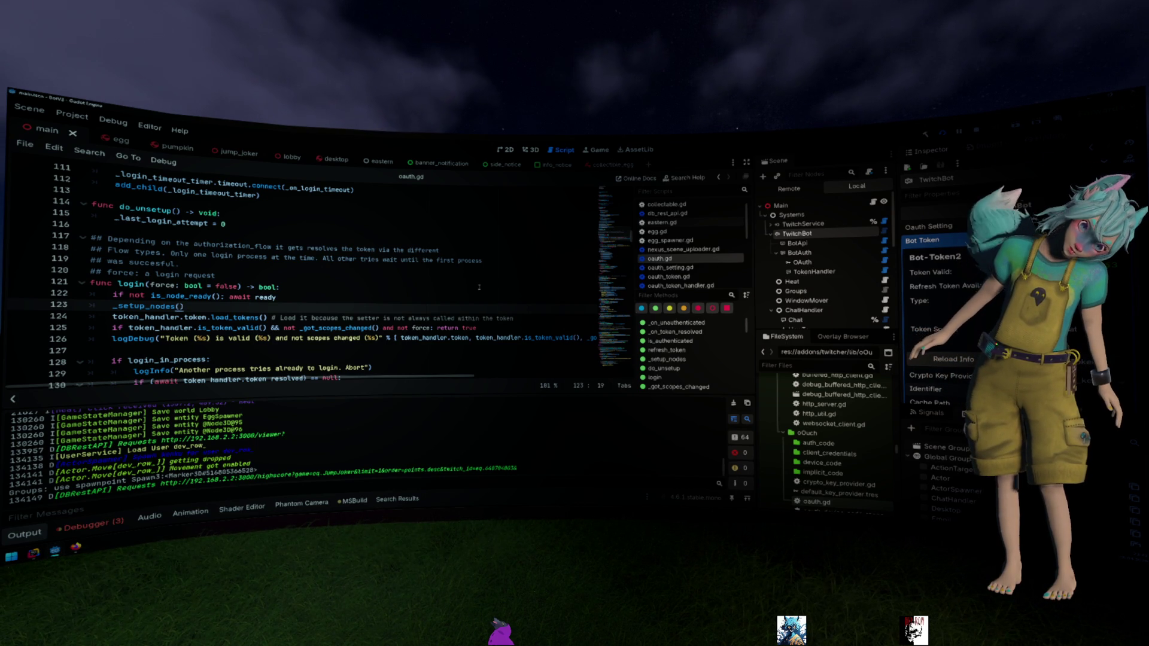
scroll(478, 285, down, 4)
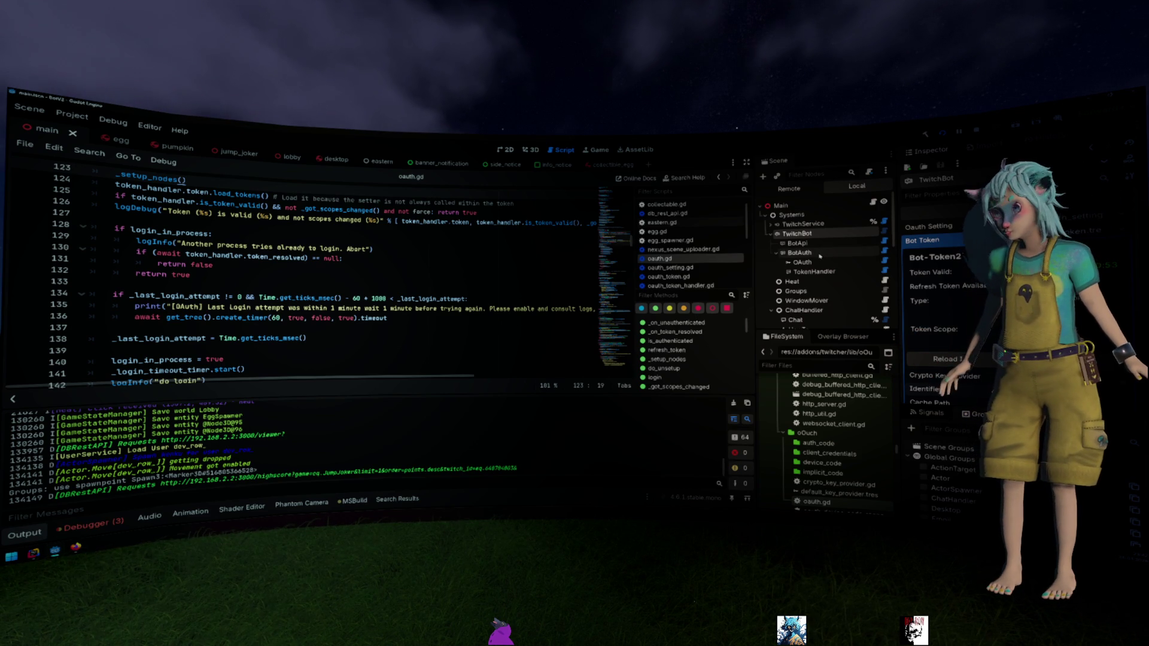
scroll(676, 256, down, 2)
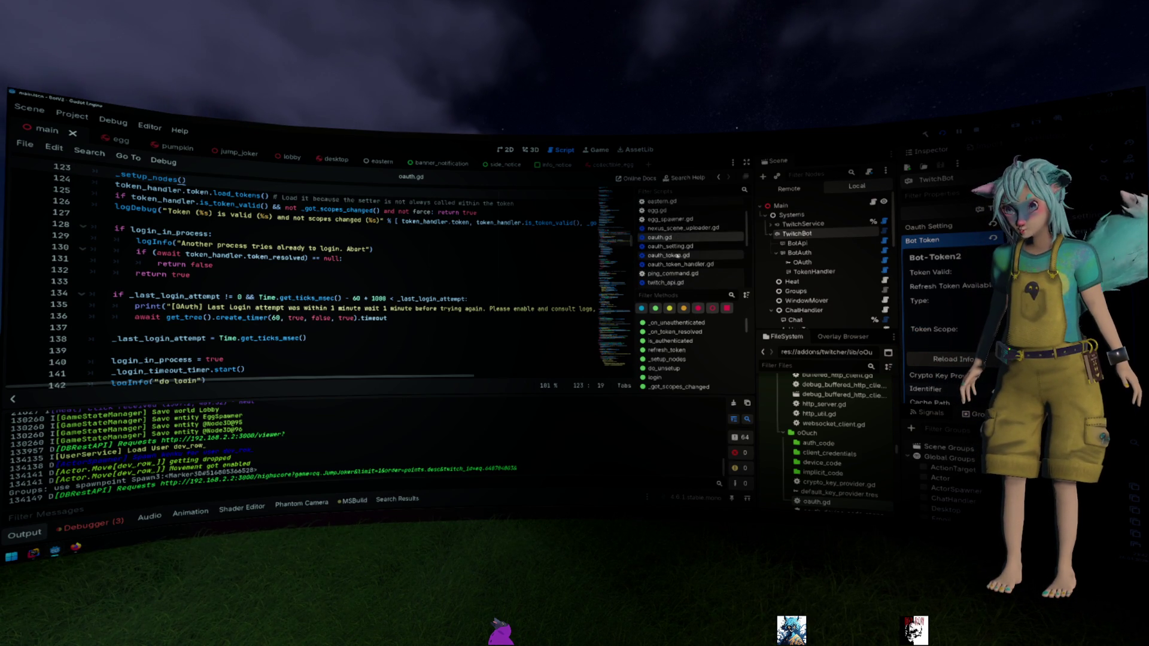
click(682, 263)
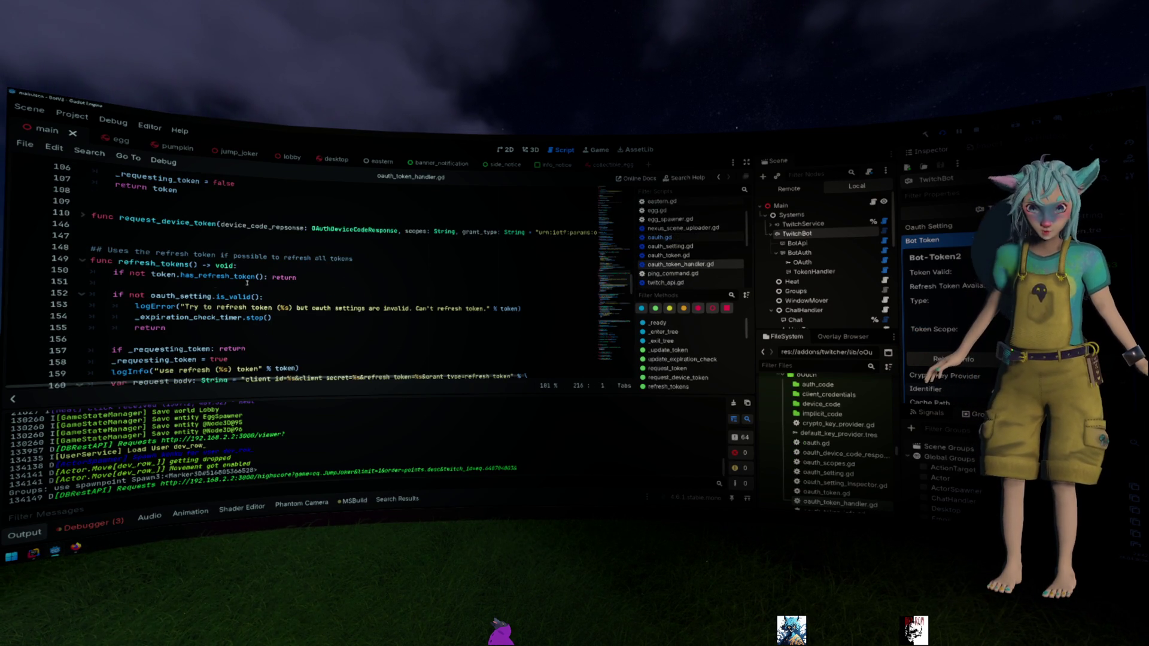
double_click(154, 264)
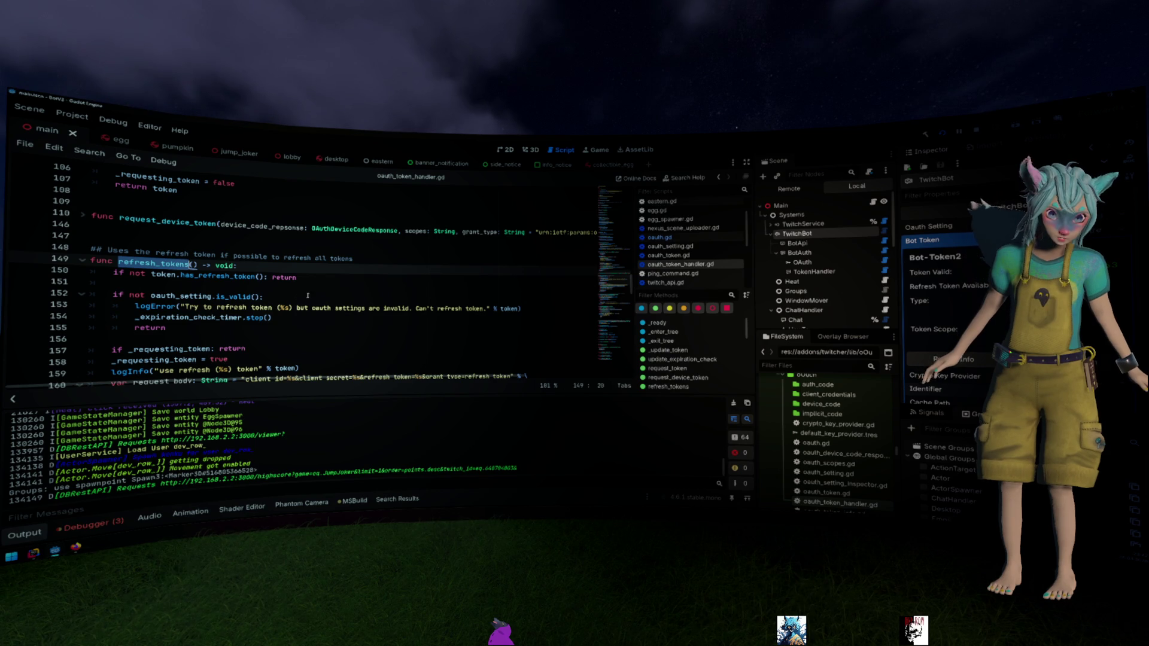
scroll(307, 296, down, 1)
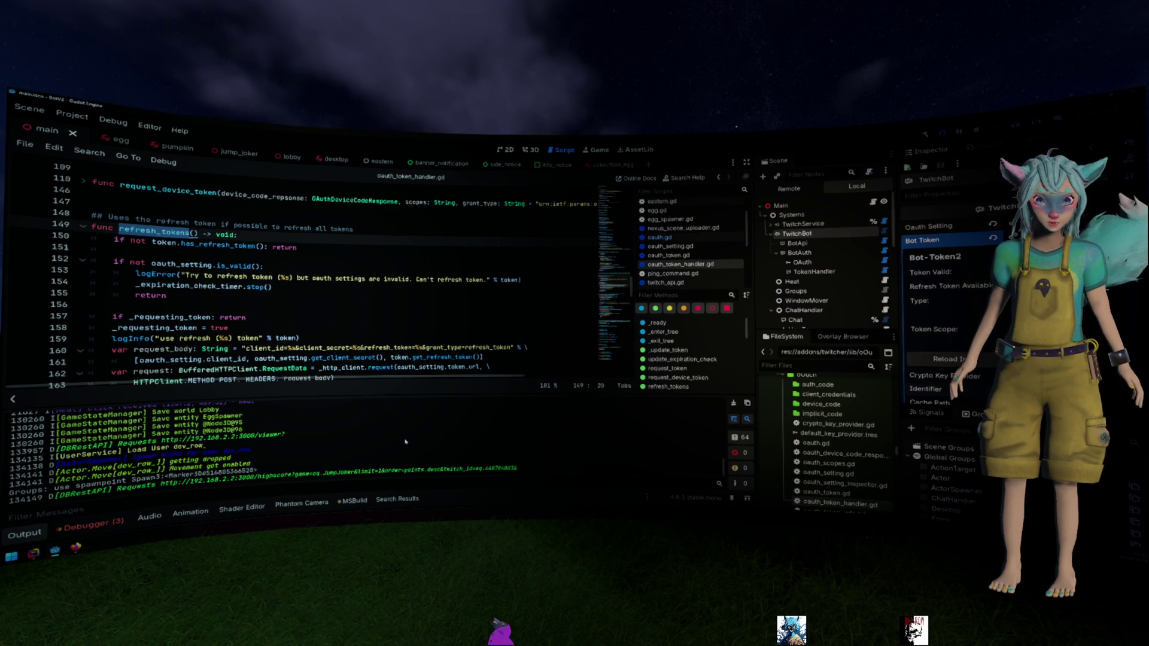
scroll(406, 442, up, 15)
scroll(399, 441, up, 2)
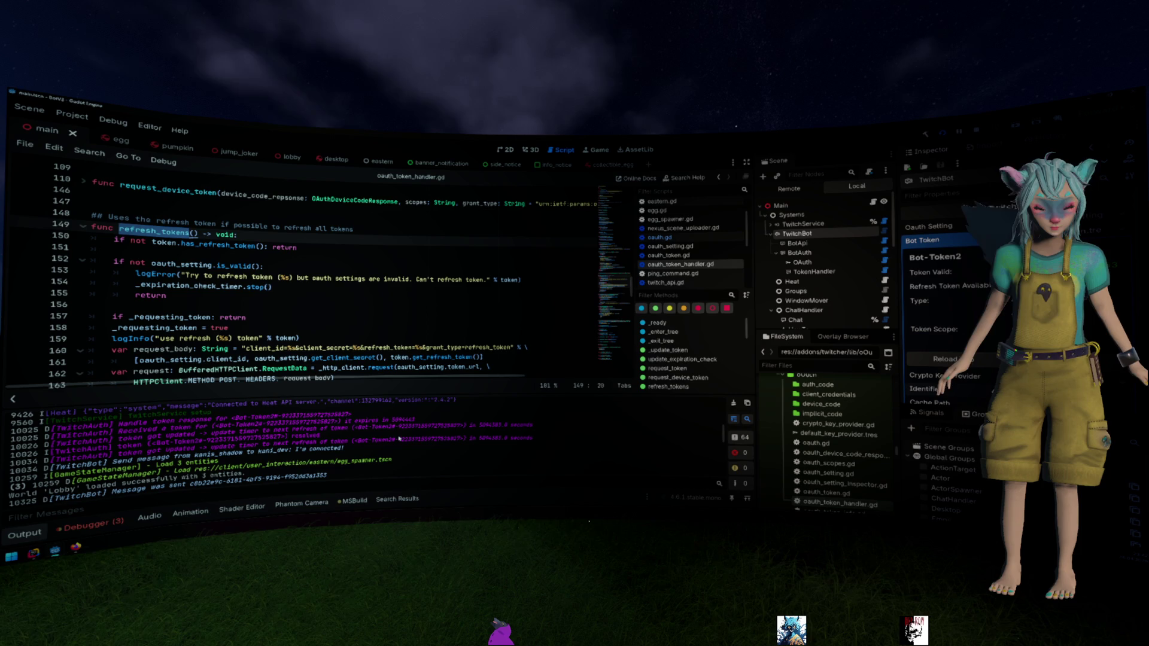
drag(149, 444, 316, 444)
scroll(317, 444, down, 4)
scroll(319, 444, down, 15)
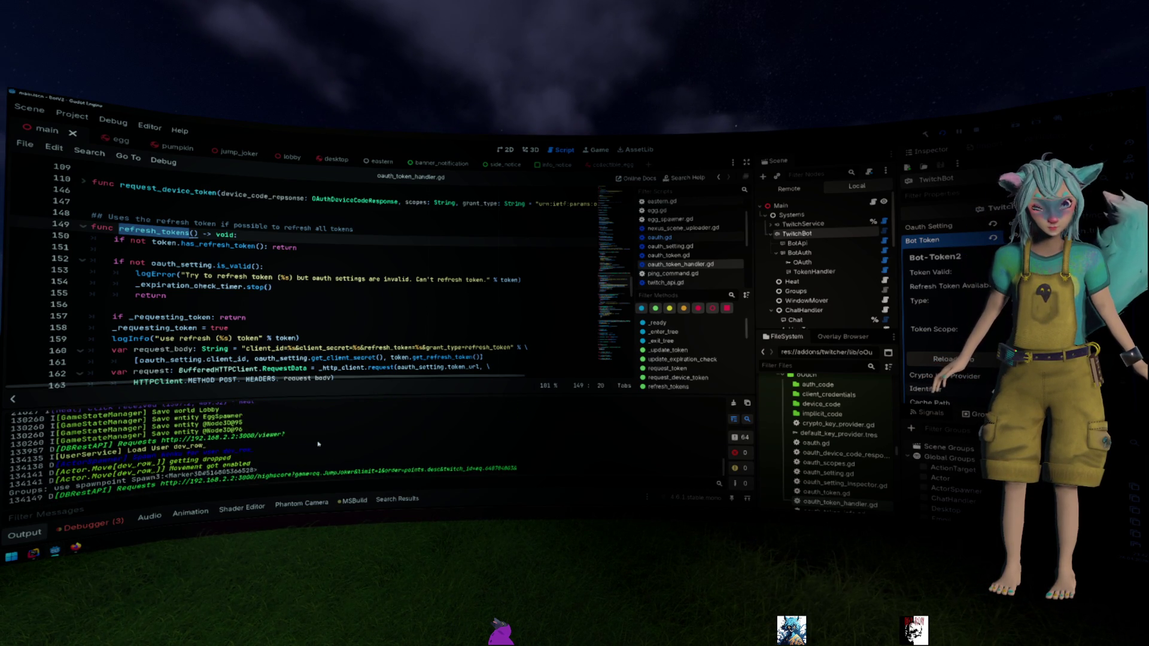
scroll(319, 444, up, 5)
scroll(318, 445, up, 10)
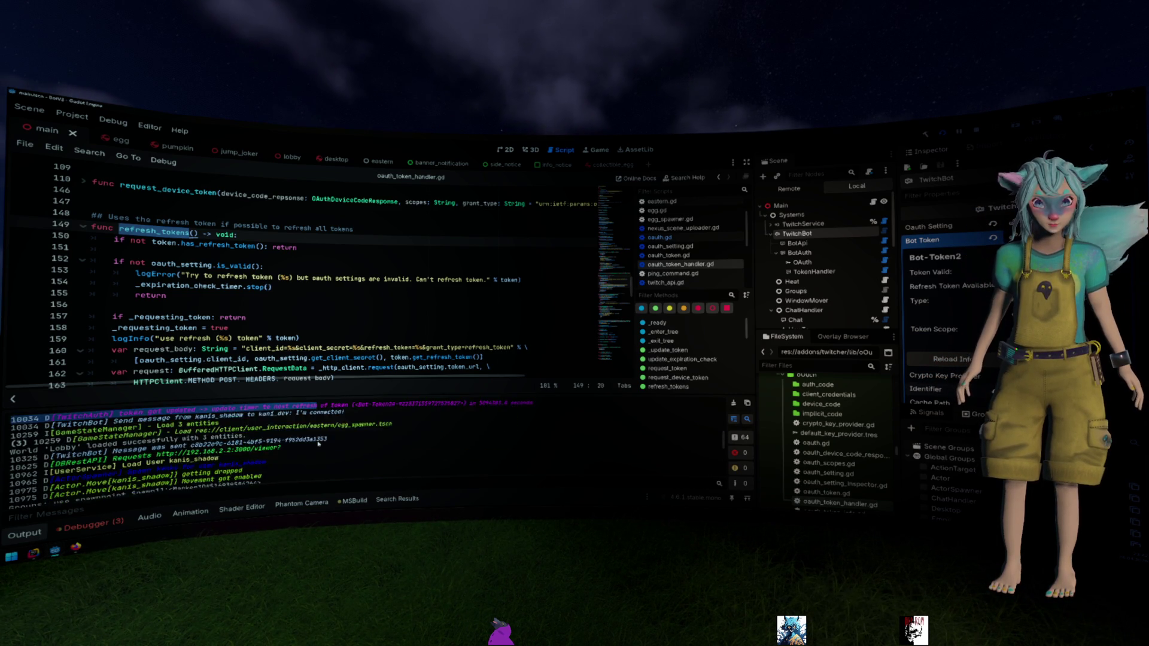
scroll(318, 444, up, 10)
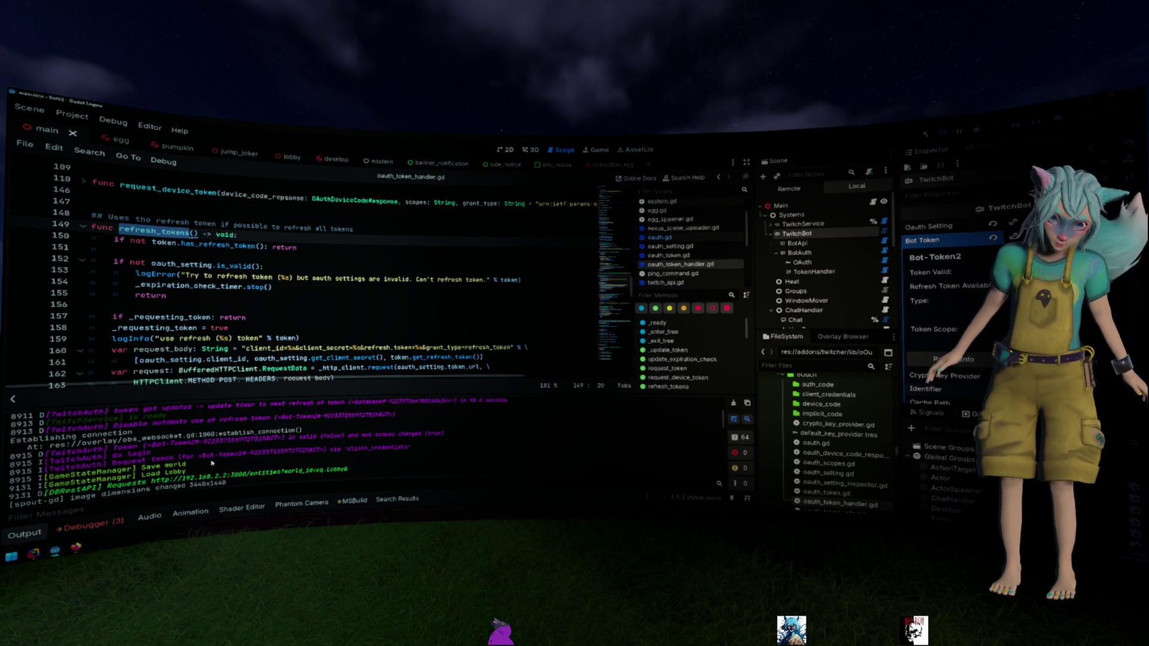
scroll(211, 463, up, 1)
scroll(212, 462, up, 1)
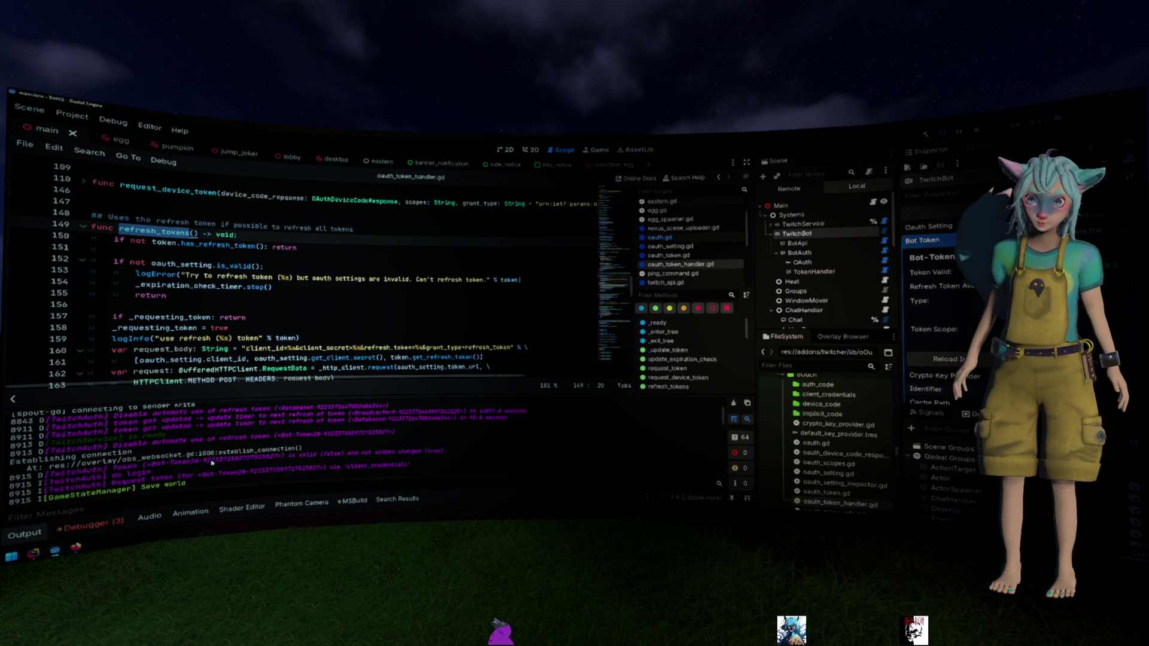
scroll(211, 463, up, 1)
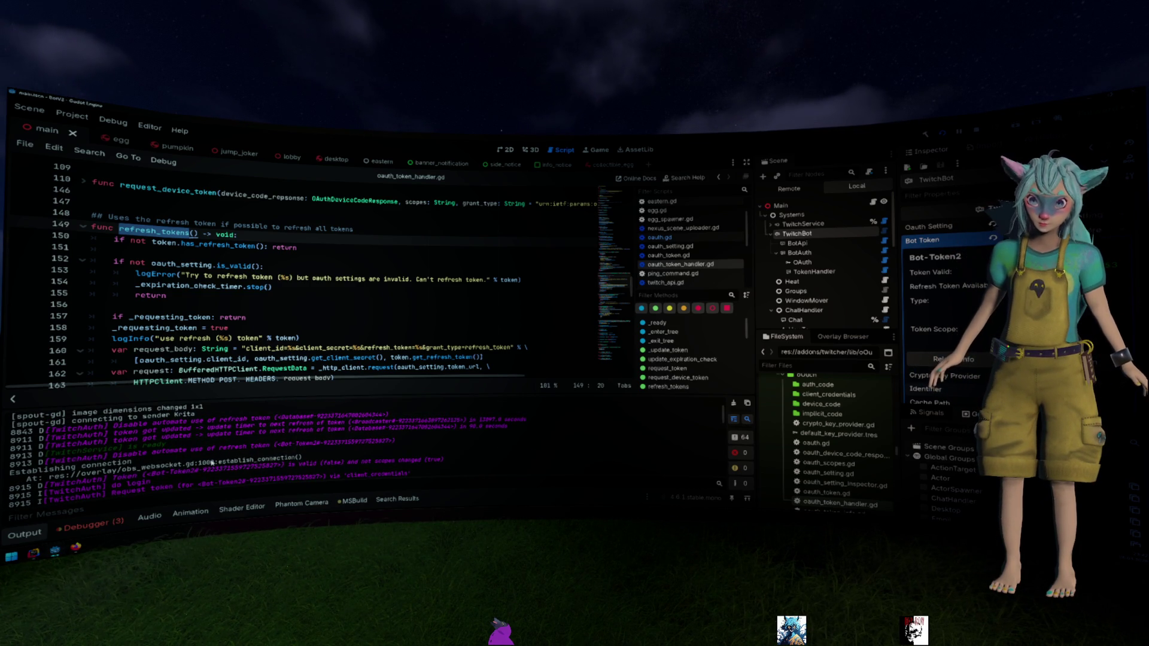
scroll(211, 463, up, 1)
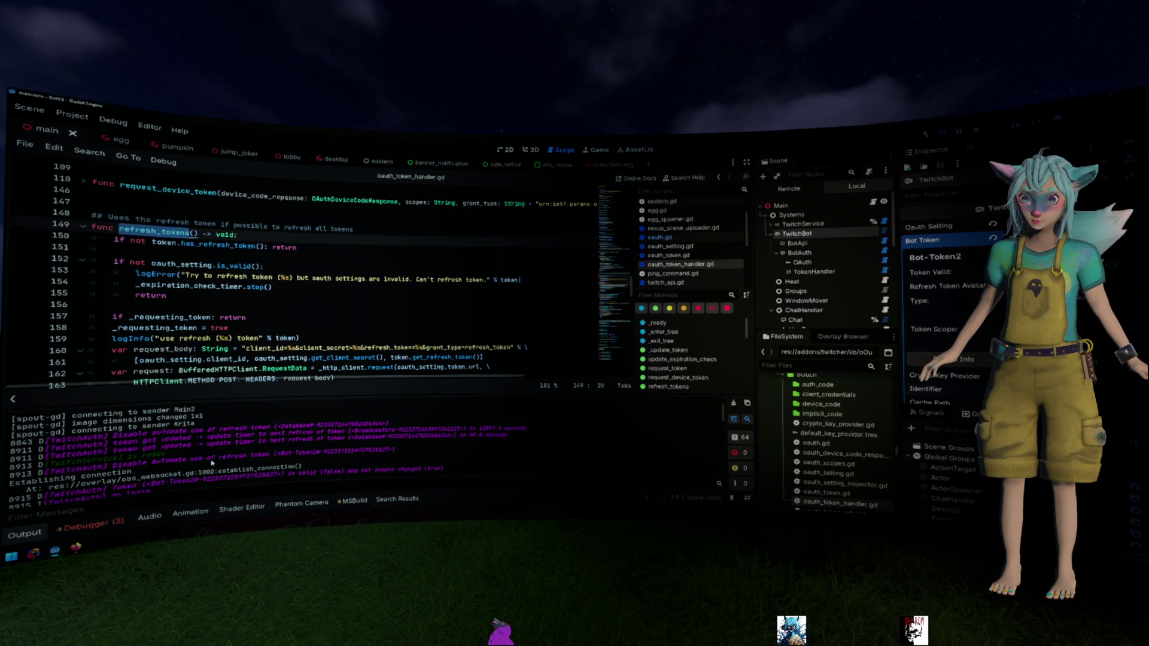
scroll(212, 463, up, 2)
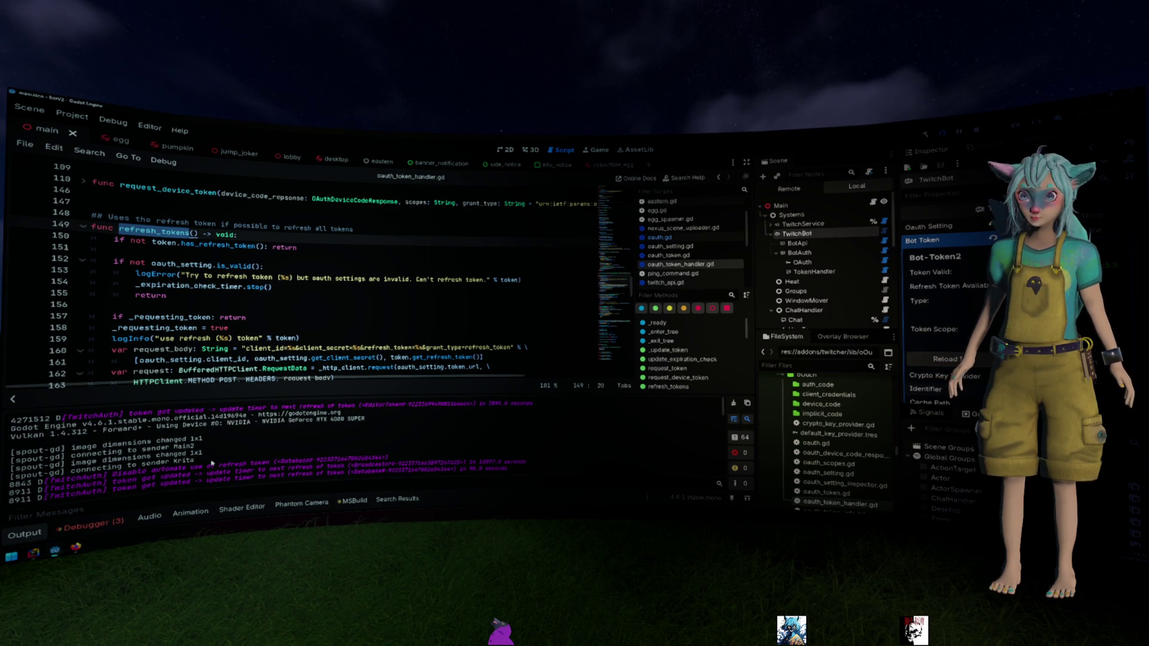
key(F5)
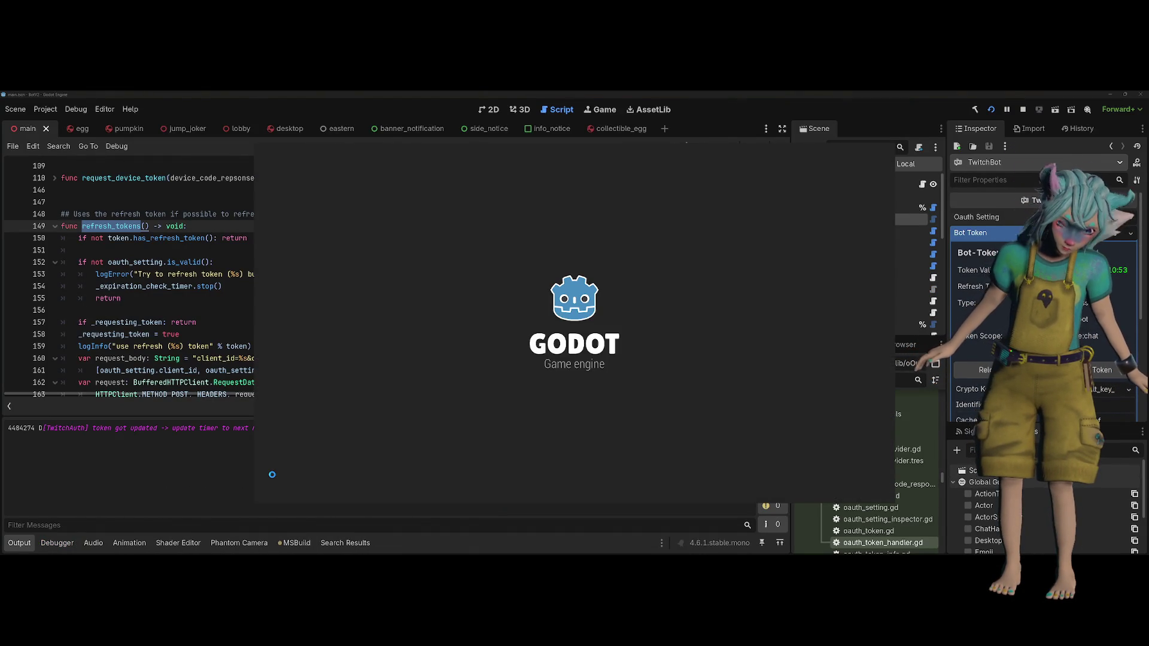
click(214, 465)
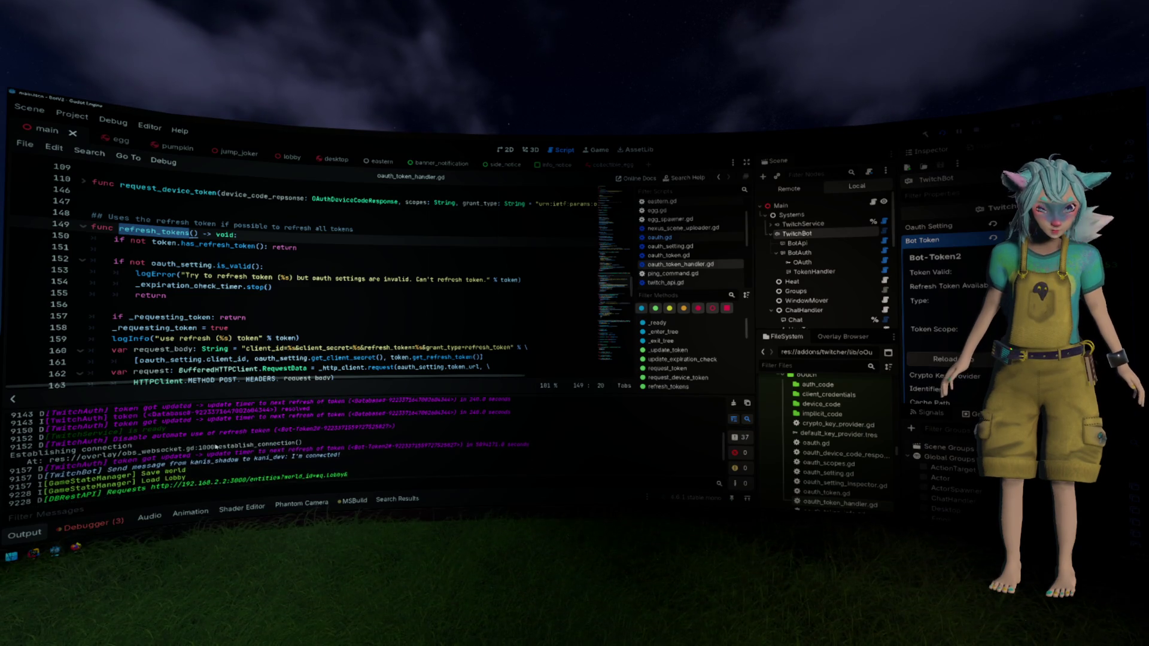
scroll(215, 447, up, 1)
scroll(168, 451, up, 1)
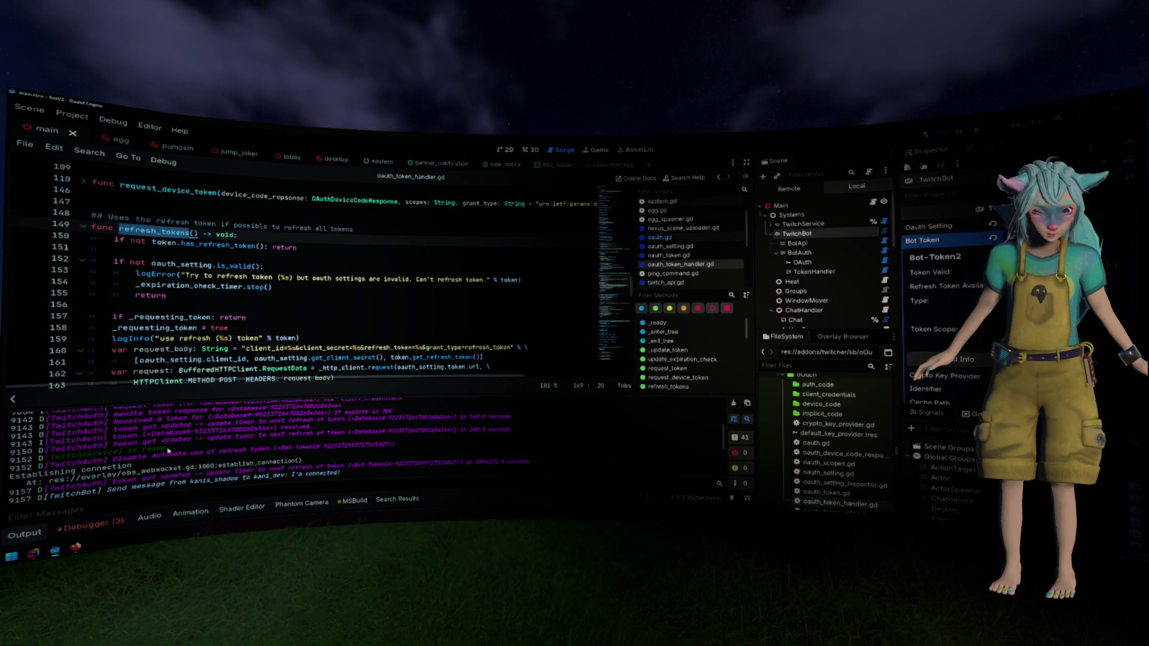
scroll(169, 450, up, 1)
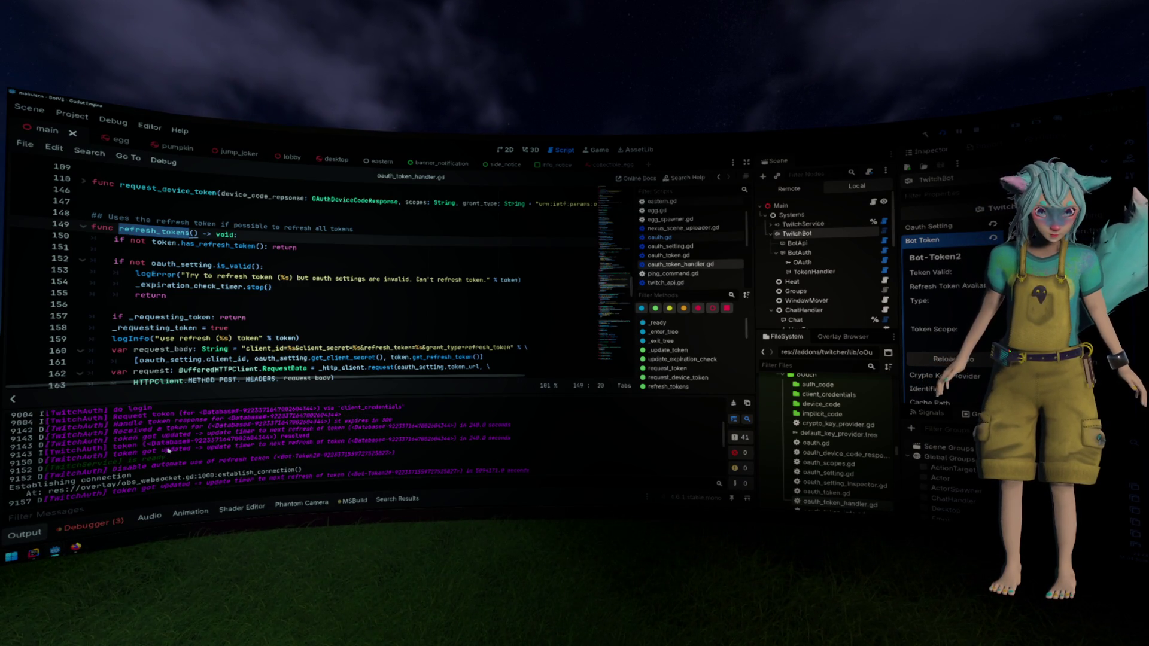
drag(168, 442, 524, 436)
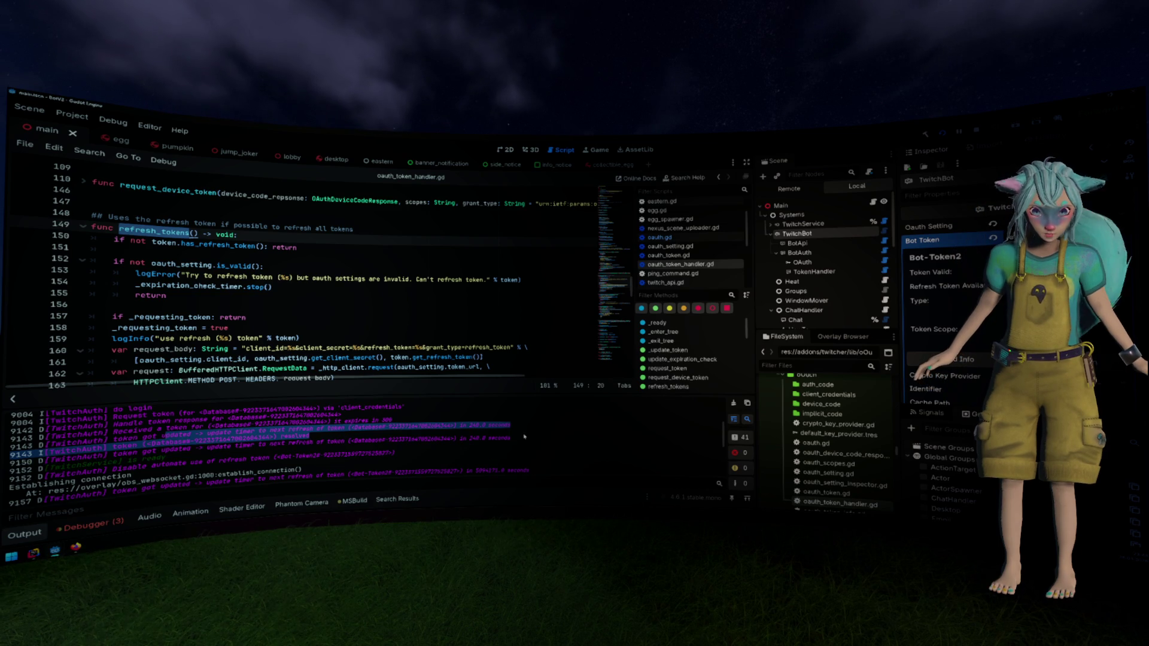
click(525, 436)
scroll(509, 442, up, 2)
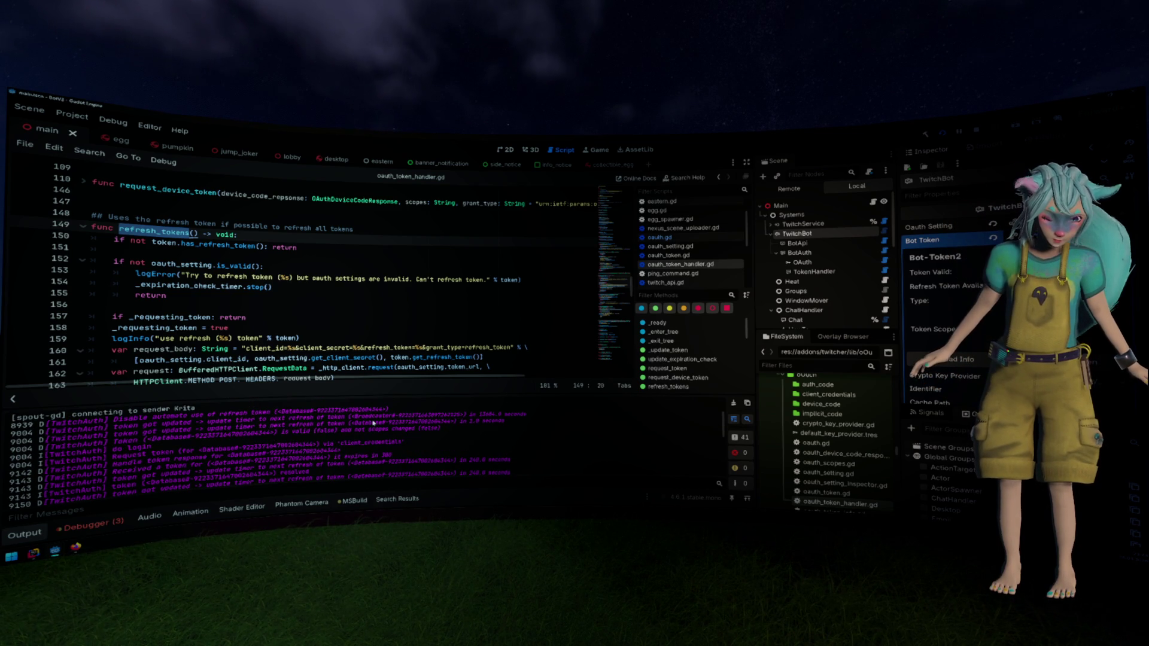
drag(164, 438, 274, 438)
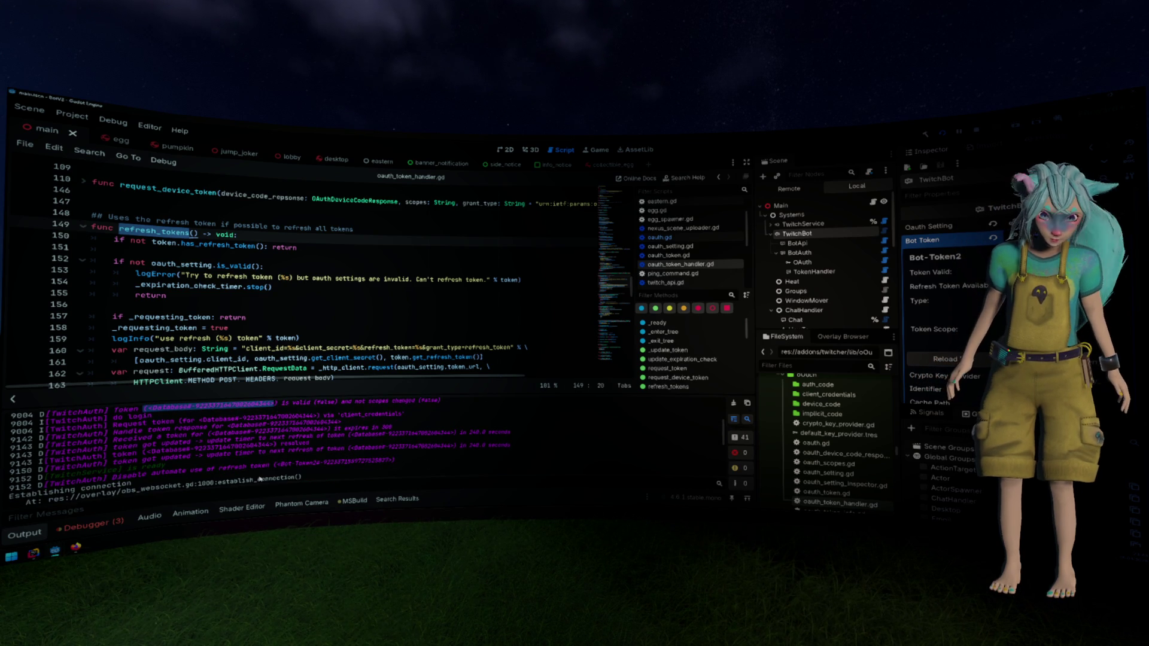
click(318, 467)
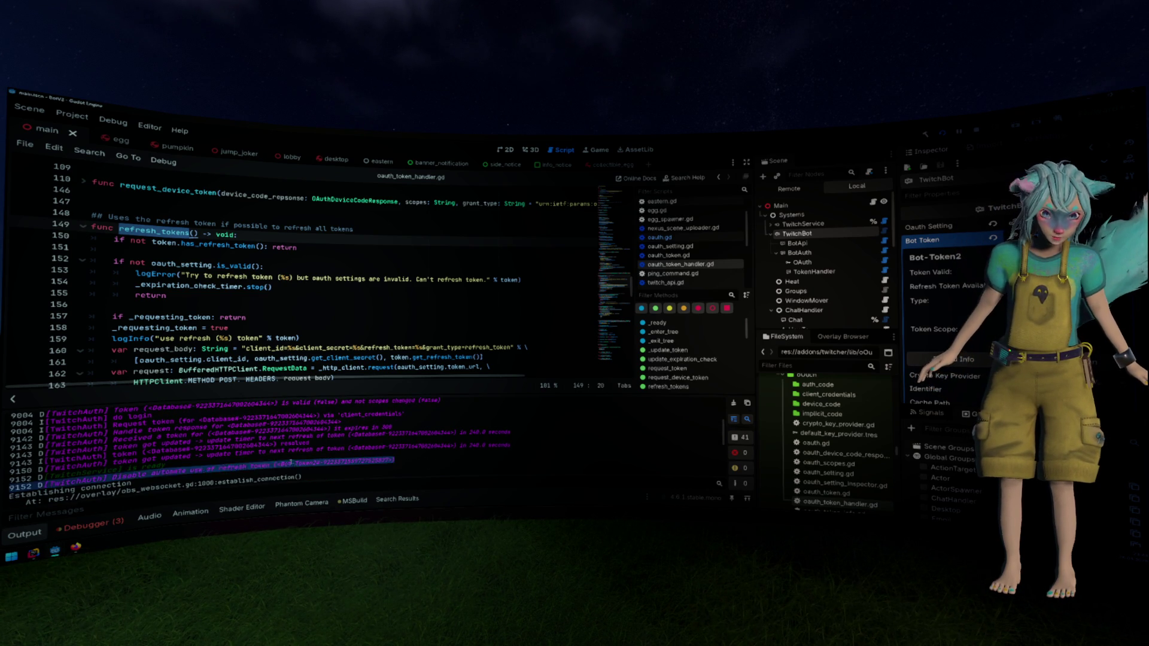
scroll(243, 452, up, 3)
scroll(243, 452, down, 5)
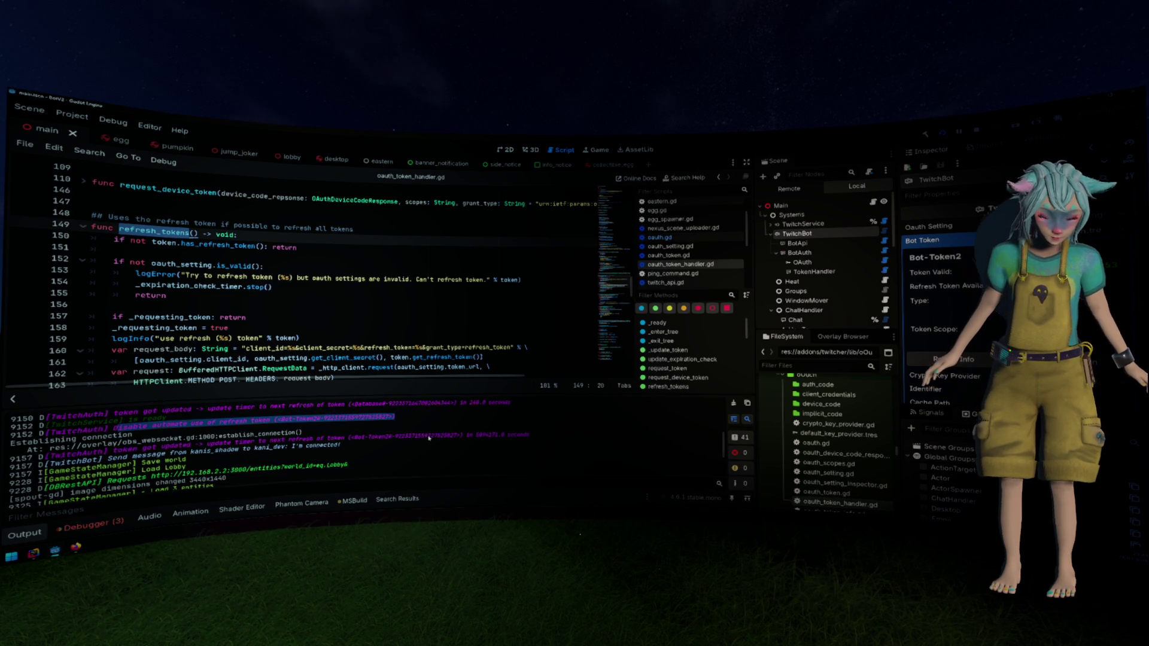
mouse_move(353, 437)
mouse_down()
mouse_move(515, 436)
mouse_move(294, 436)
mouse_up()
scroll(392, 432, down, 1)
scroll(392, 432, down, 2)
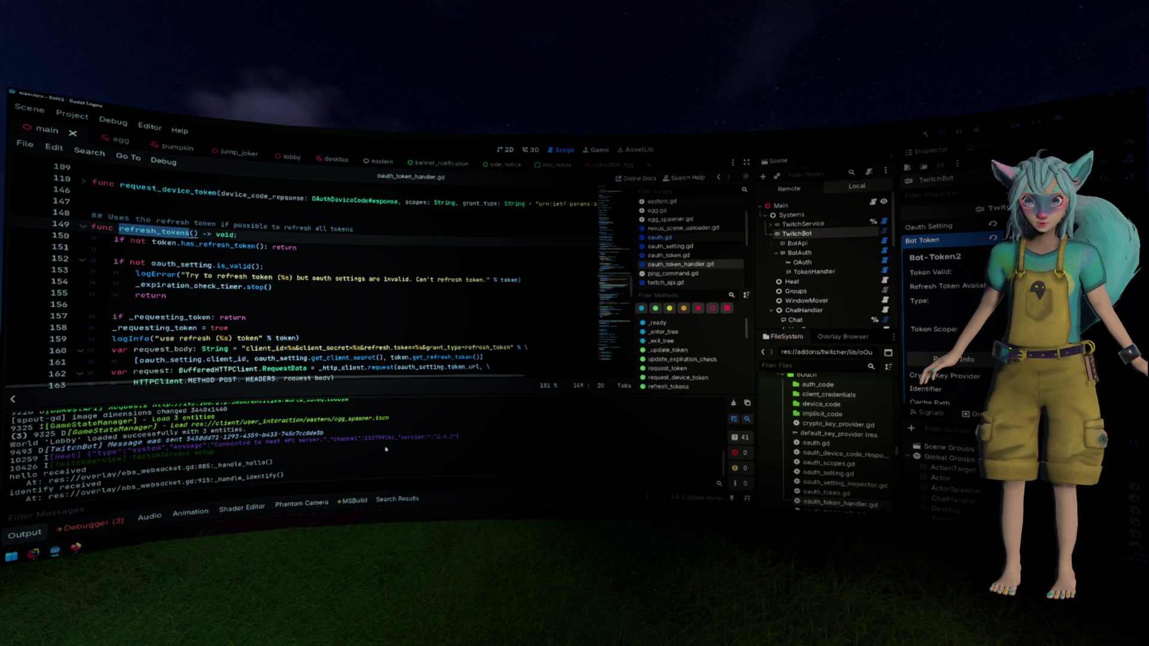
scroll(386, 449, up, 3)
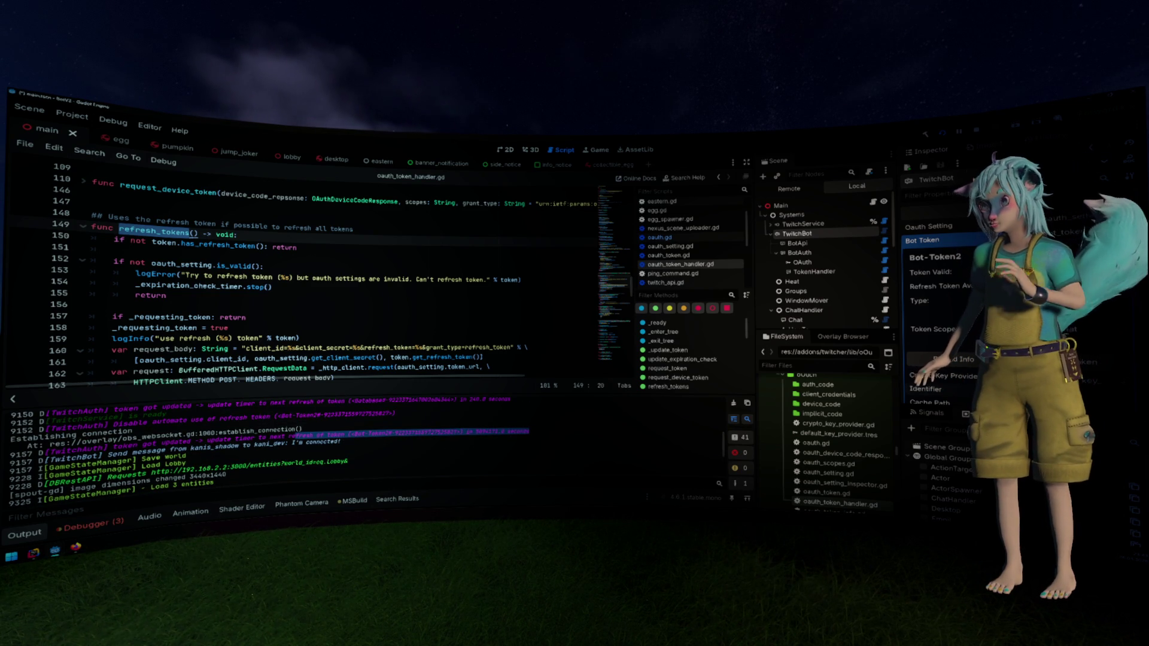
Rerun the project with F5, review the invalid-token output, and place the caret at the end of line 157
key(F5)
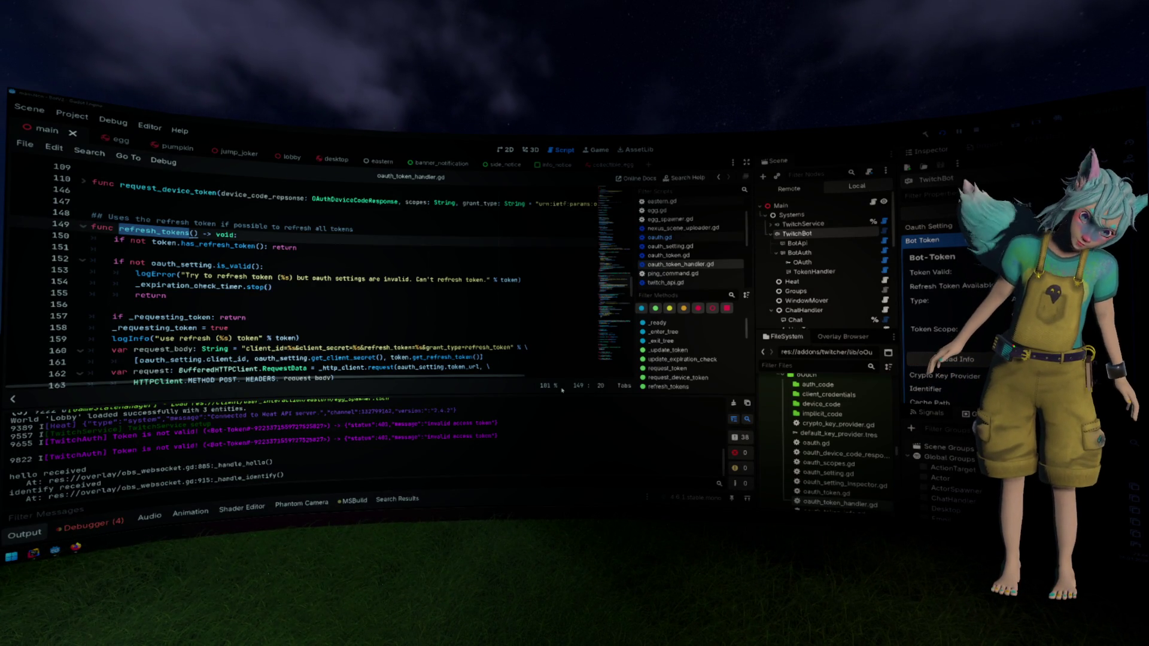
scroll(537, 426, up, 3)
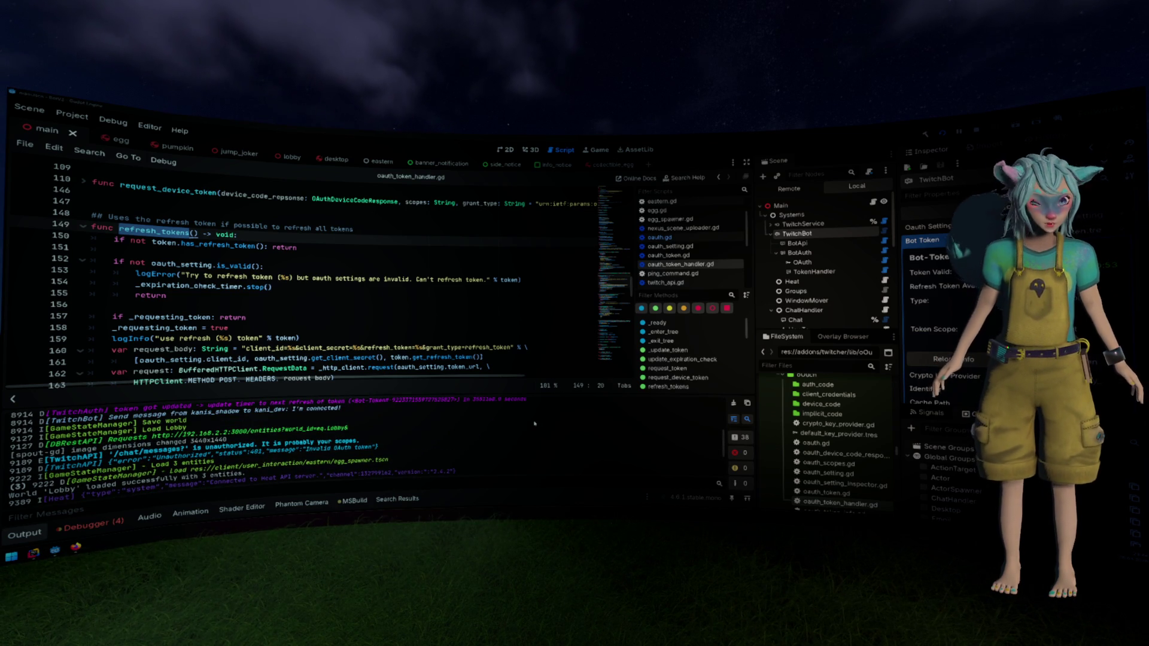
scroll(534, 423, up, 1)
scroll(534, 423, up, 2)
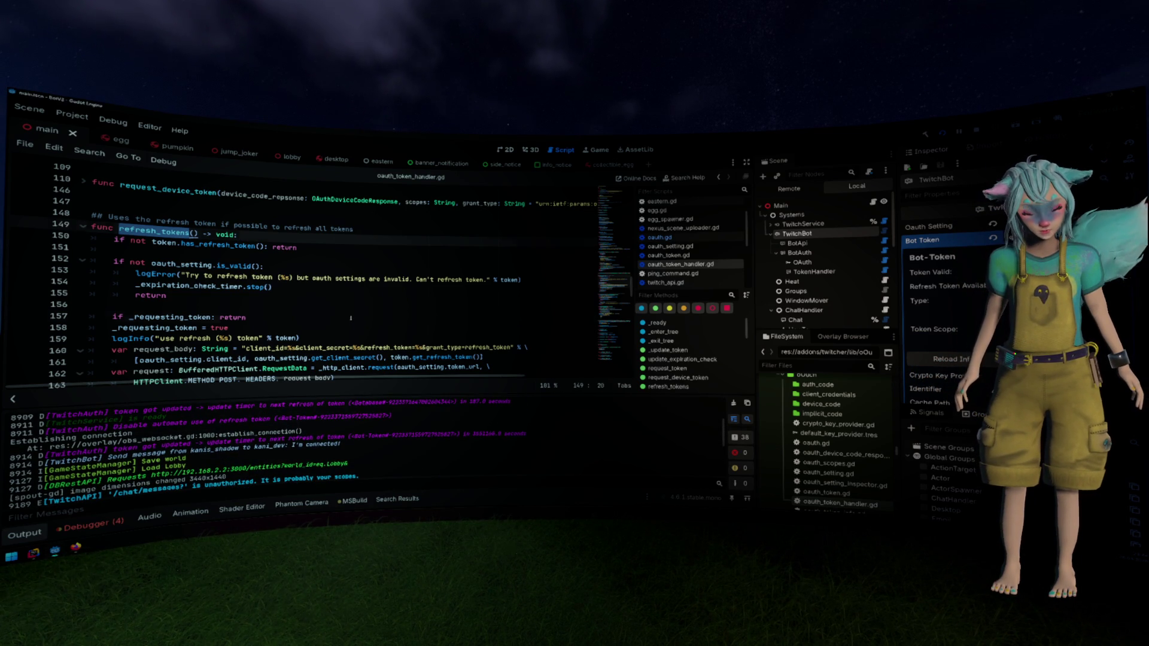
click(351, 317)
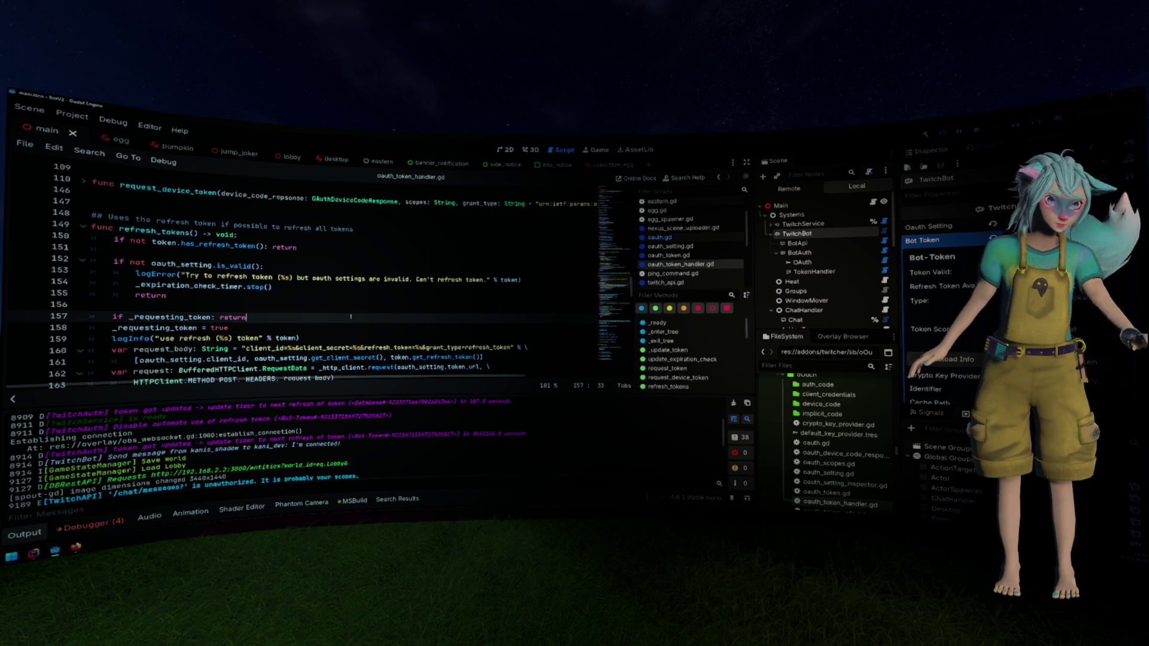
Open twitch_token_handler.gd and select the refresh_tokens() call on line 33 to show its tooltip
click(250, 277)
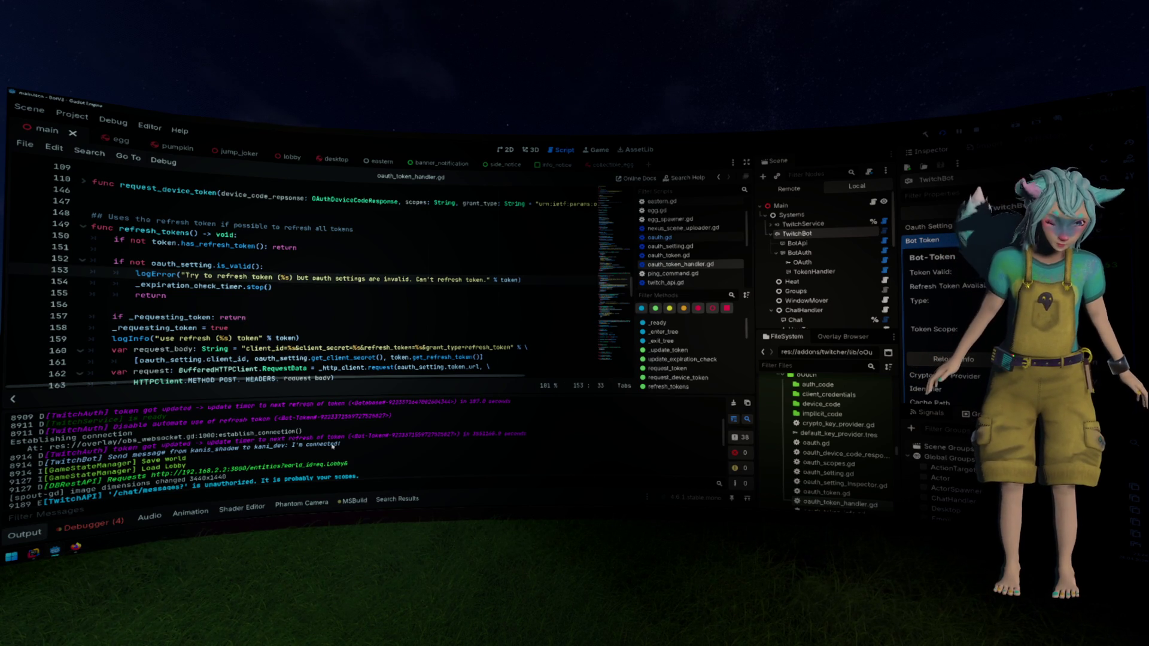
scroll(316, 288, up, 8)
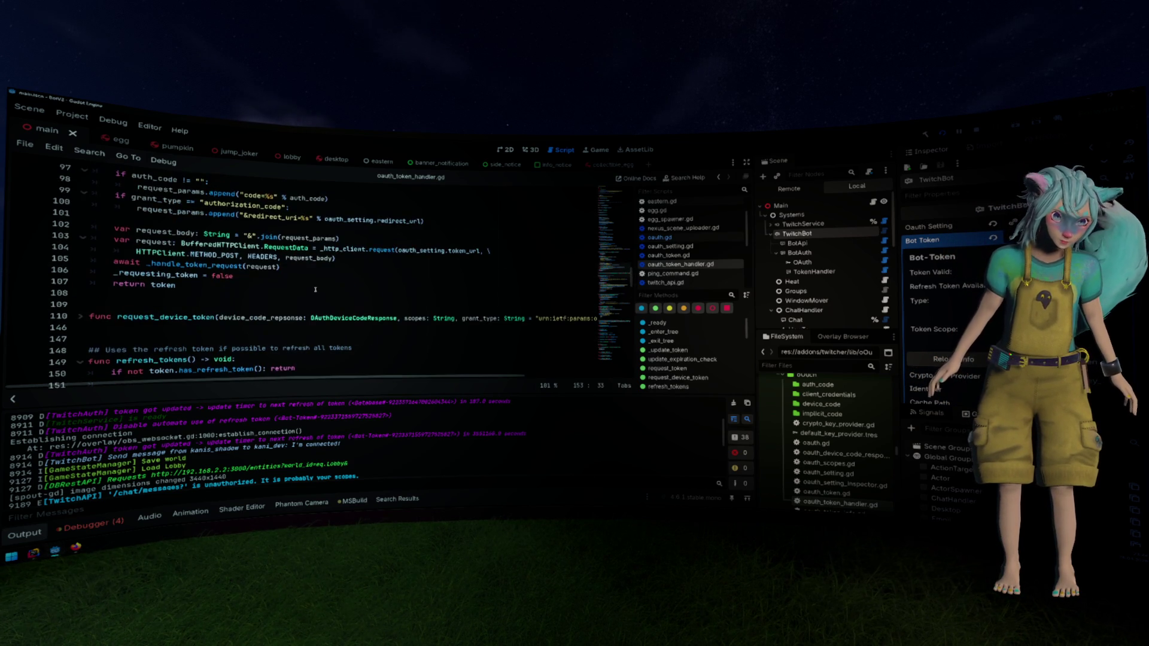
scroll(319, 295, up, 6)
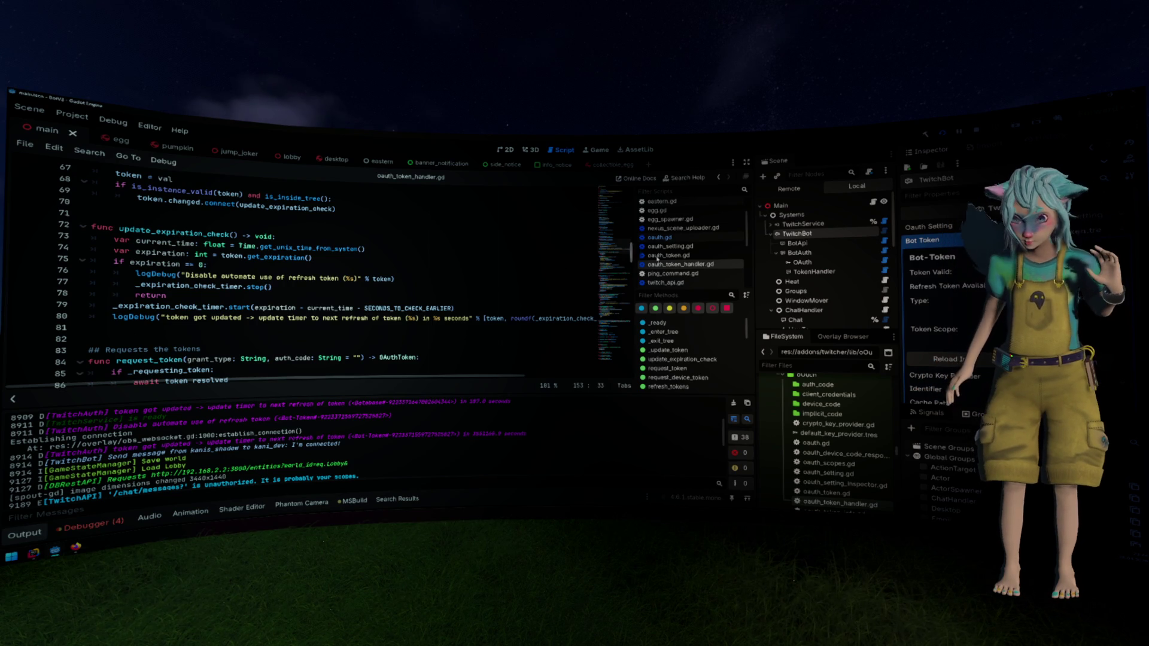
scroll(676, 267, down, 5)
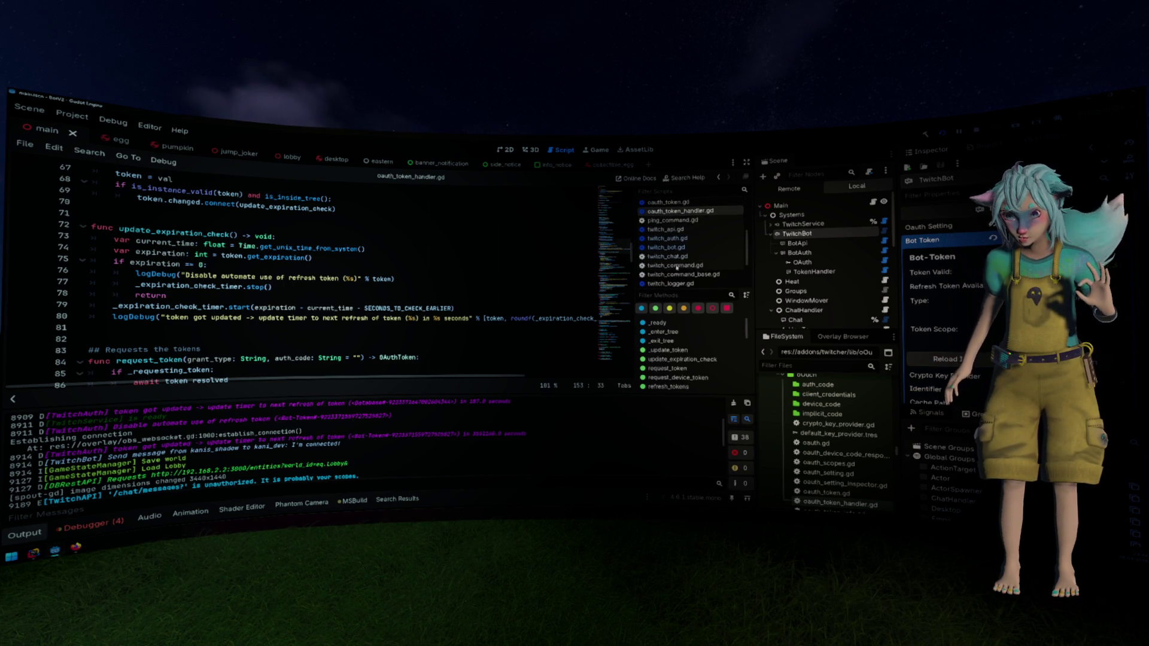
click(688, 271)
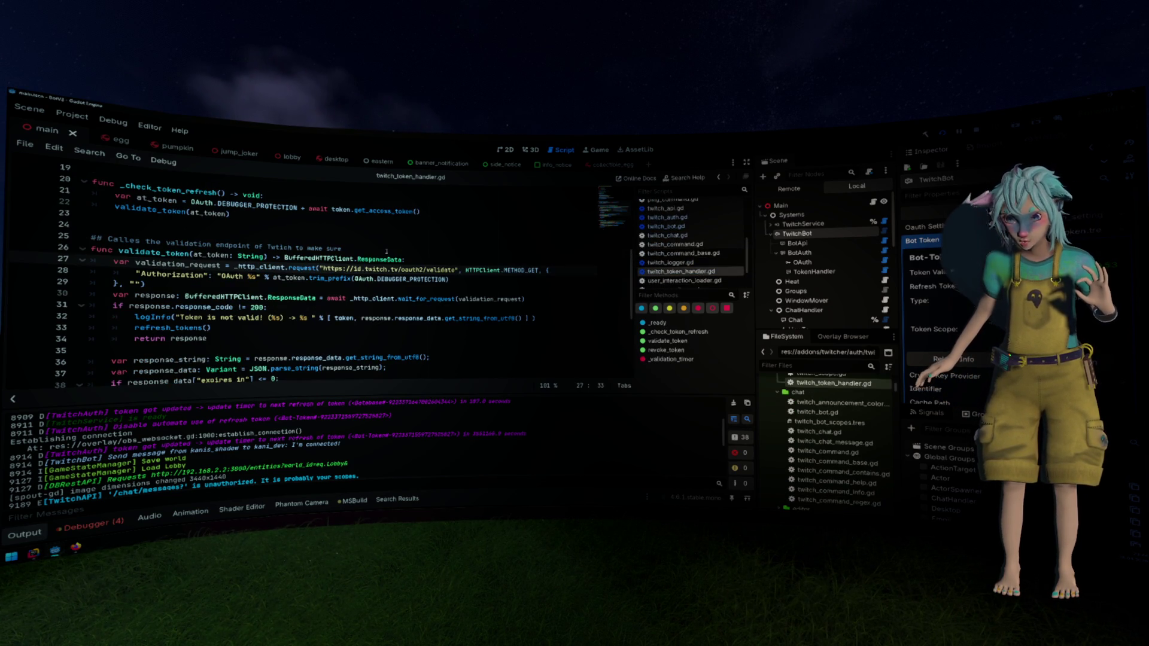
scroll(321, 267, down, 1)
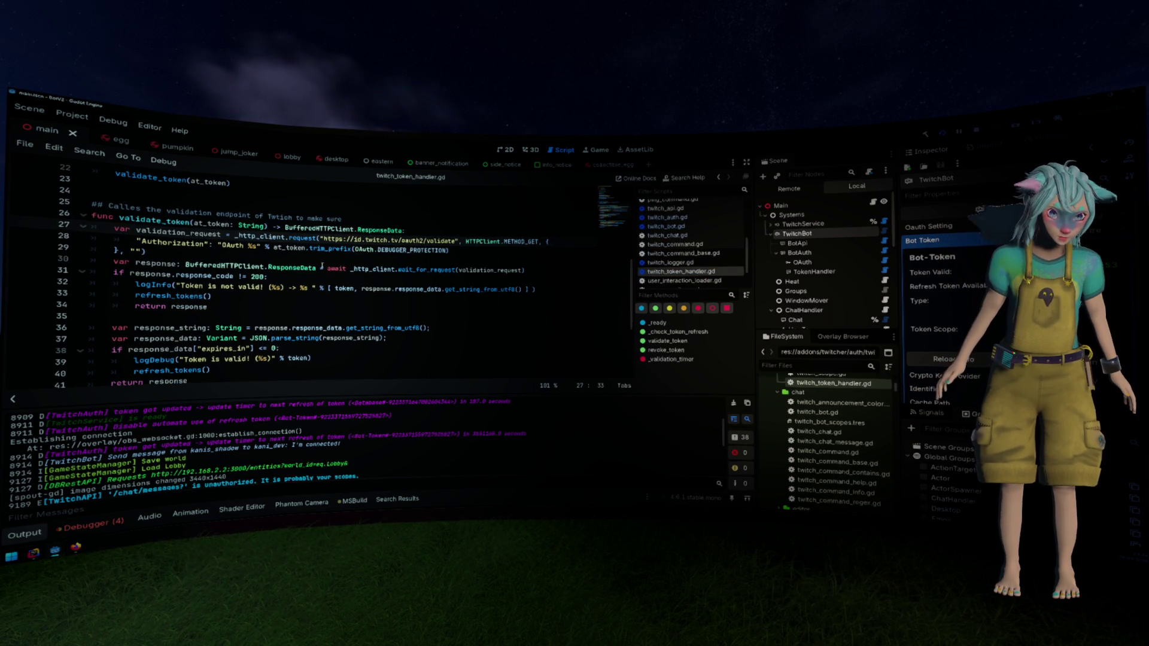
click(250, 289)
drag(245, 295, 130, 295)
mouse_move(130, 295)
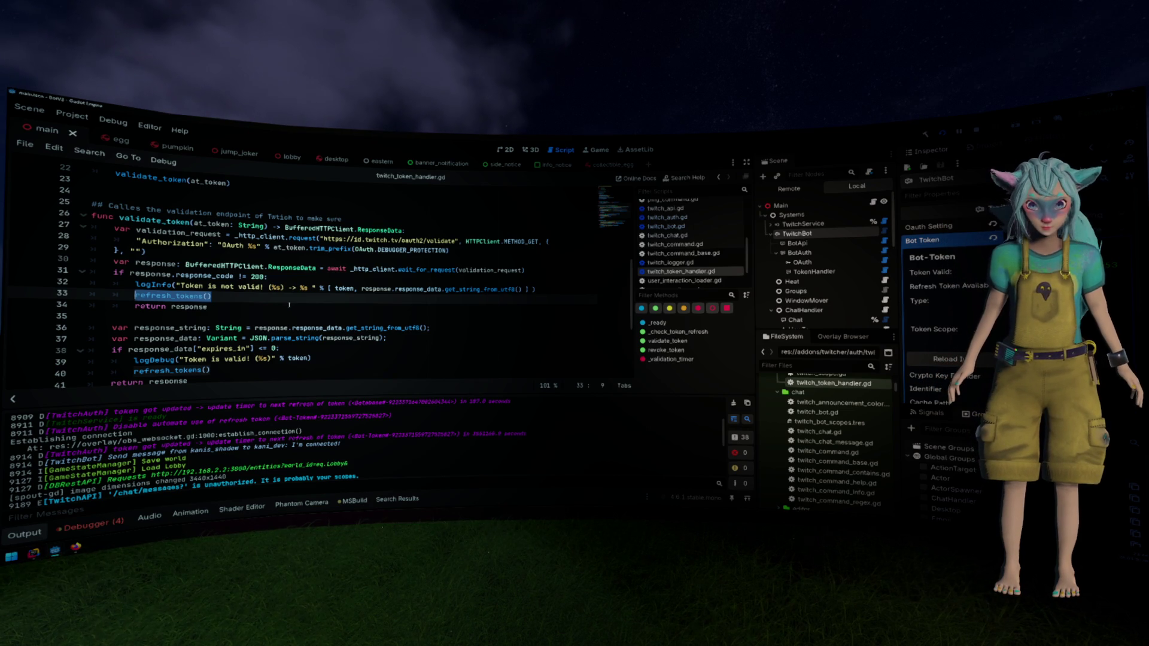
Switch to oauth.gd in the script list
scroll(680, 226, up, 3)
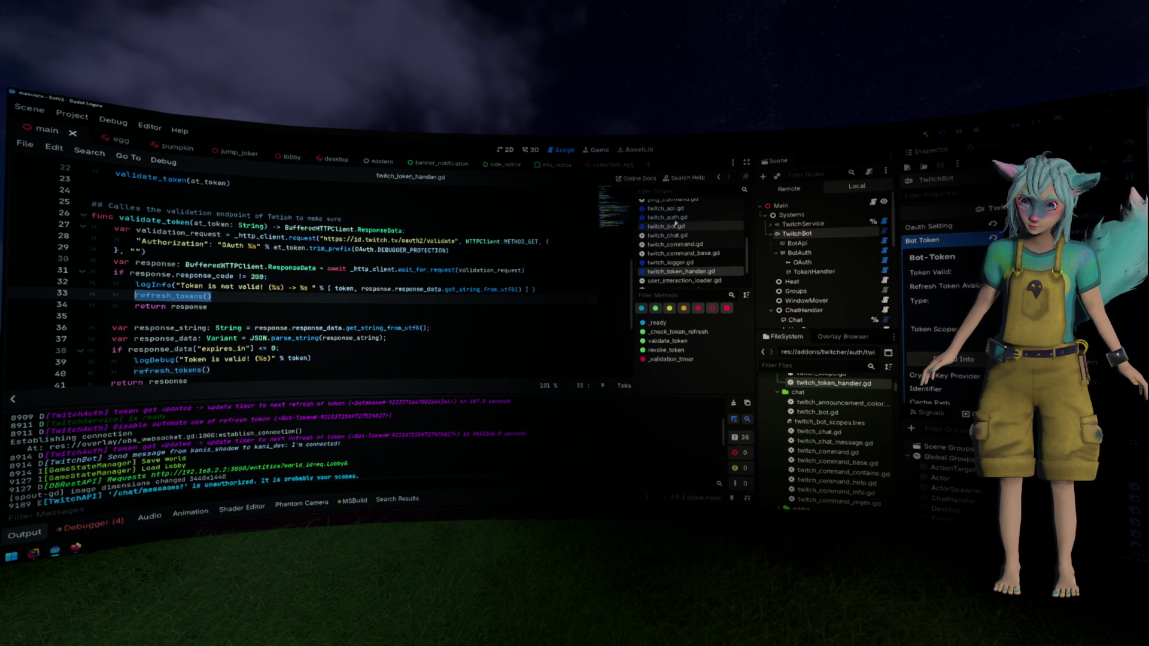
scroll(680, 227, up, 2)
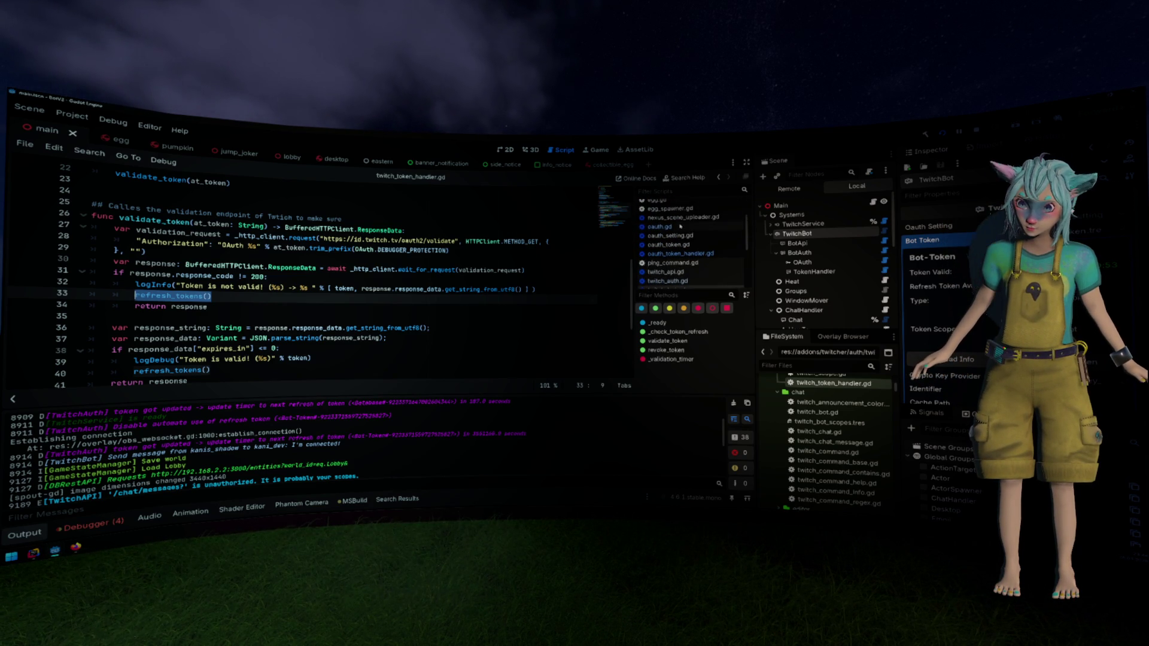
click(659, 227)
Read through oauth.gd from _setup_nodes to _on_login_timeout, then return to oauth_token_handler.gd
scroll(366, 312, down, 2)
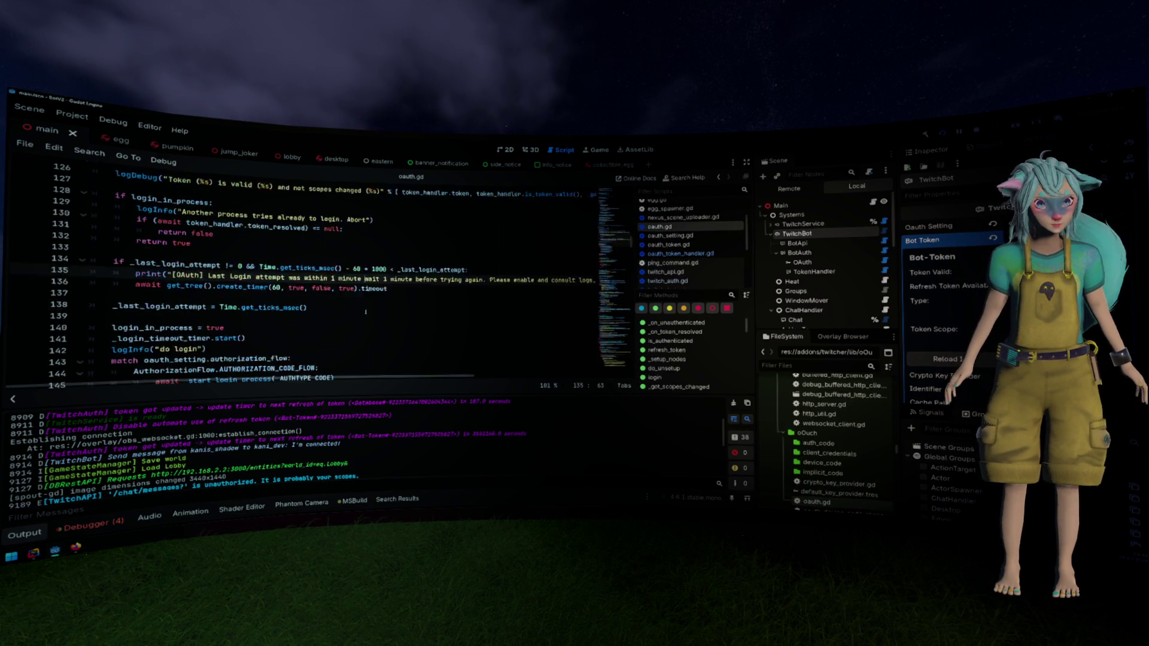
scroll(366, 312, up, 13)
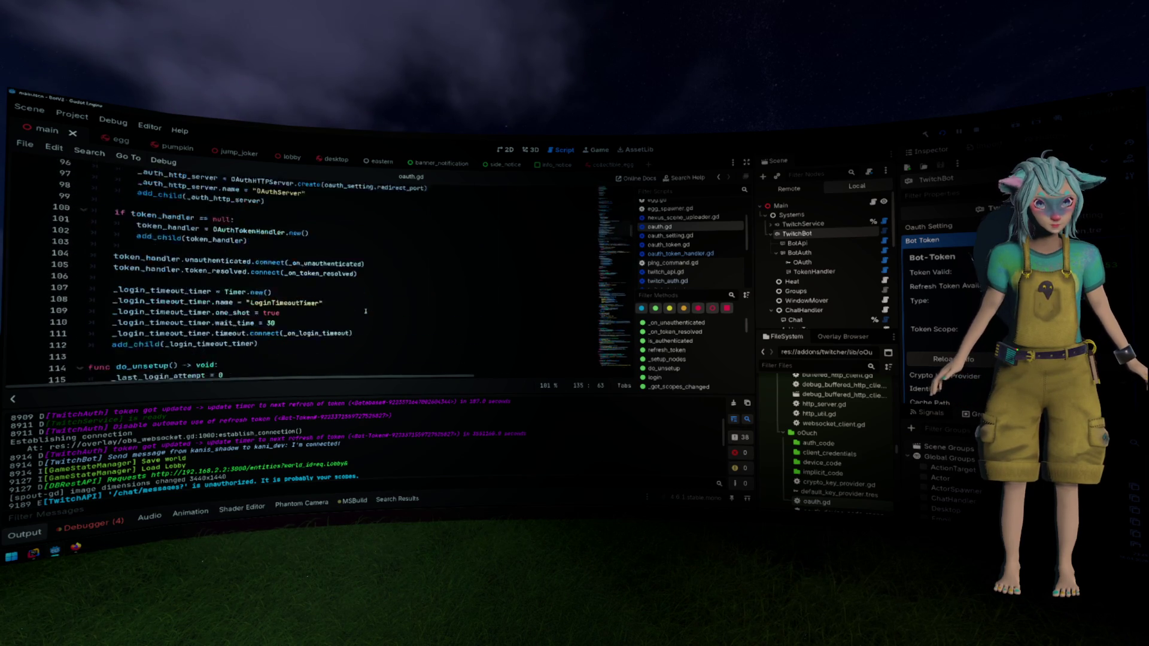
scroll(364, 311, up, 18)
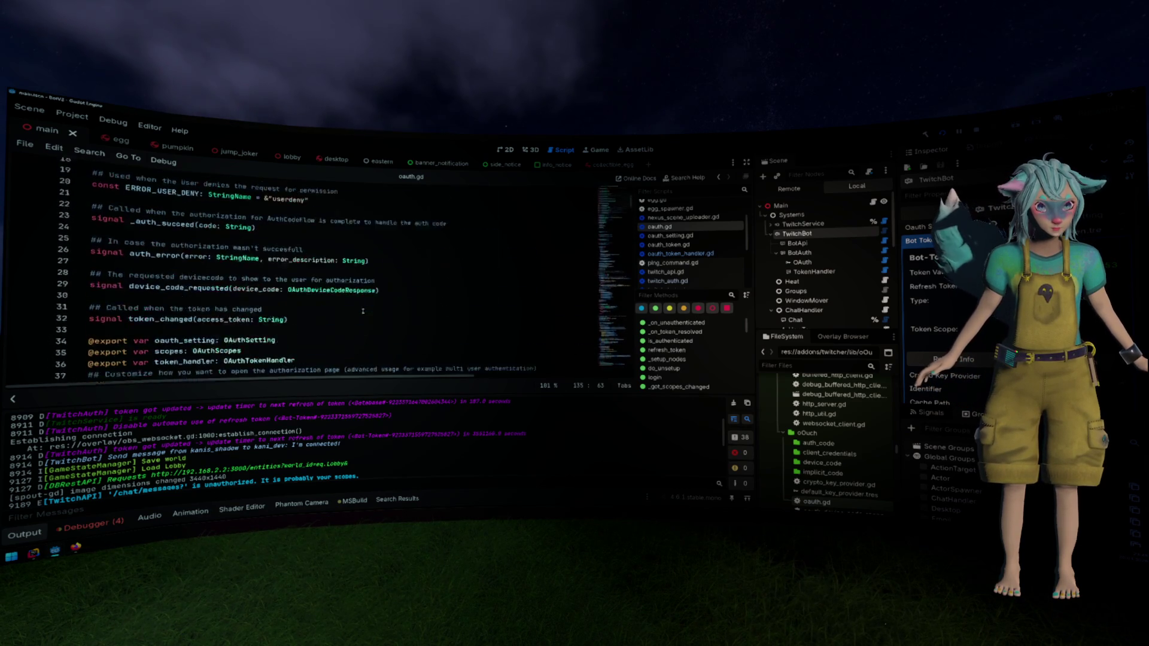
scroll(363, 312, down, 18)
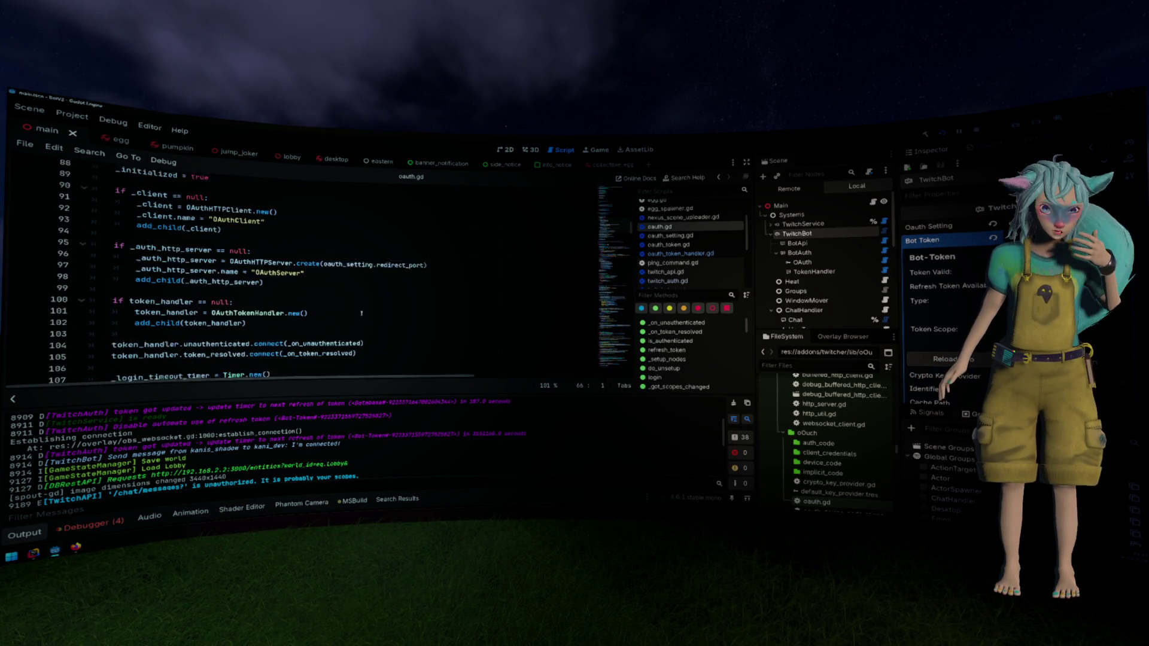
scroll(361, 311, down, 9)
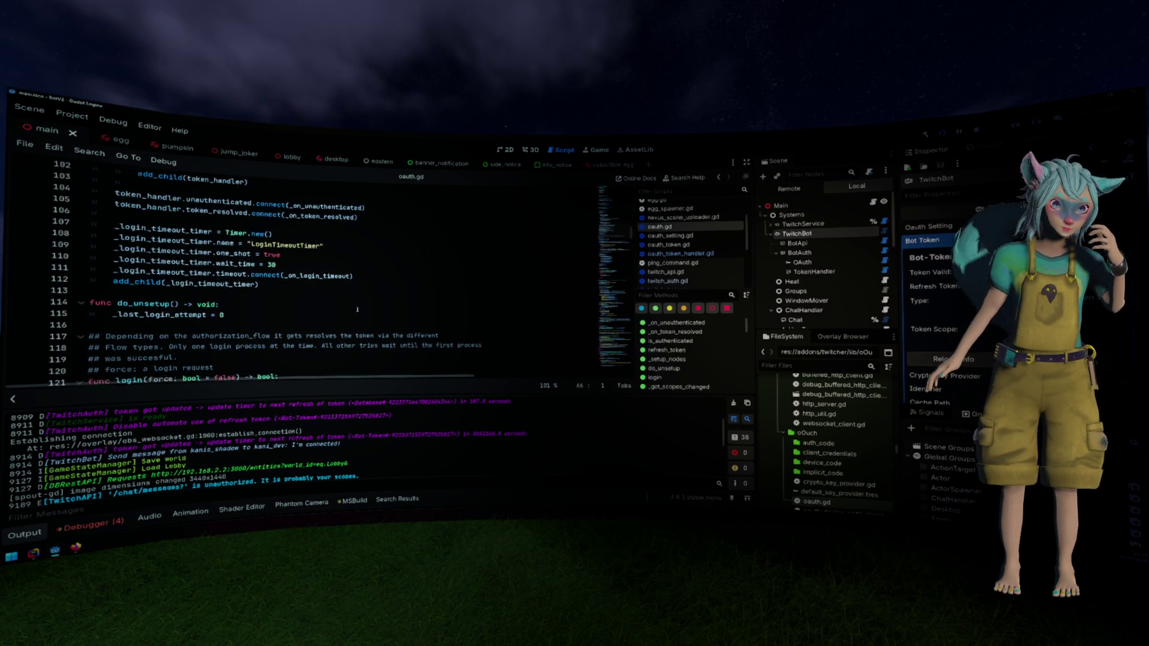
scroll(356, 309, down, 2)
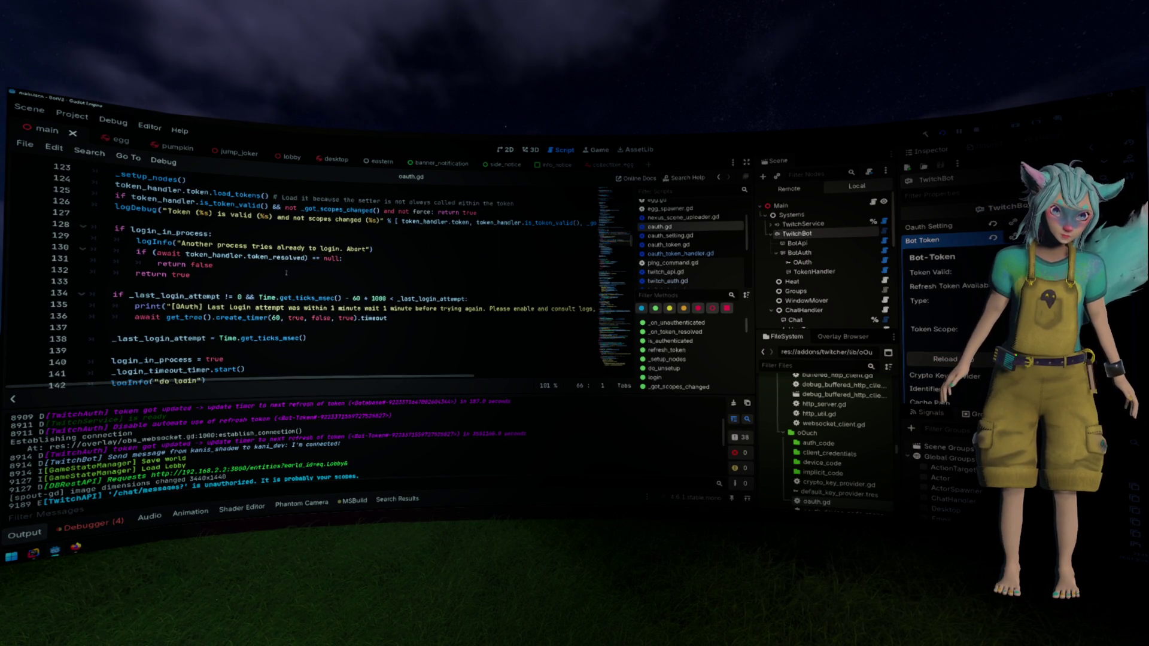
scroll(286, 274, down, 3)
scroll(309, 282, down, 4)
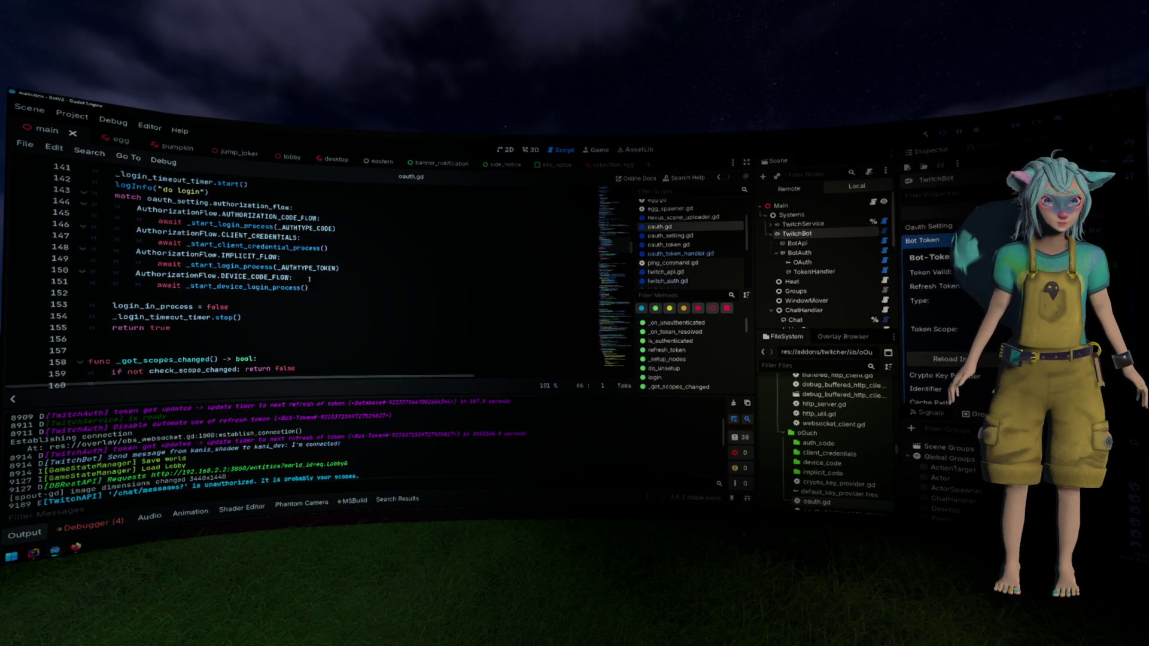
scroll(309, 279, up, 2)
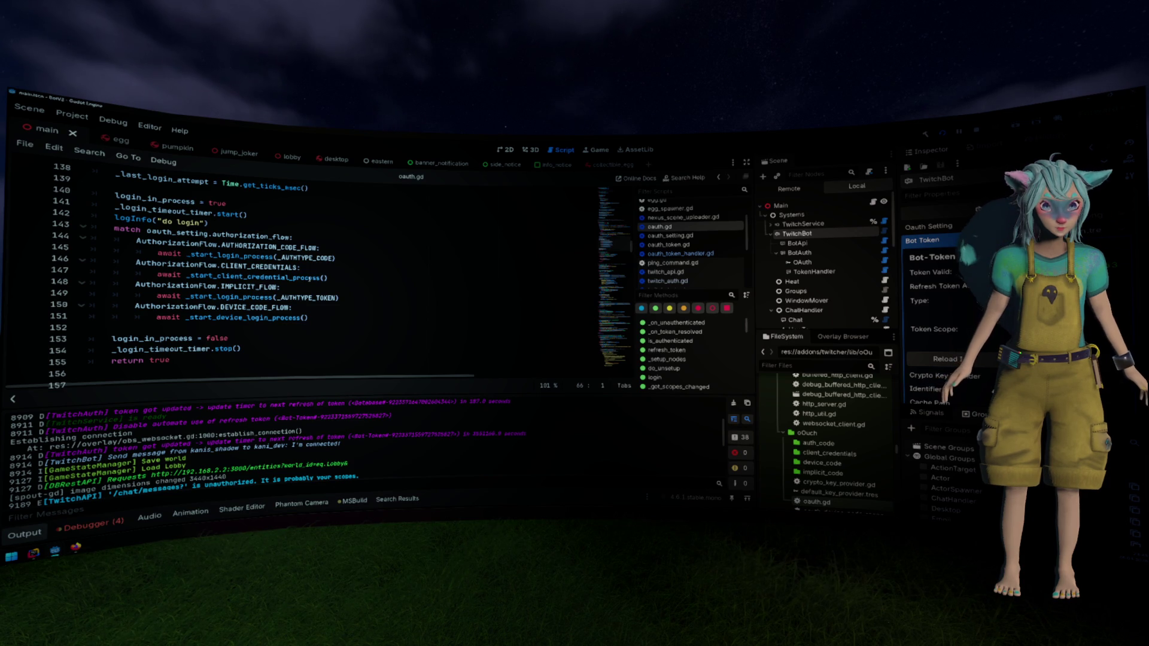
scroll(309, 278, down, 7)
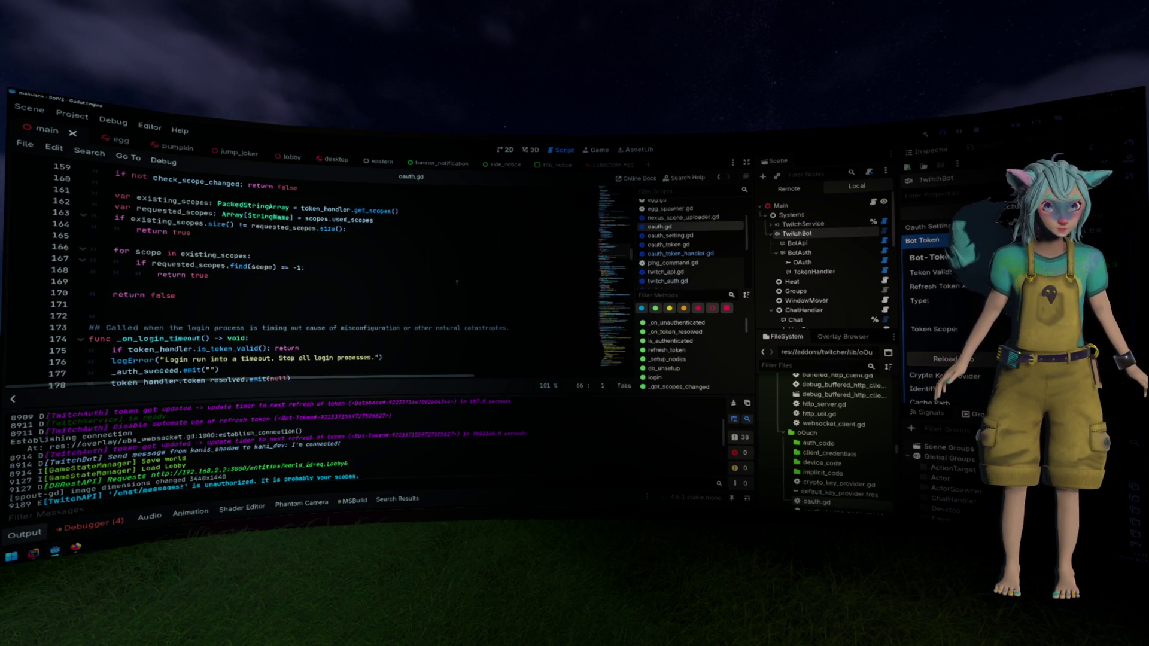
click(671, 253)
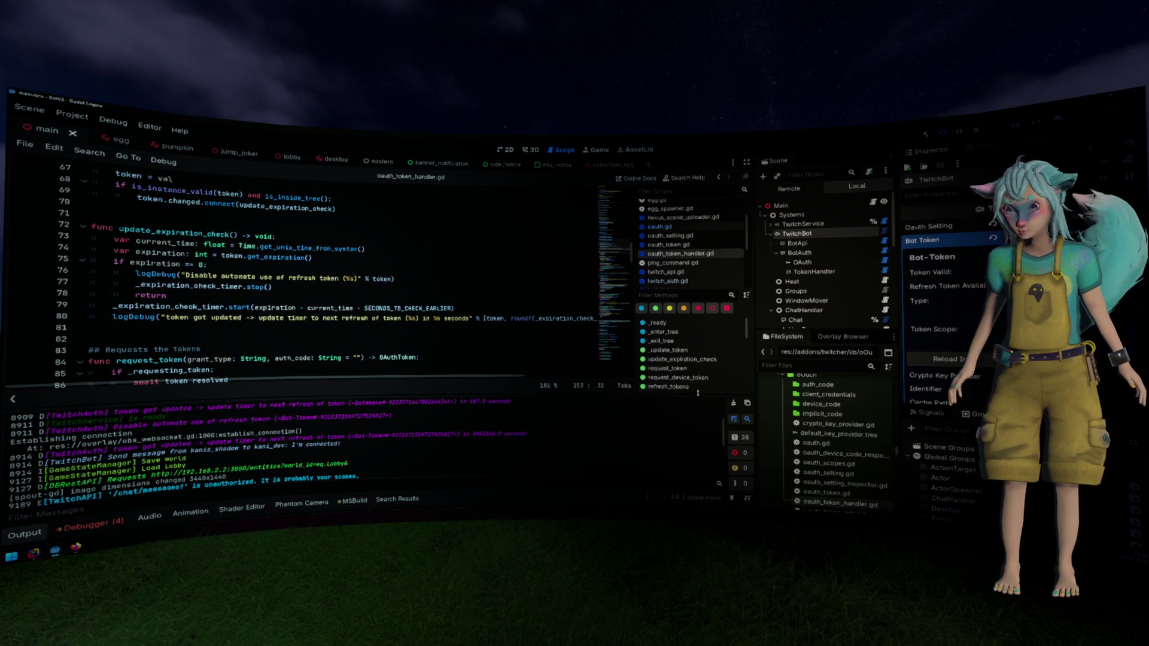
scroll(694, 363, down, 3)
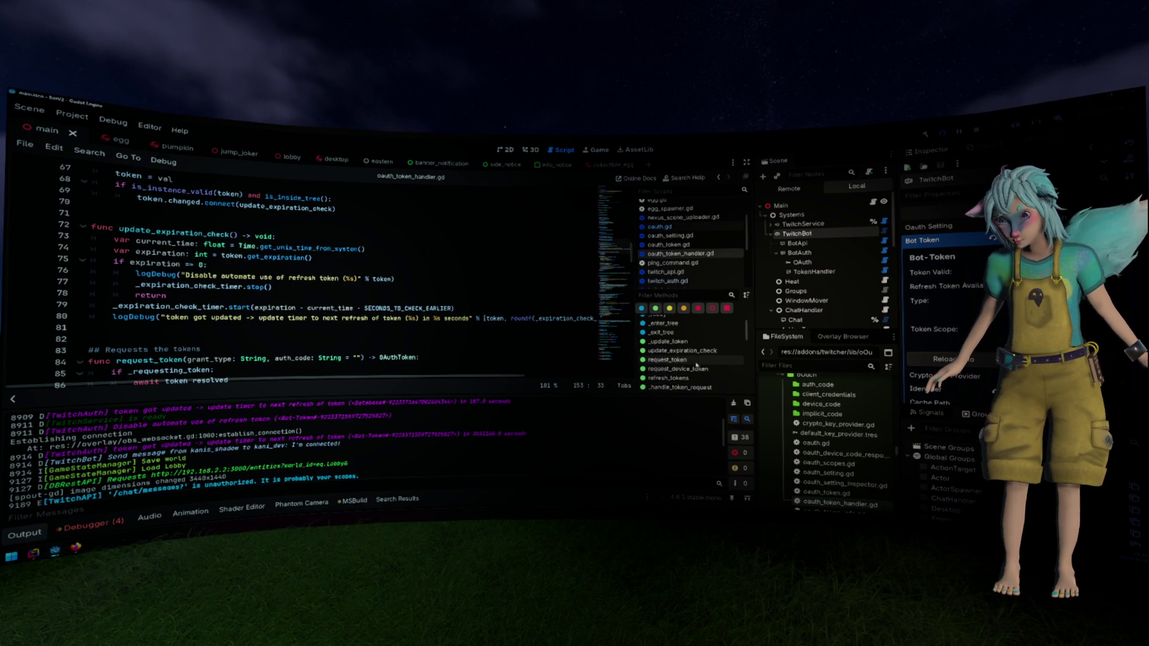
scroll(694, 364, down, 3)
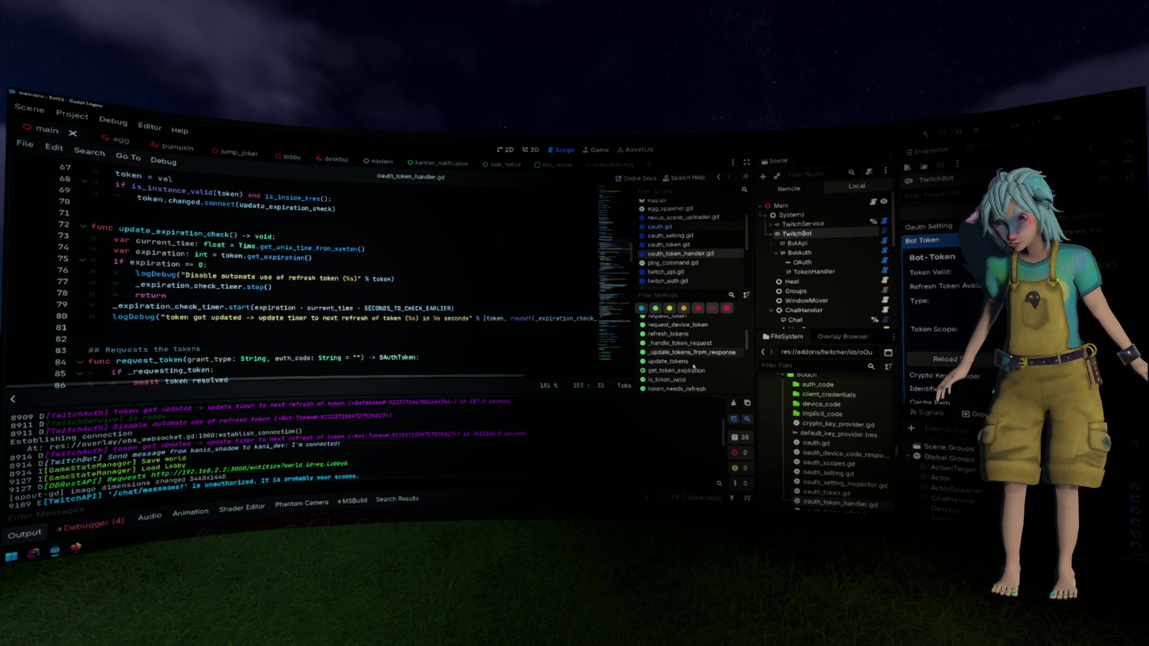
scroll(693, 369, down, 5)
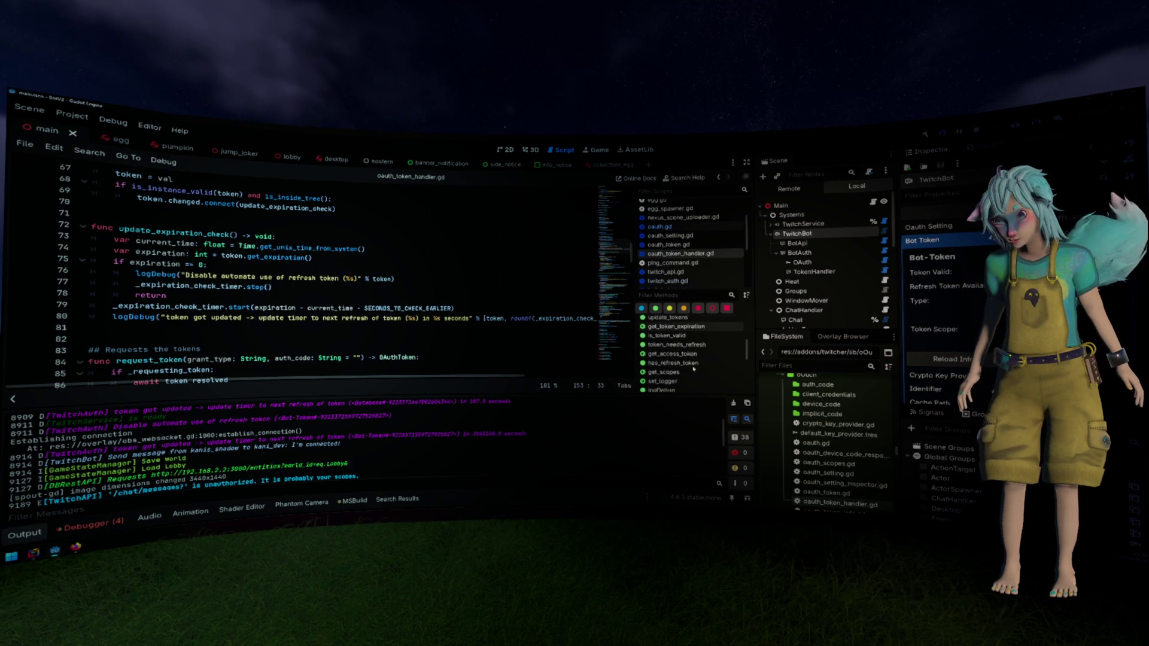
scroll(693, 369, down, 5)
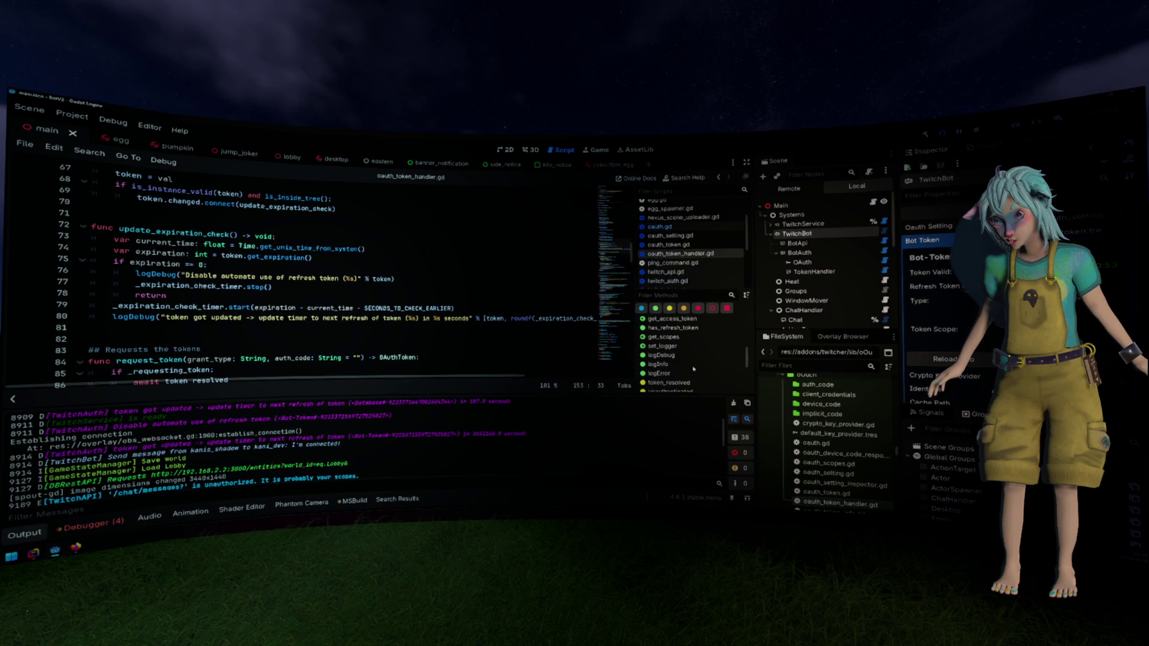
scroll(693, 367, down, 4)
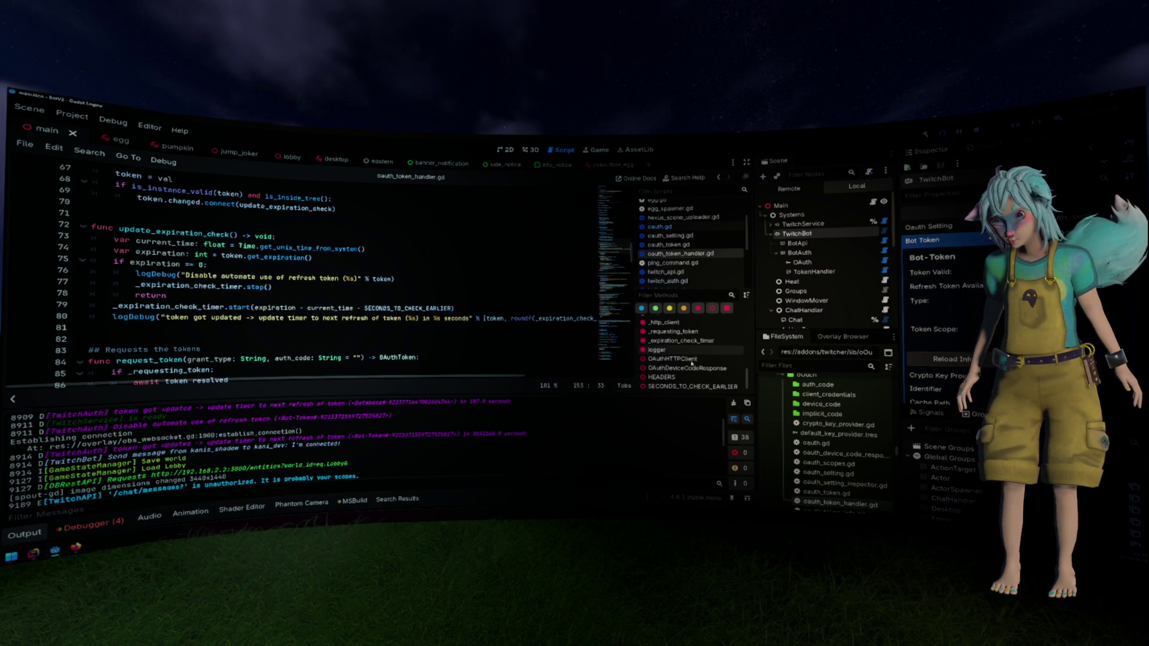
scroll(689, 359, up, 1)
scroll(691, 364, down, 10)
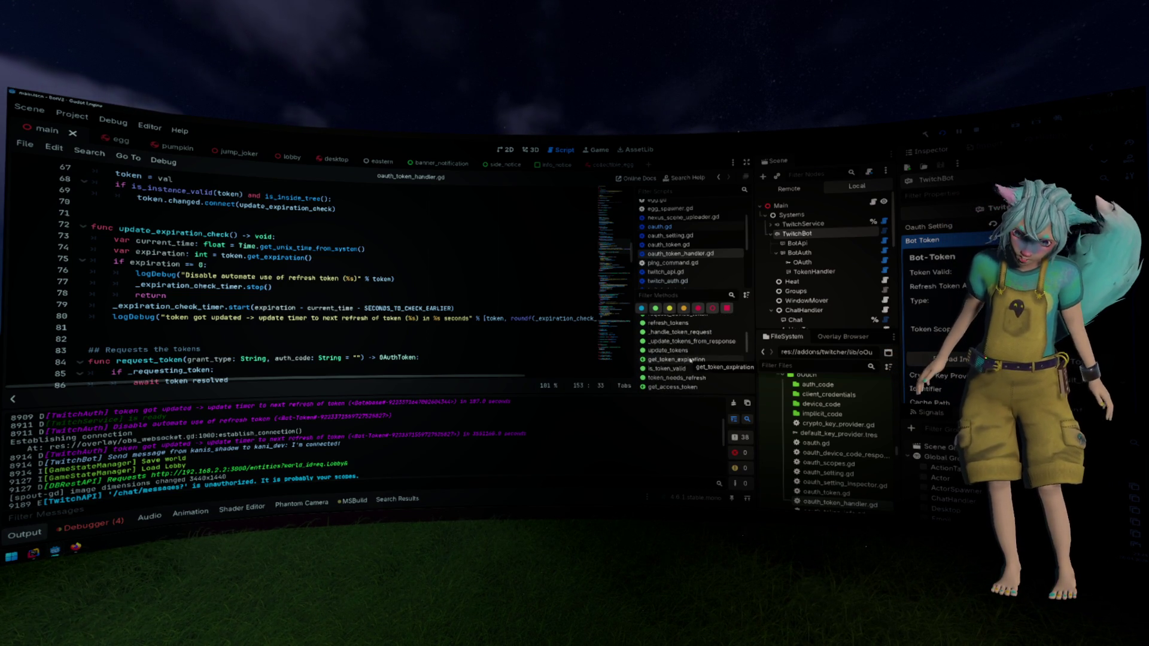
scroll(691, 360, up, 4)
scroll(691, 359, up, 4)
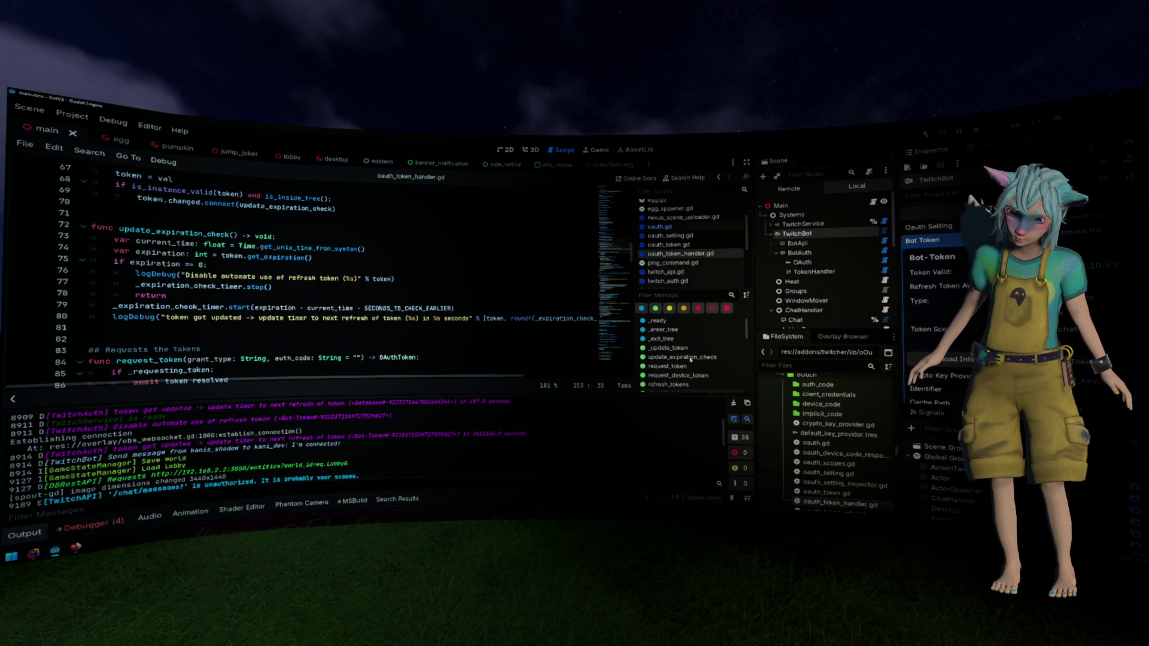
click(668, 244)
Search the project for remove_tokens() from oauth_token.gd and open the oauth_token_info.gd match
scroll(680, 335, down, 1)
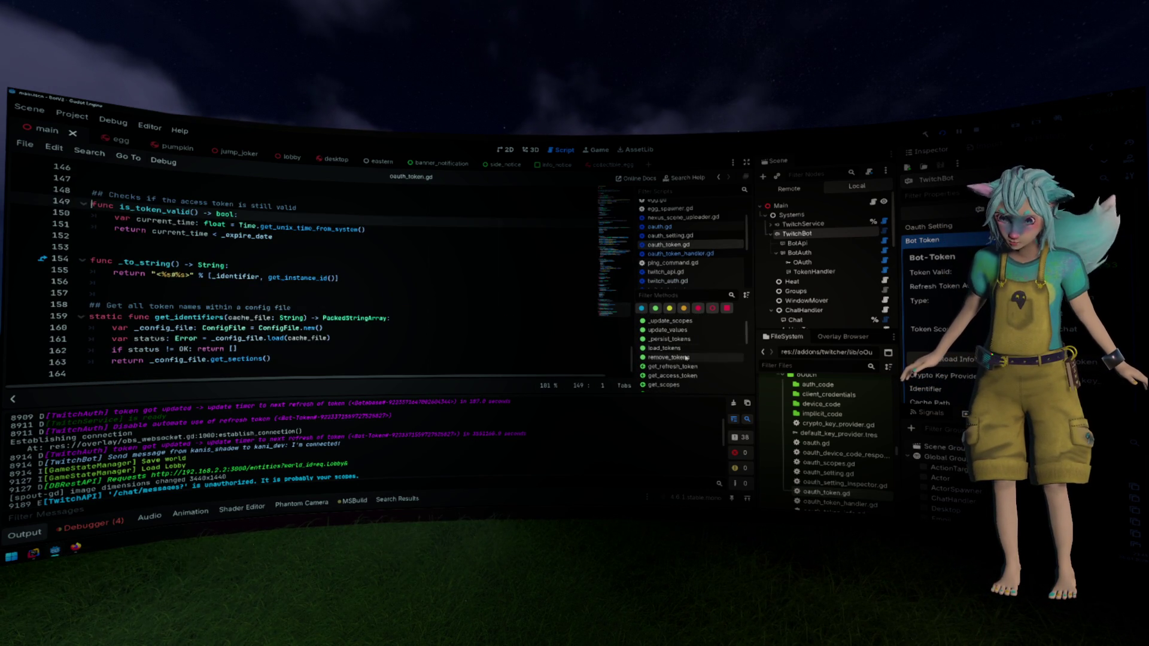
click(668, 358)
drag(195, 212, 119, 208)
key(ctrl+shift+f)
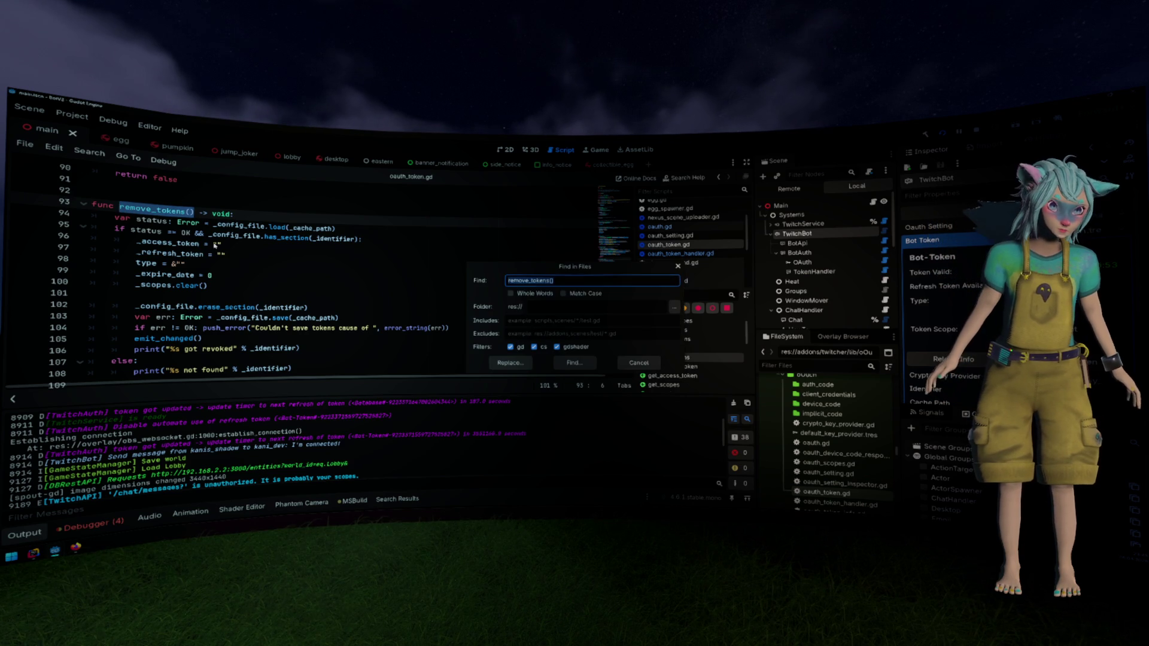
key(Return)
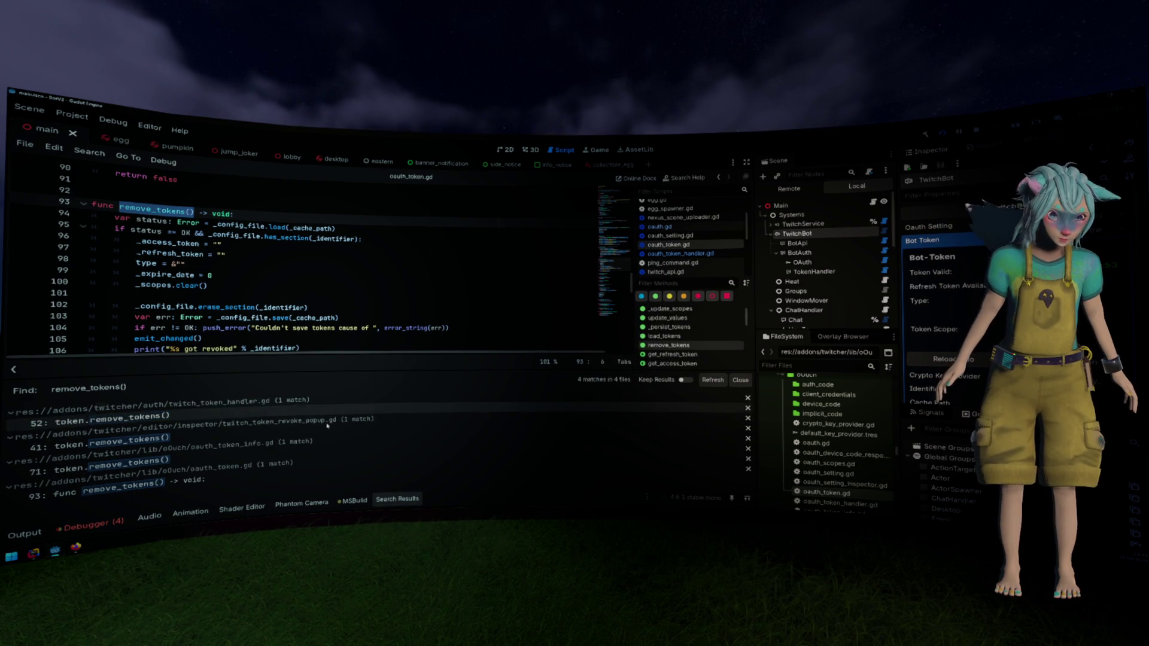
click(328, 454)
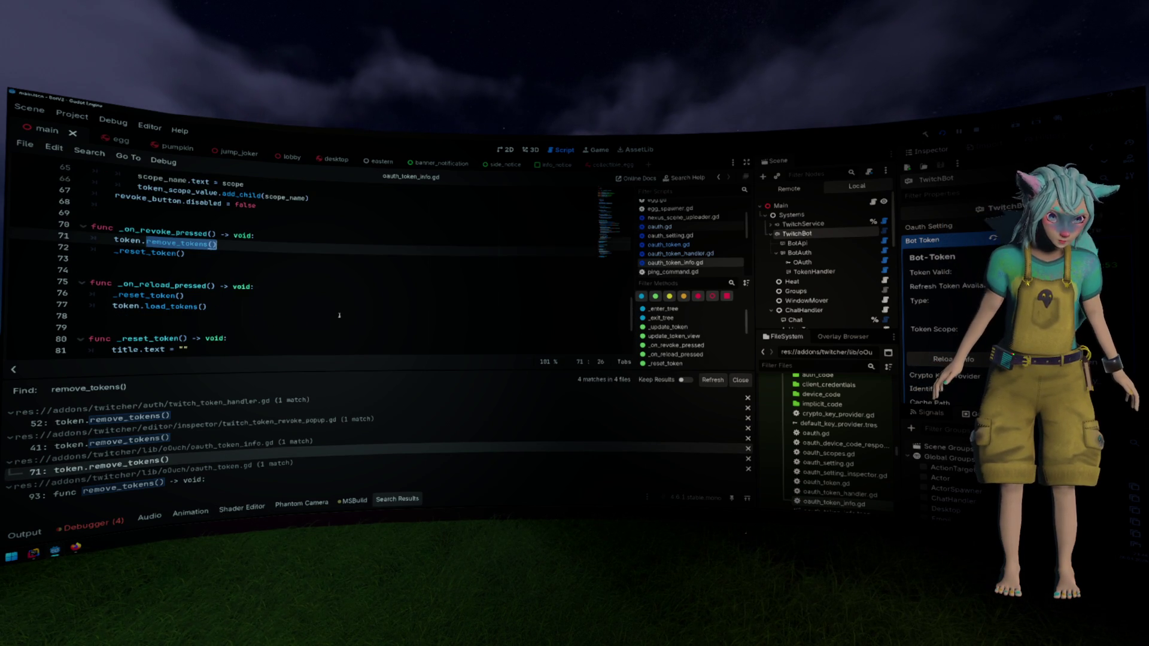
Review the remove_tokens() results in oauth_token.gd, twitch_token_revoke_popup.gd and twitch_token_handler.gd
click(179, 486)
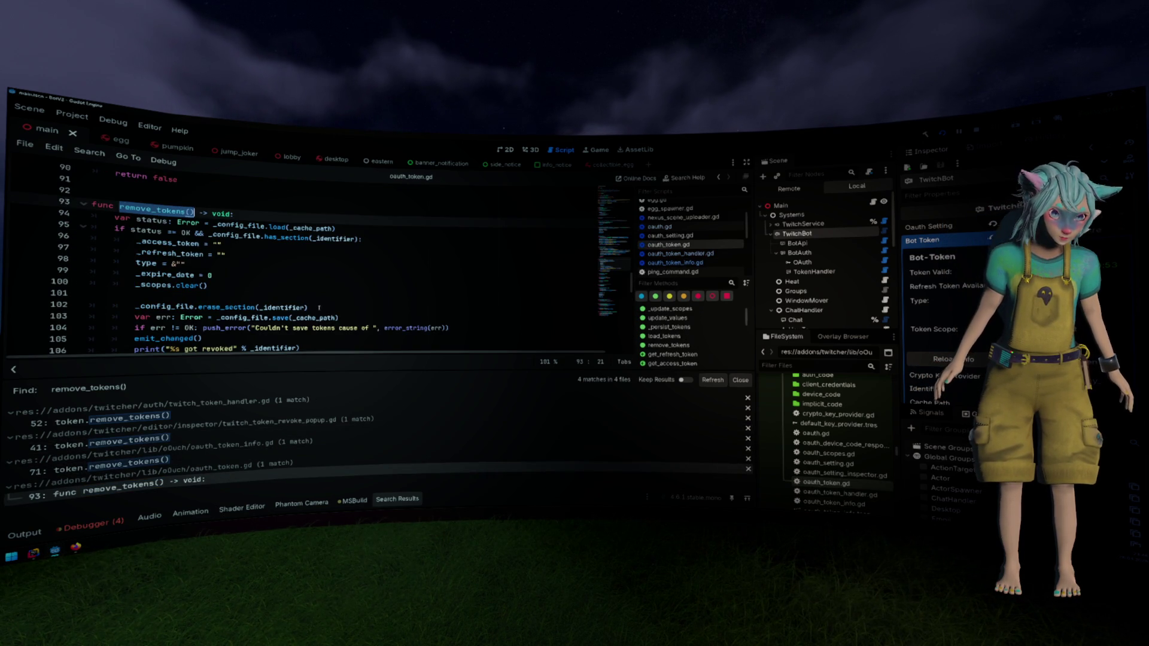
click(191, 443)
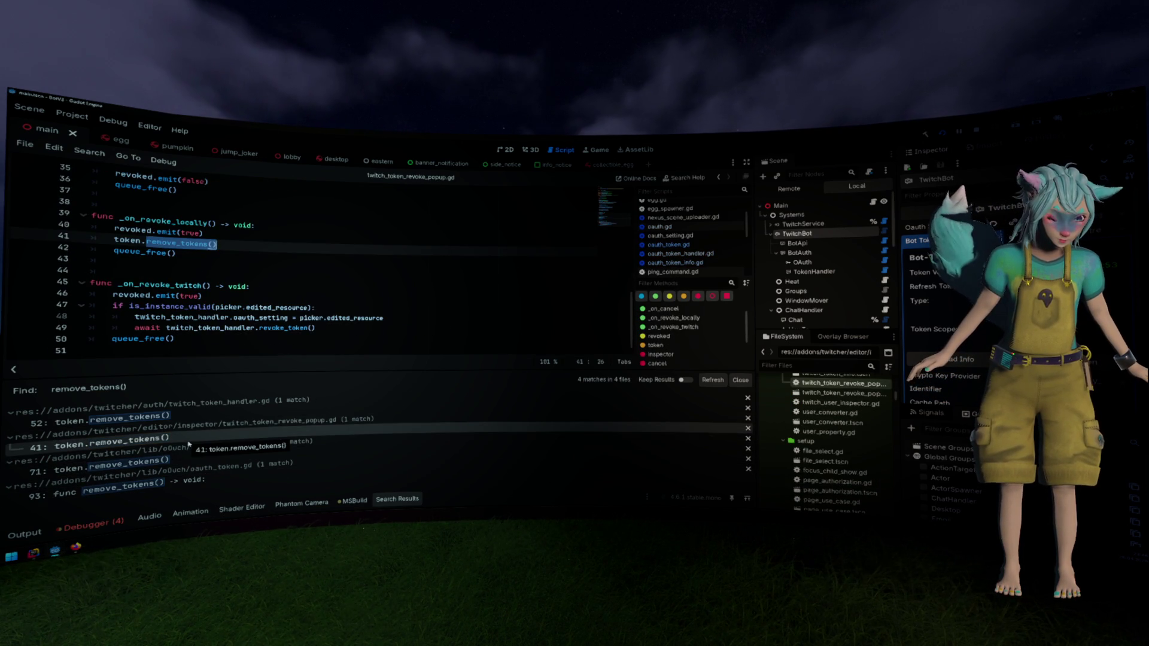
click(197, 422)
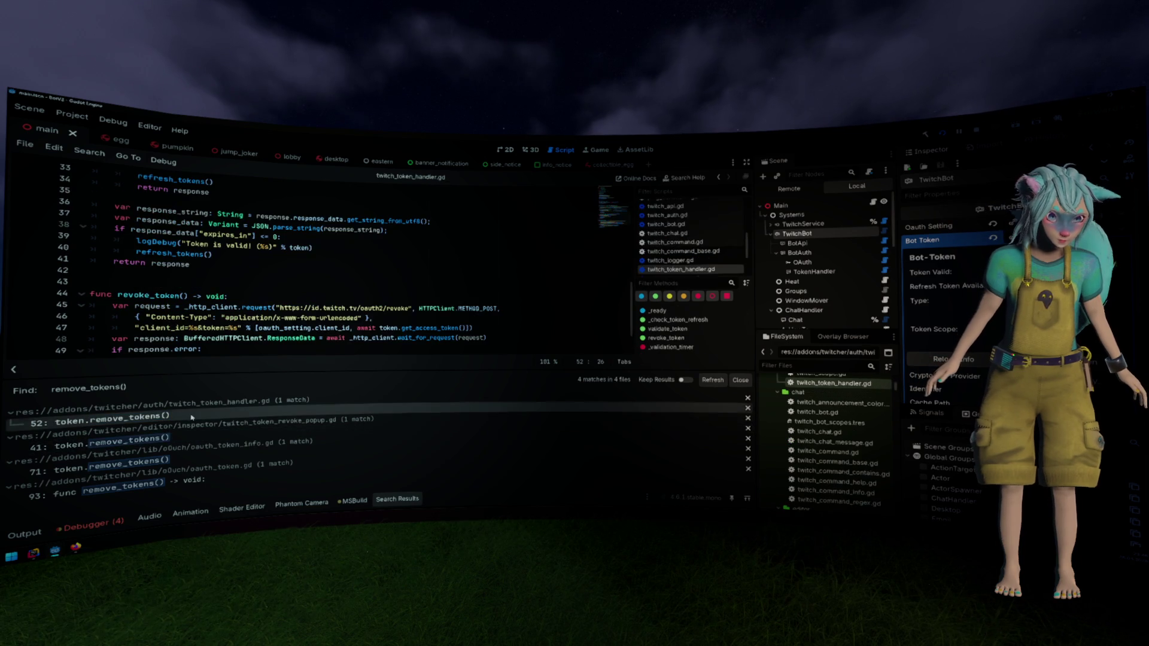
Mark revoke_token on line 44 and its token.remove_tokens() call on line 52, then scroll up to validate_token
scroll(287, 312, down, 4)
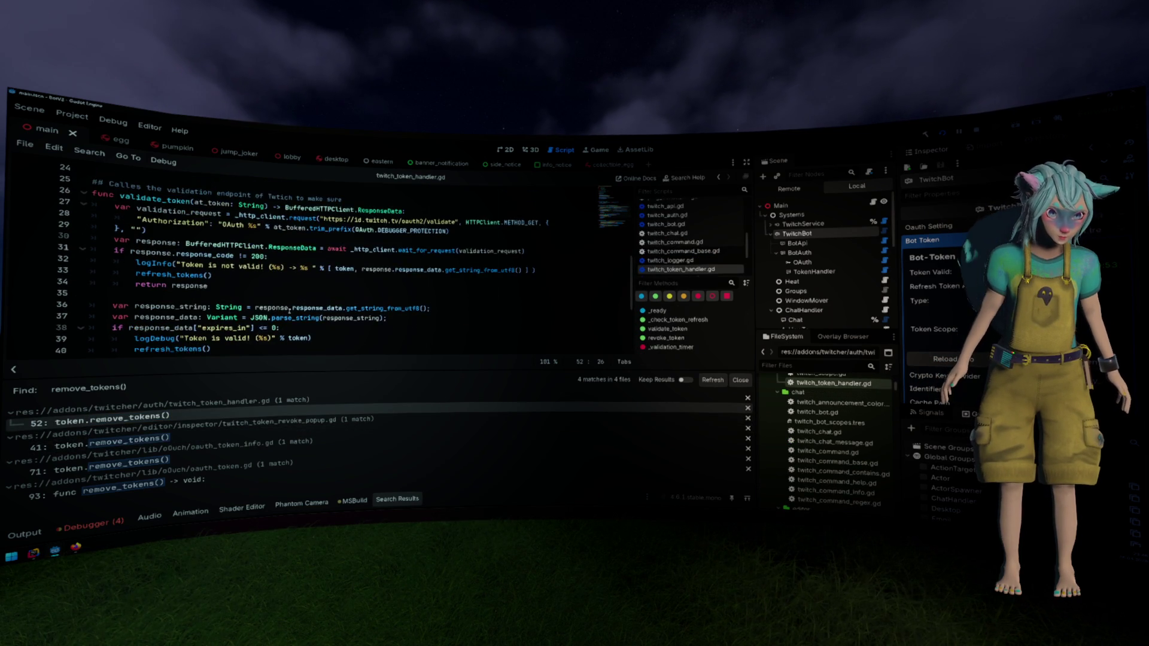
scroll(289, 311, up, 3)
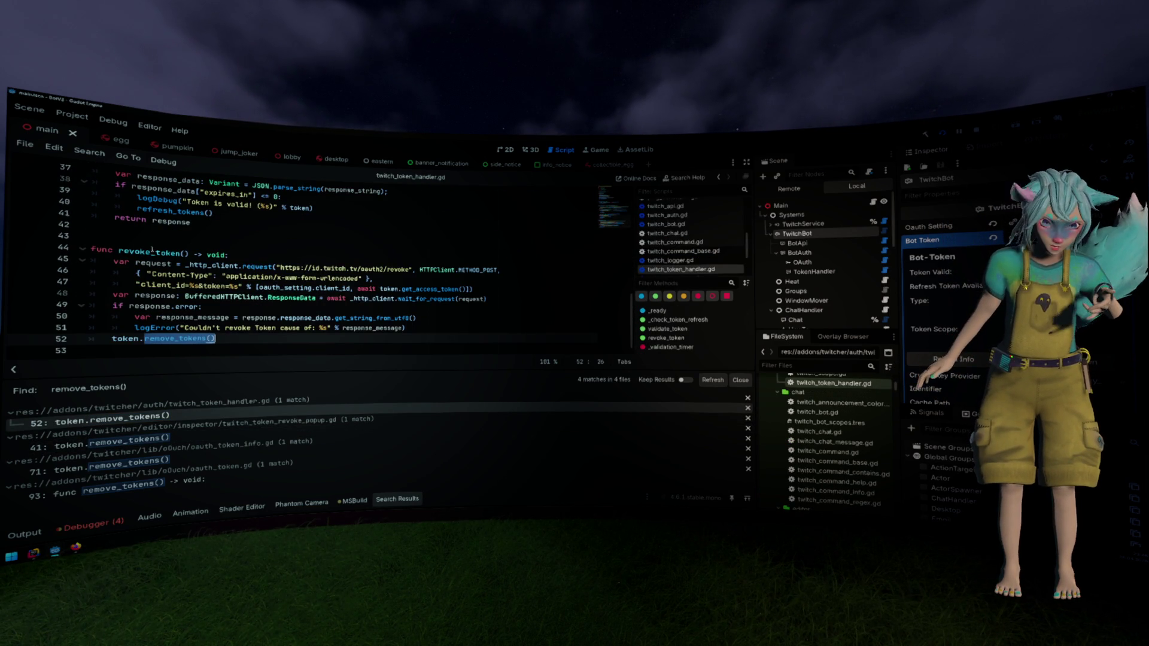
drag(187, 253, 118, 252)
drag(217, 339, 112, 339)
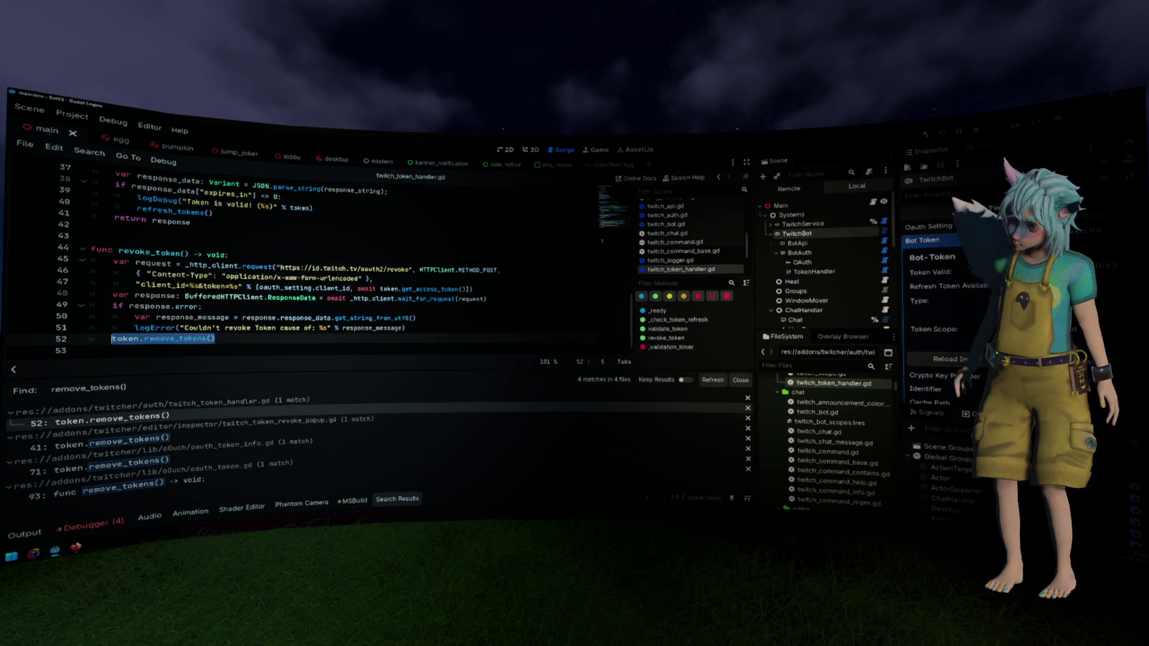
scroll(489, 275, up, 4)
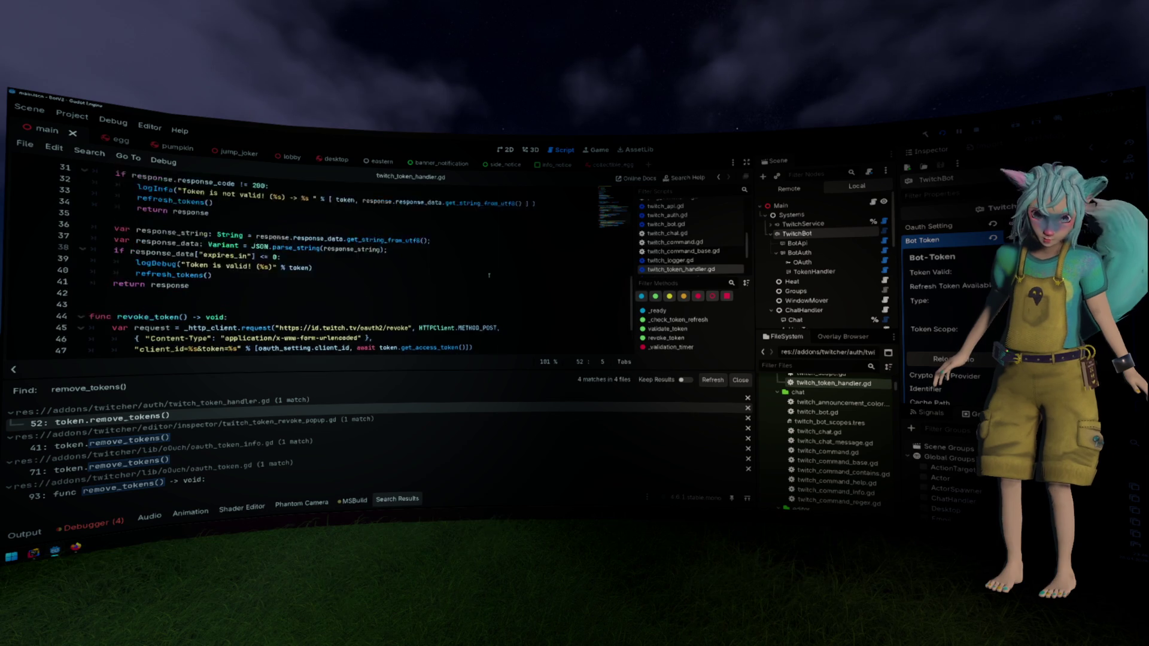
Replace refresh_tokens() on line 33 with token.remove_tokens(), save the script, and run the project
click(333, 298)
key(shift+Home)
text(token.remove_tokens())
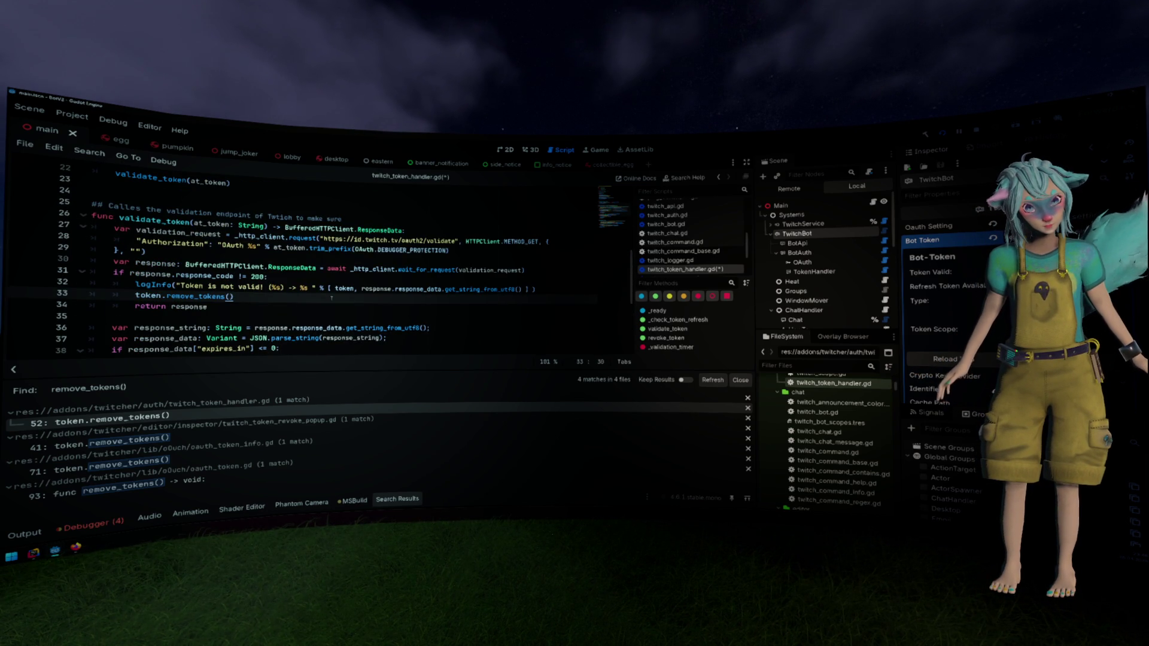
key(ctrl+s)
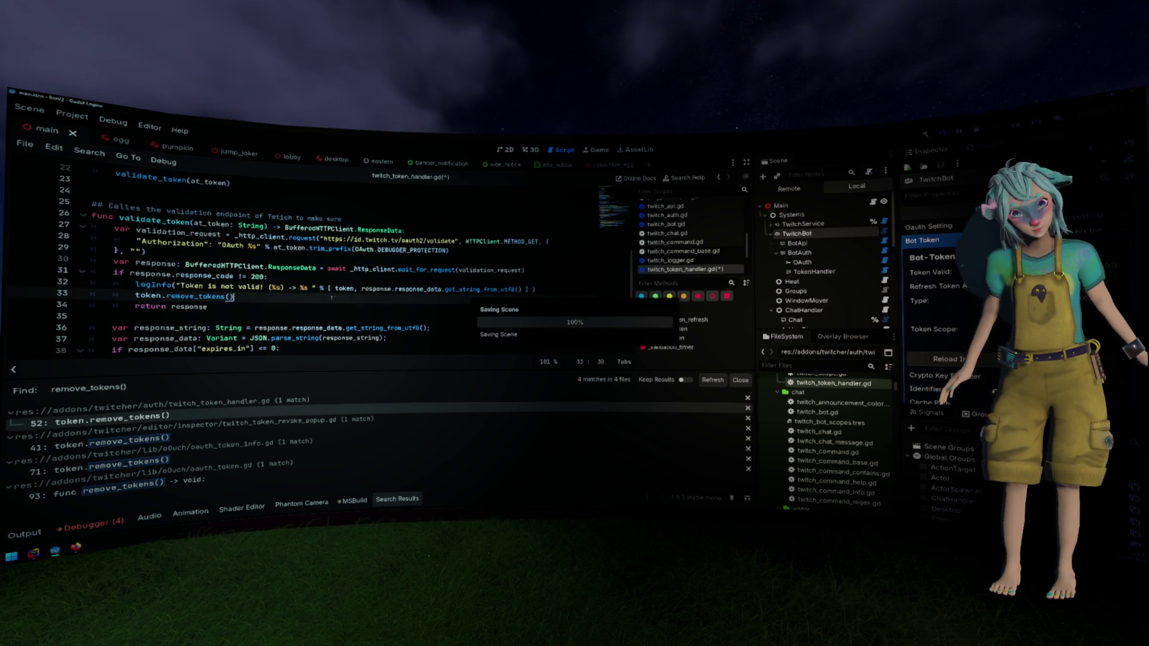
key(F5)
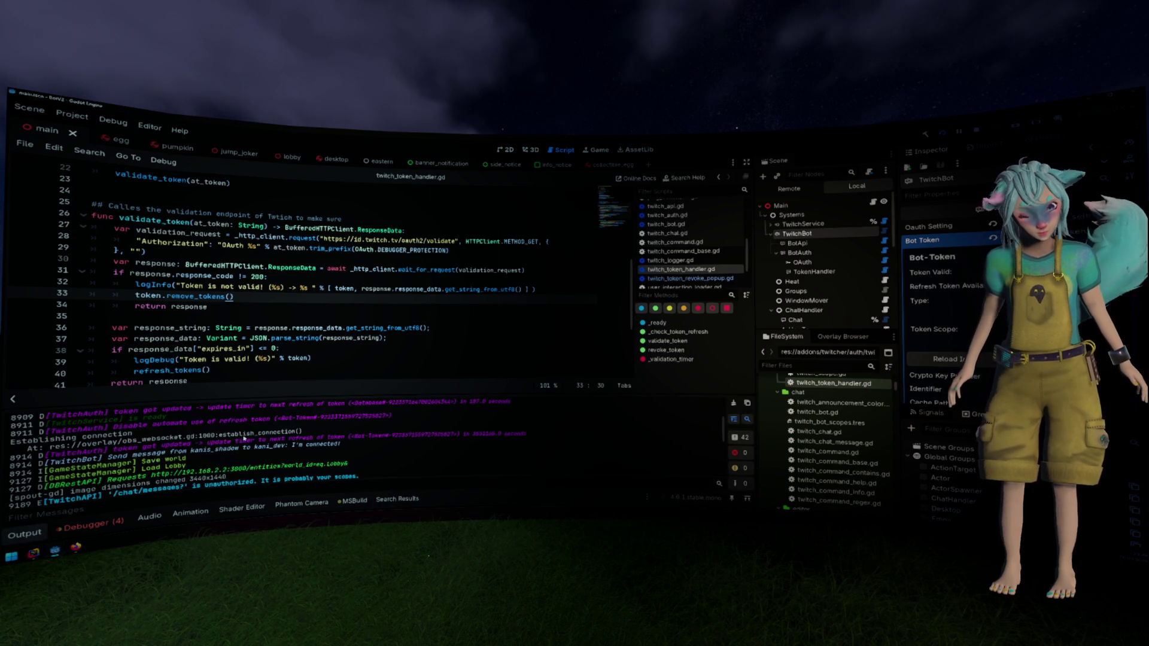
Highlight the TwitchAPI unauthorized errors in the log, then restart the project to test the change
drag(12, 467, 314, 434)
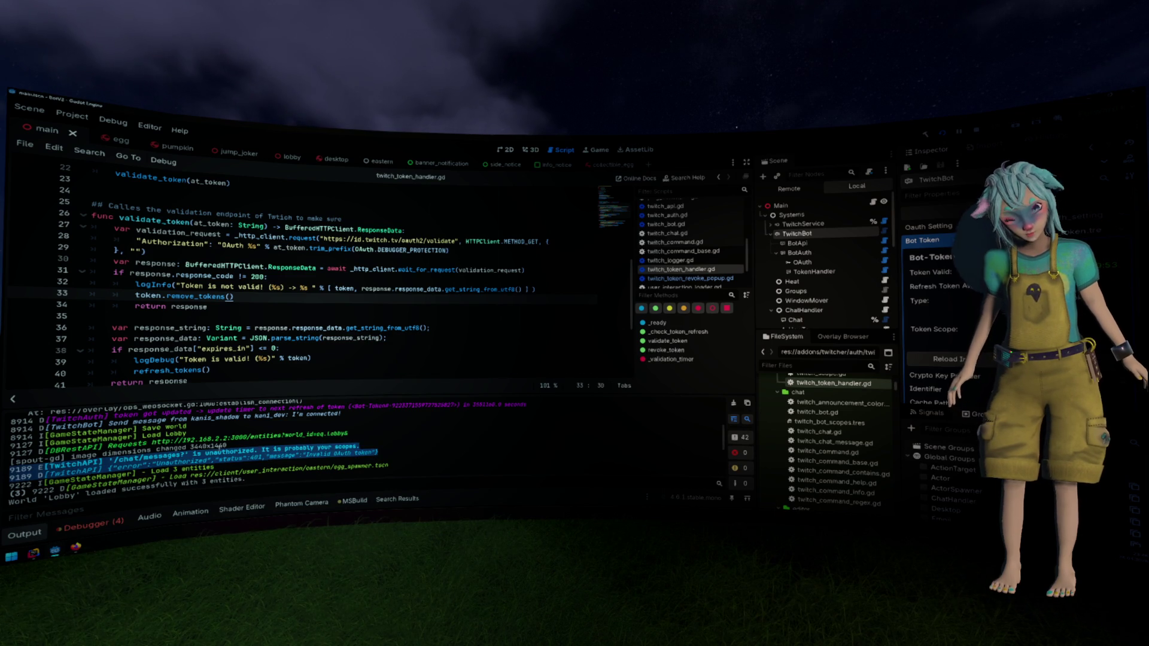
click(339, 328)
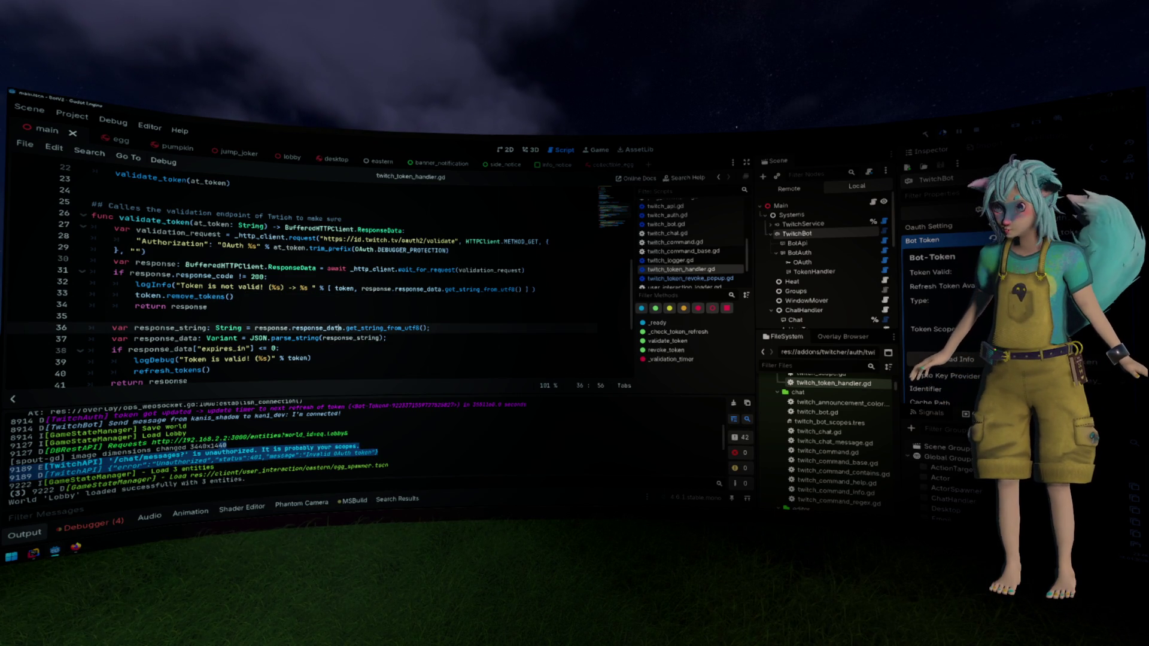
key(F5)
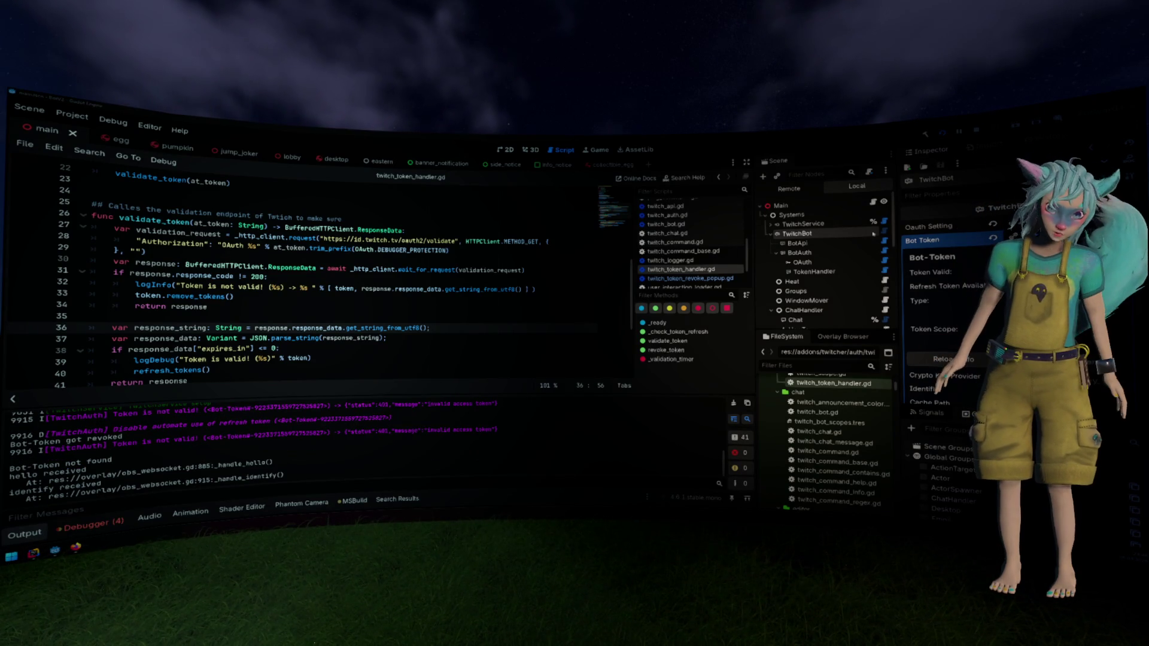
Scroll the Output log to find 'Token is not valid' and 'Bot-Token got revoked'
scroll(402, 425, up, 3)
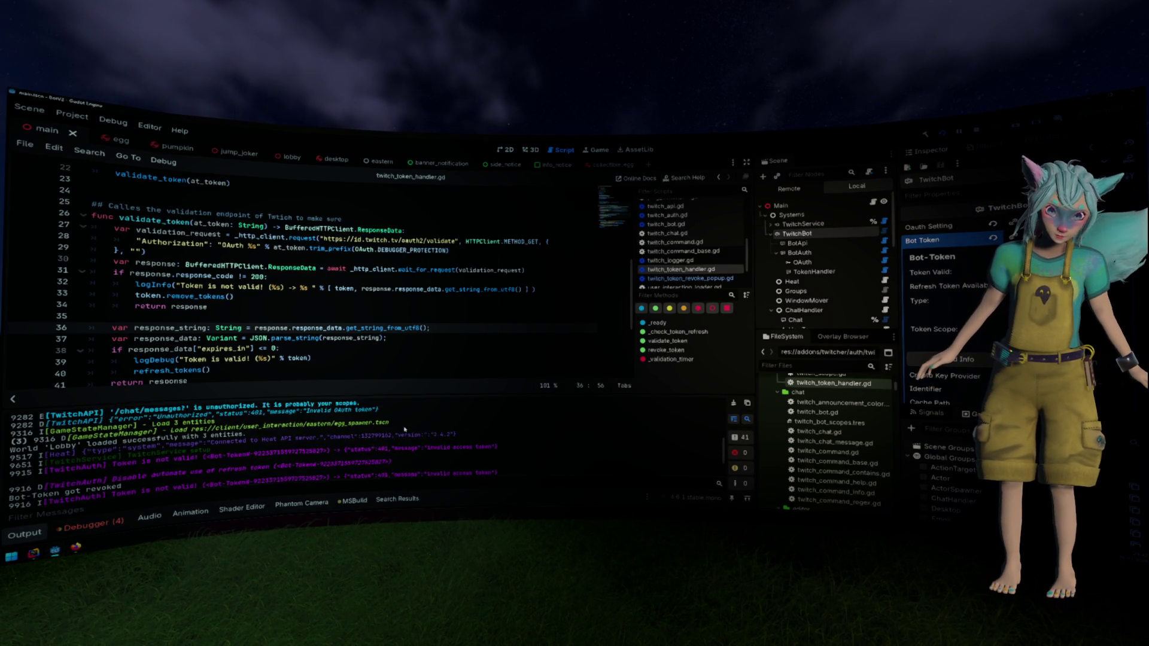
scroll(403, 425, up, 2)
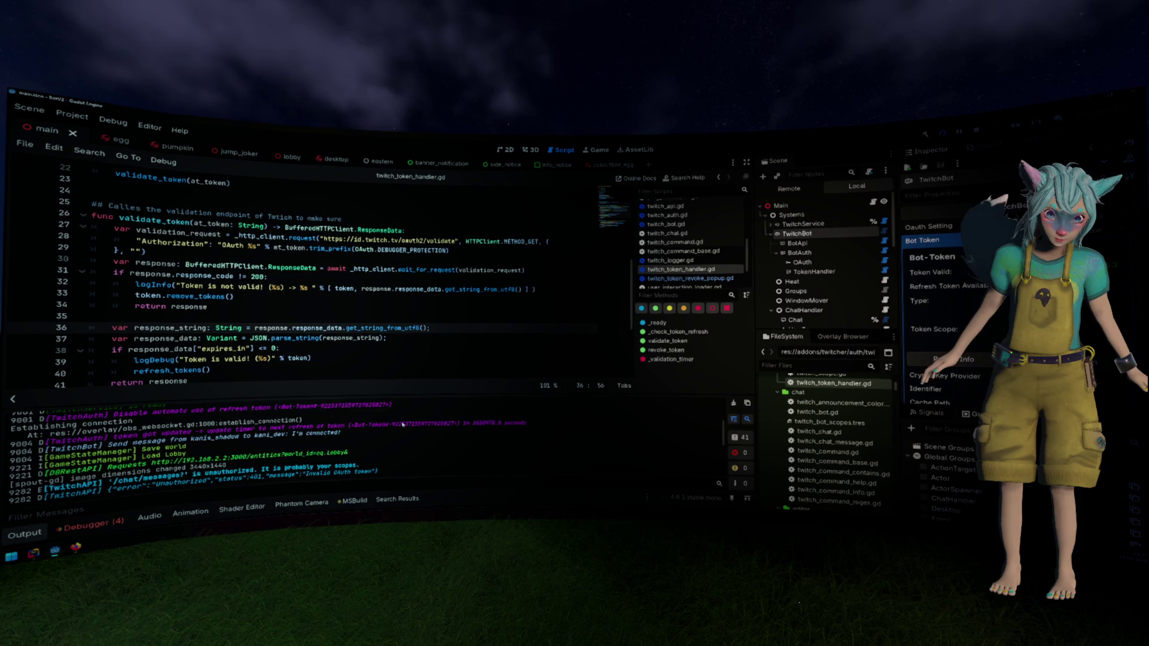
scroll(402, 424, up, 2)
scroll(403, 424, down, 5)
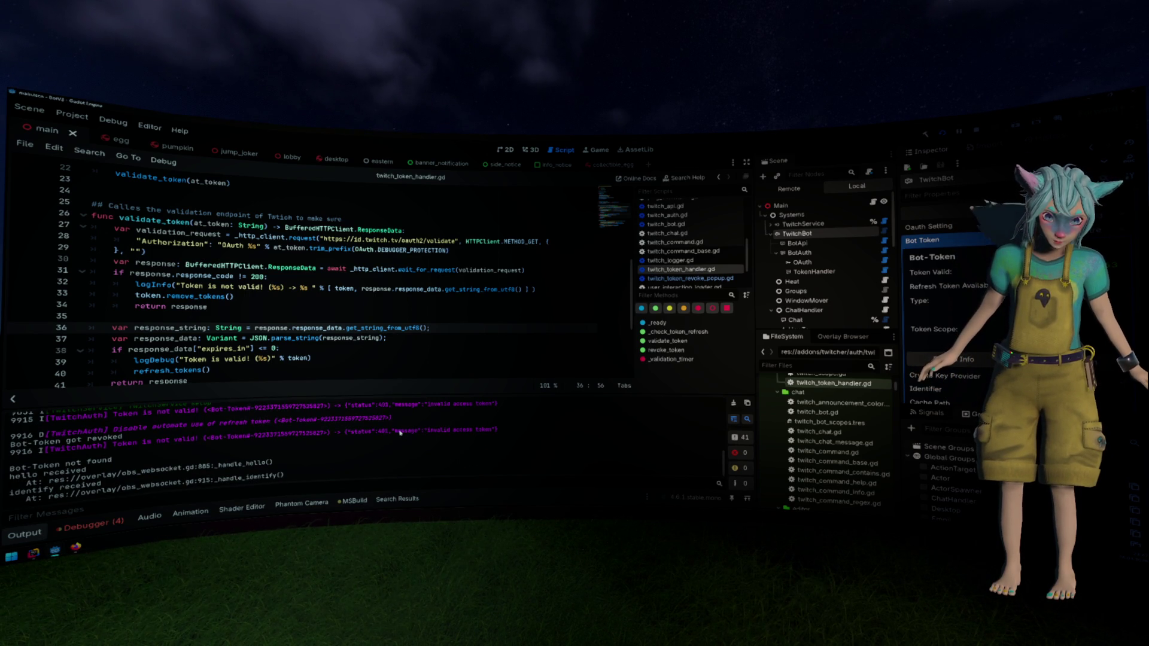
scroll(400, 432, up, 5)
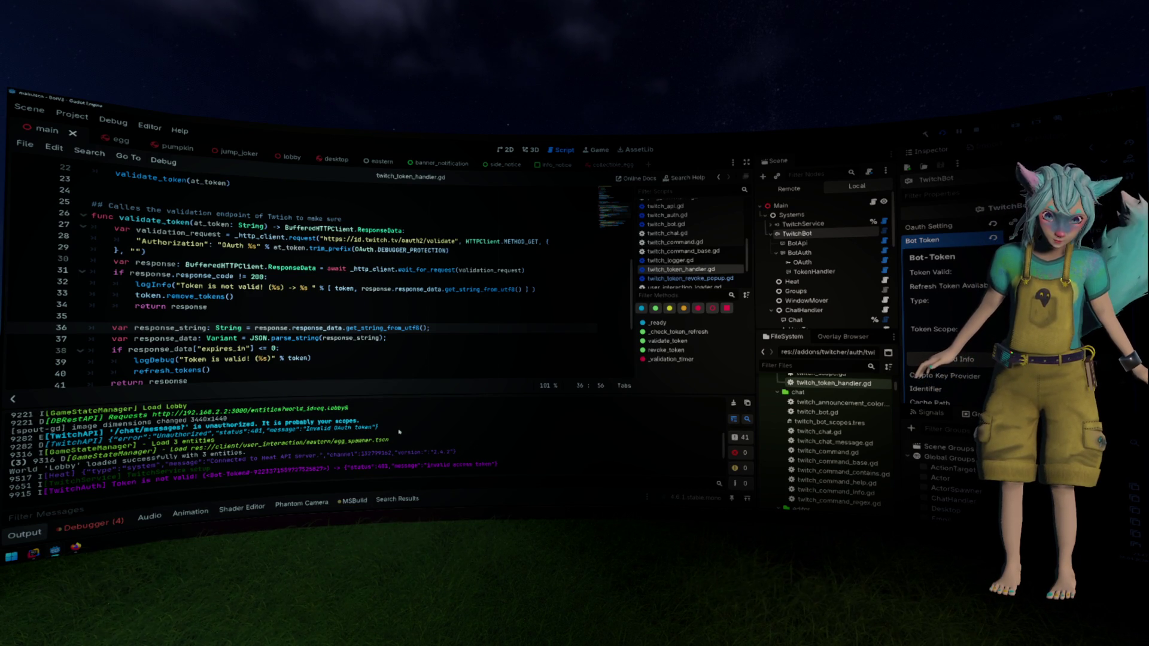
scroll(400, 432, up, 3)
scroll(399, 431, up, 1)
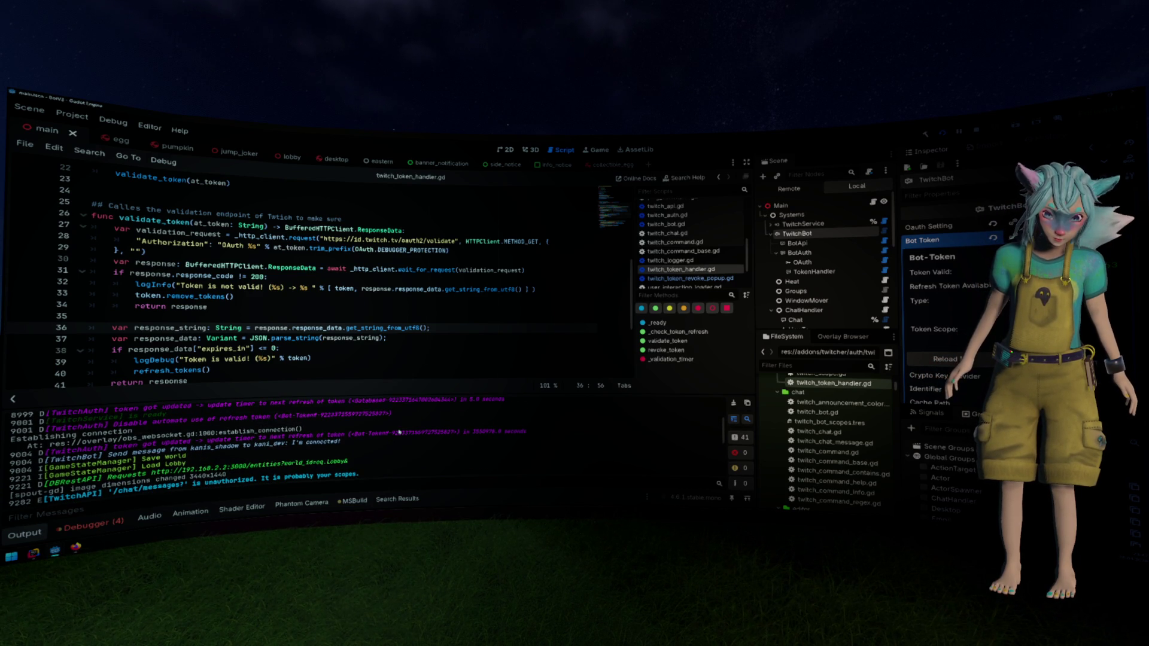
scroll(400, 431, down, 3)
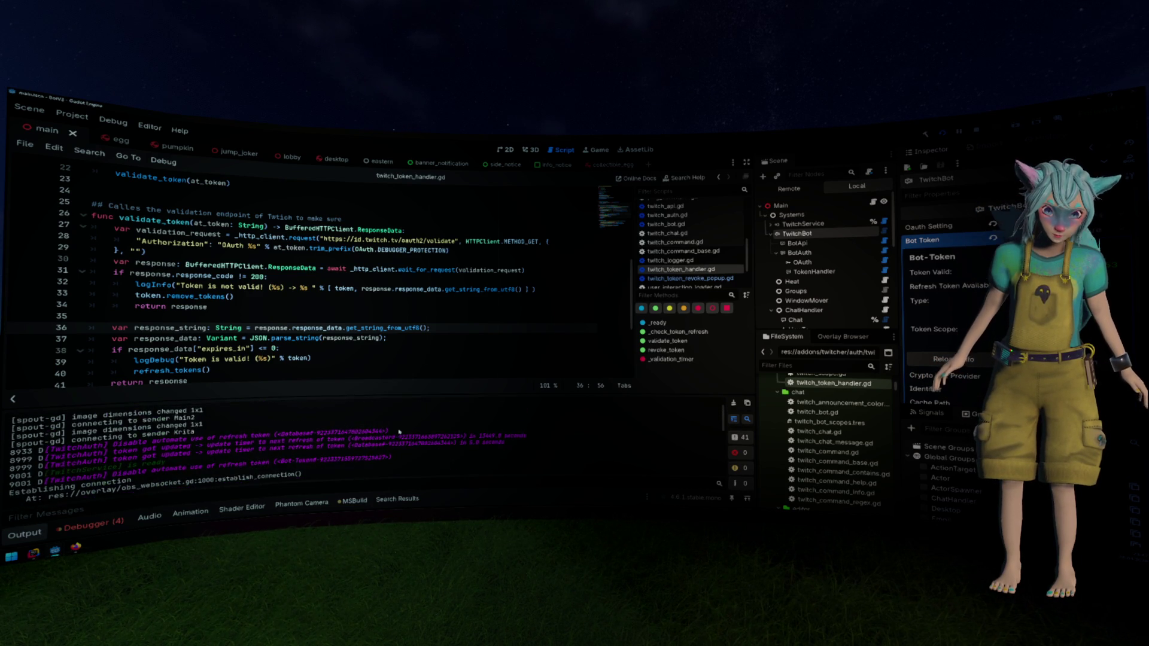
scroll(397, 436, down, 5)
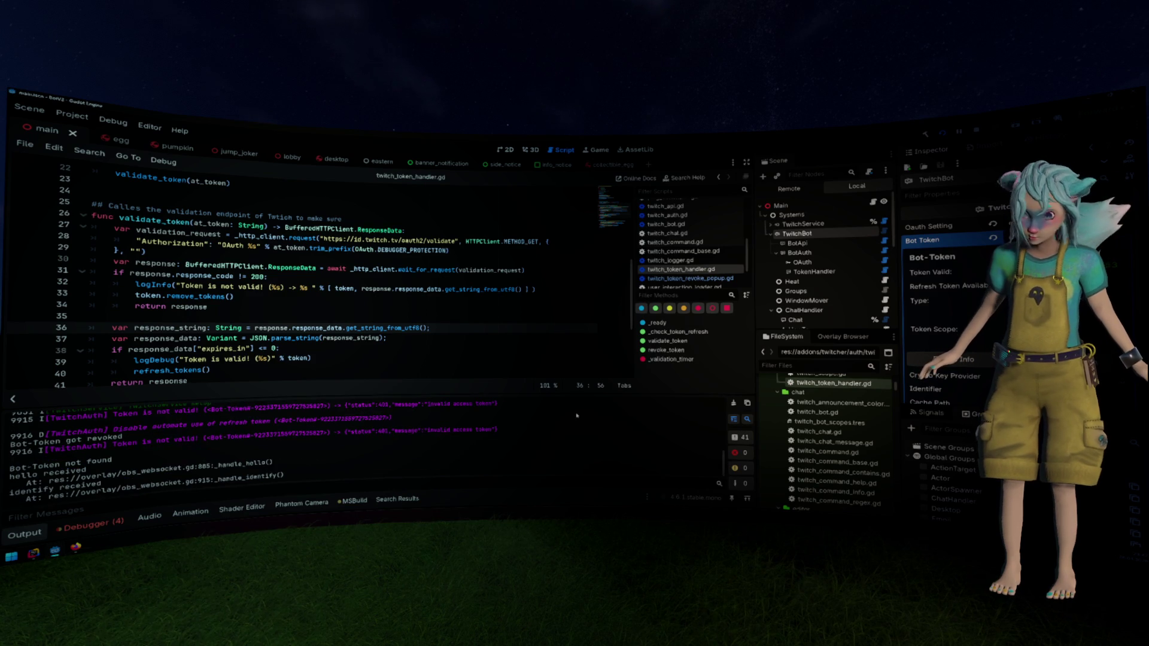